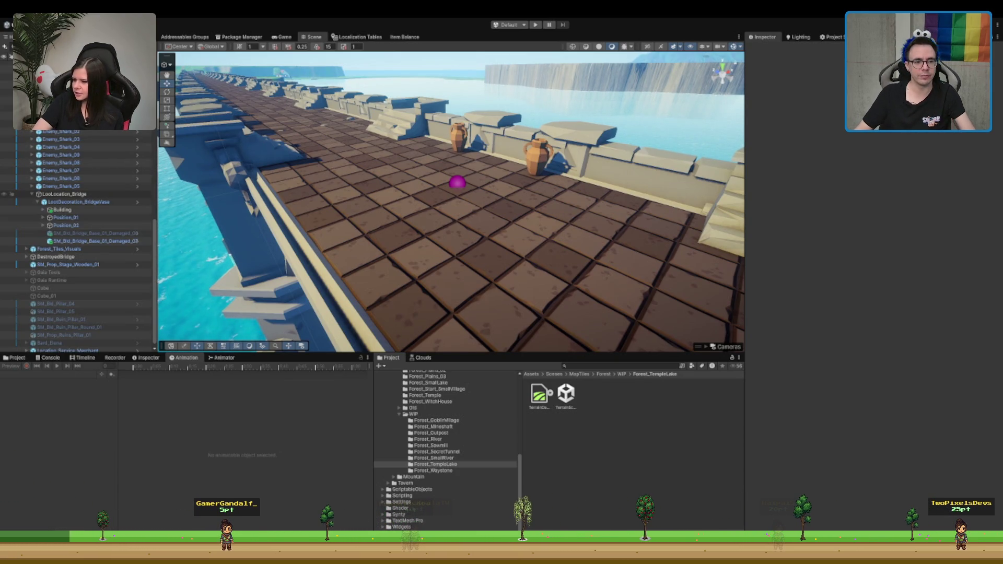
Step: Inspect the bridge pieces, including Bridge_Straight_01, inside the LootLocation_Bridge Building group
scroll(575, 169, down, 3)
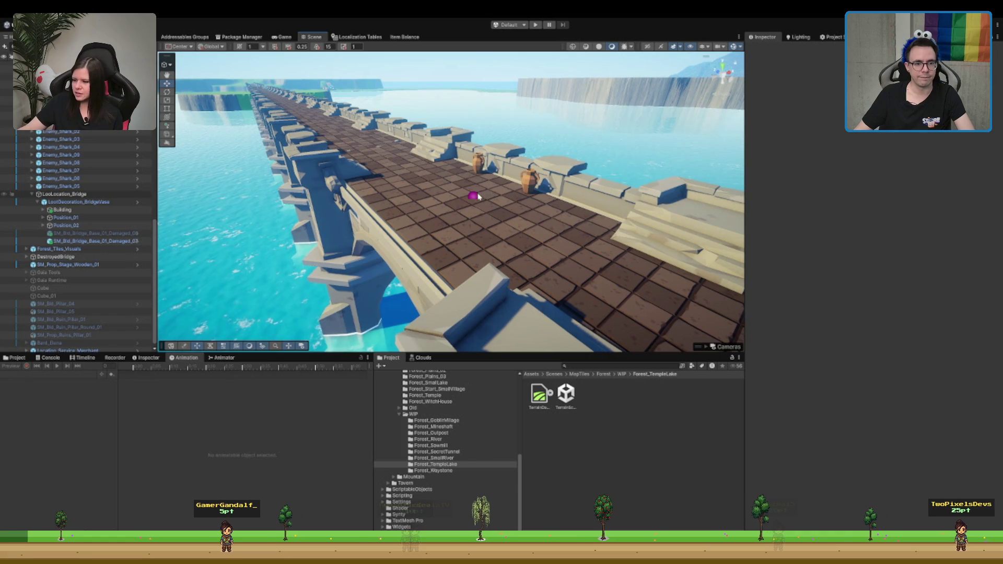
click(474, 196)
click(474, 197)
scroll(478, 195, up, 3)
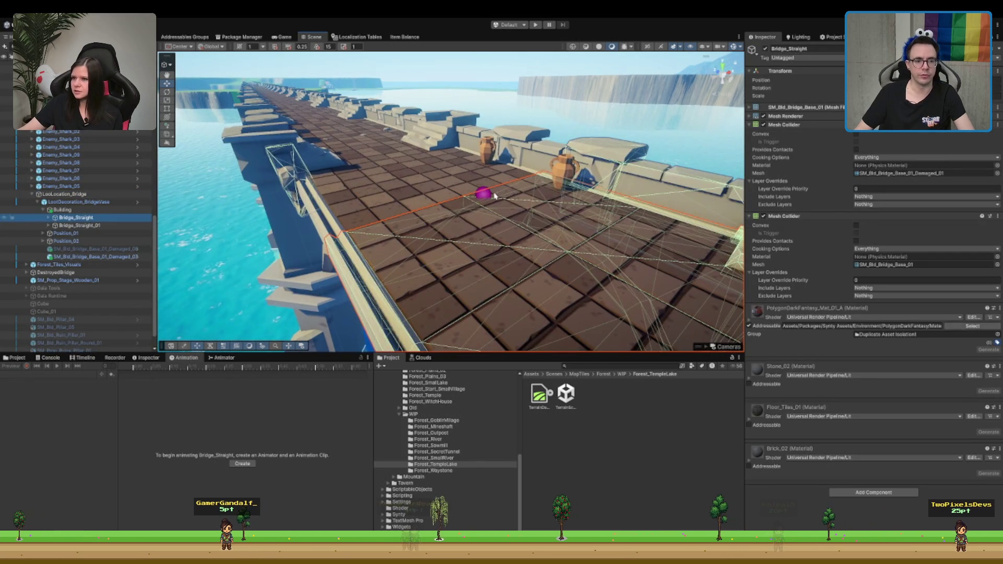
click(483, 193)
click(483, 193)
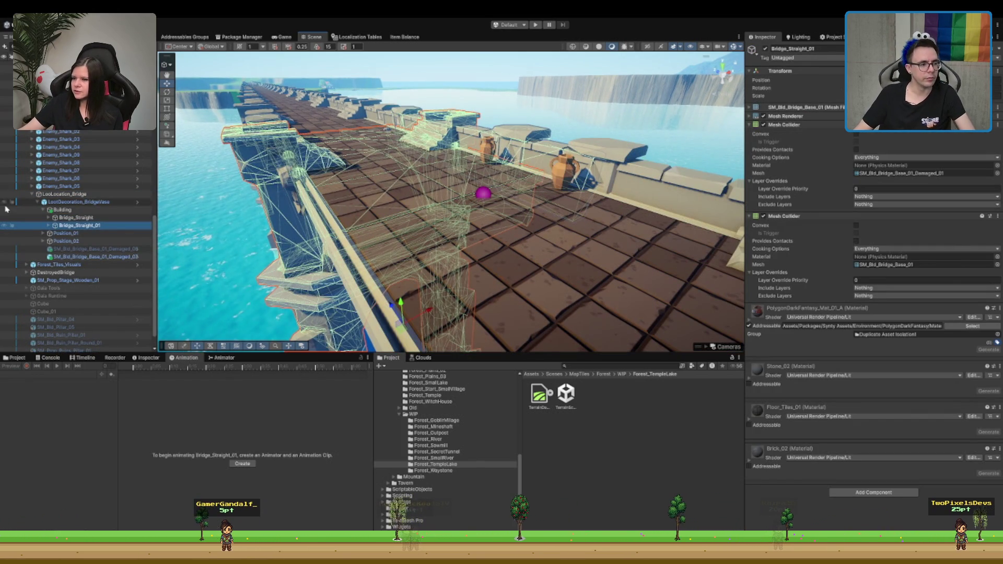
click(107, 211)
scroll(202, 220, down, 3)
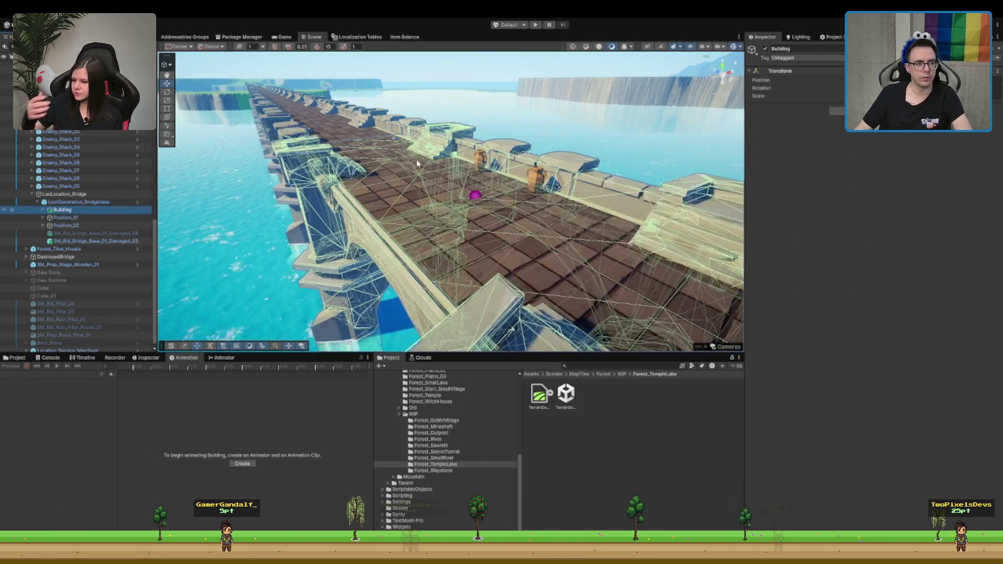
click(43, 210)
Step: Check the Position_01 and Position_02 spawn points
click(72, 226)
key(Up)
key(Down)
key(Up)
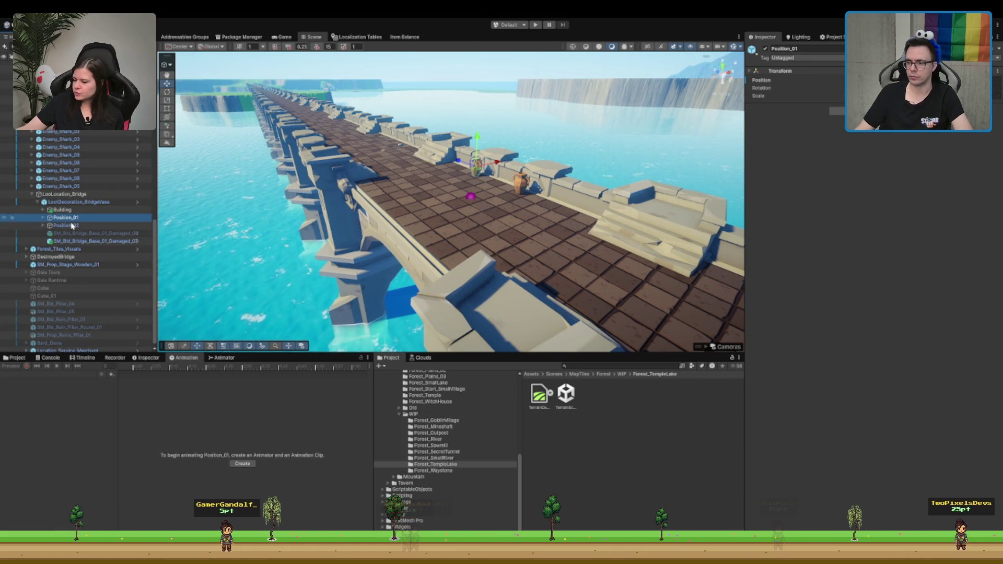
click(79, 226)
click(97, 217)
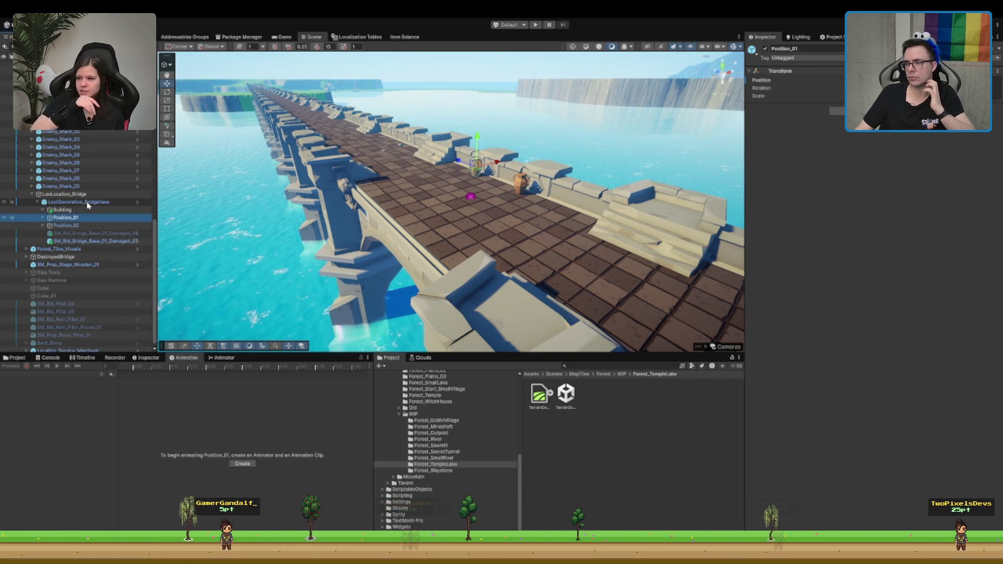
Step: Deactivate SM_Bld_Bridge_Base_01_Damaged_07 and view the bridge from the side
click(76, 234)
key(Down)
click(765, 49)
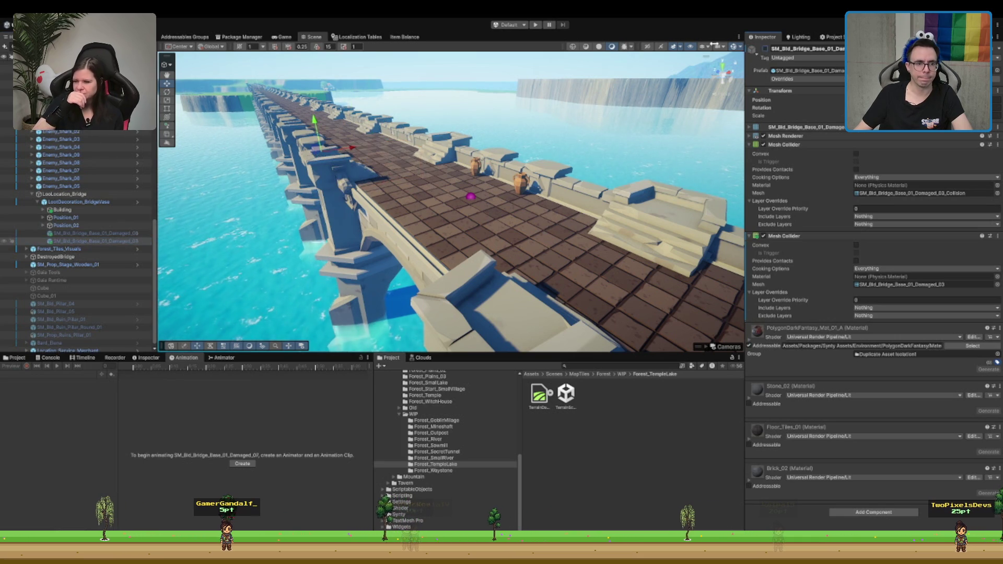
mouse_move(390, 251)
mouse_down()
mouse_move(354, 226)
mouse_move(491, 206)
mouse_move(513, 135)
mouse_up()
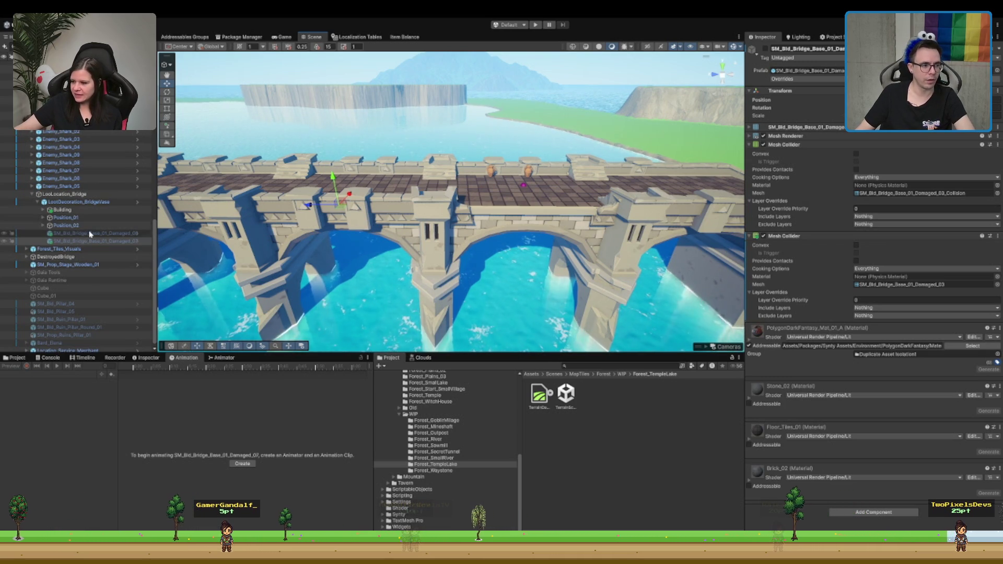
key(ctrl+z)
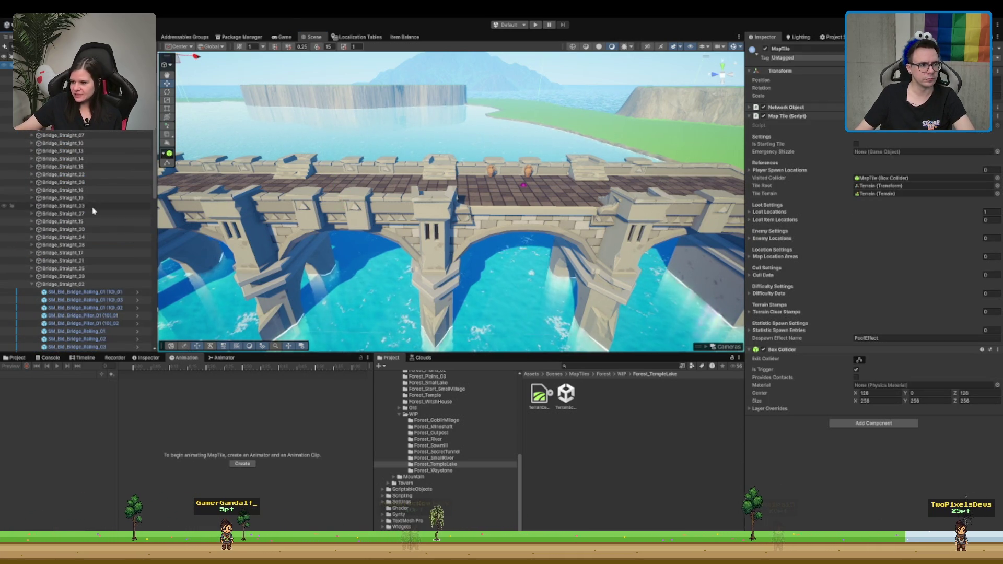
Step: Browse the bridge pieces from Bridge_Straight_02 down to the Water_Lake object
scroll(79, 241, down, 5)
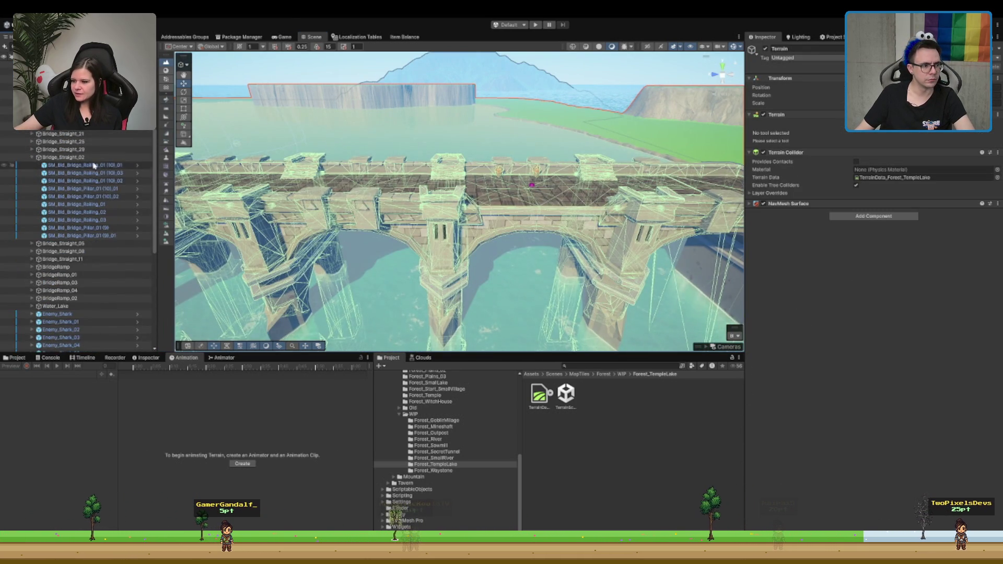
click(97, 158)
key(Down)
key(Down)
key(Down)
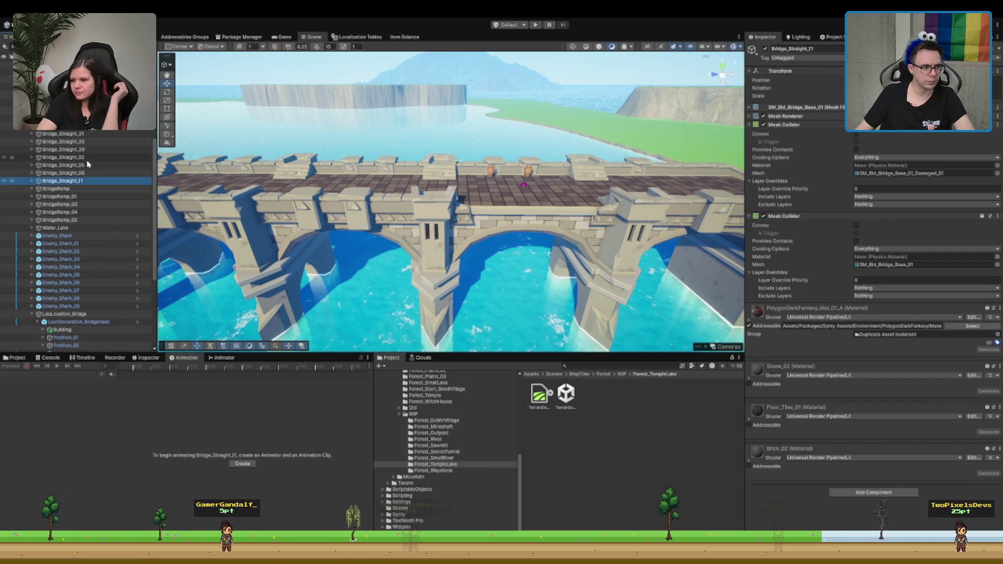
click(96, 229)
scroll(105, 241, down, 3)
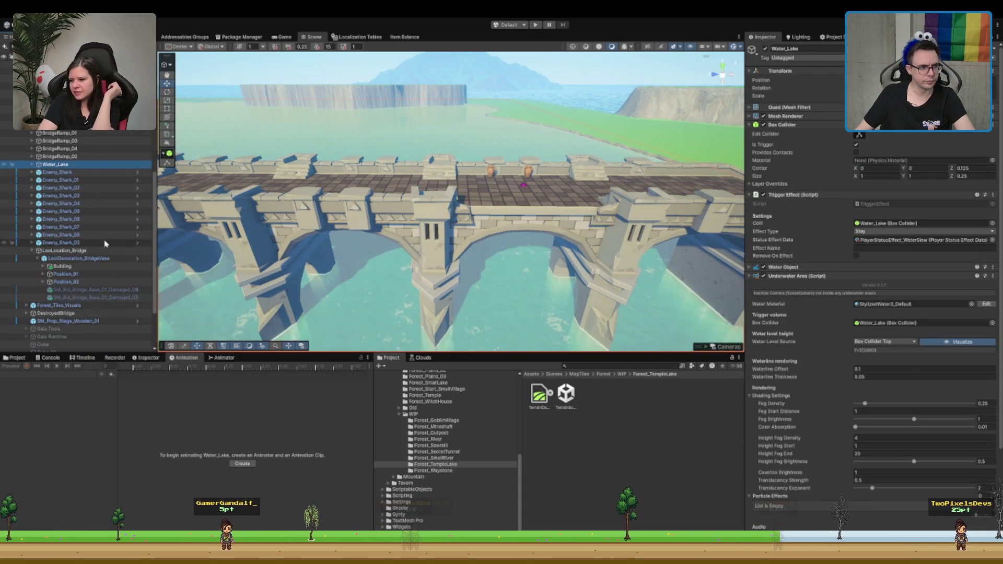
Step: Frame LootLocation_Bridge and select LootDecoration_BridgeVase to see its two FlyingVase spawns
double_click(81, 252)
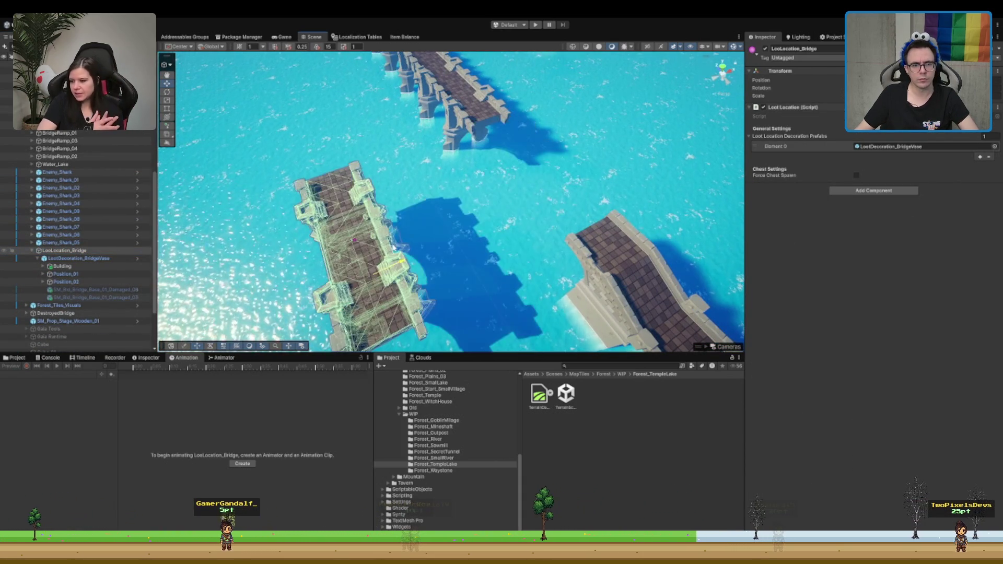
mouse_move(575, 209)
mouse_down()
mouse_move(504, 108)
mouse_move(527, 131)
mouse_up()
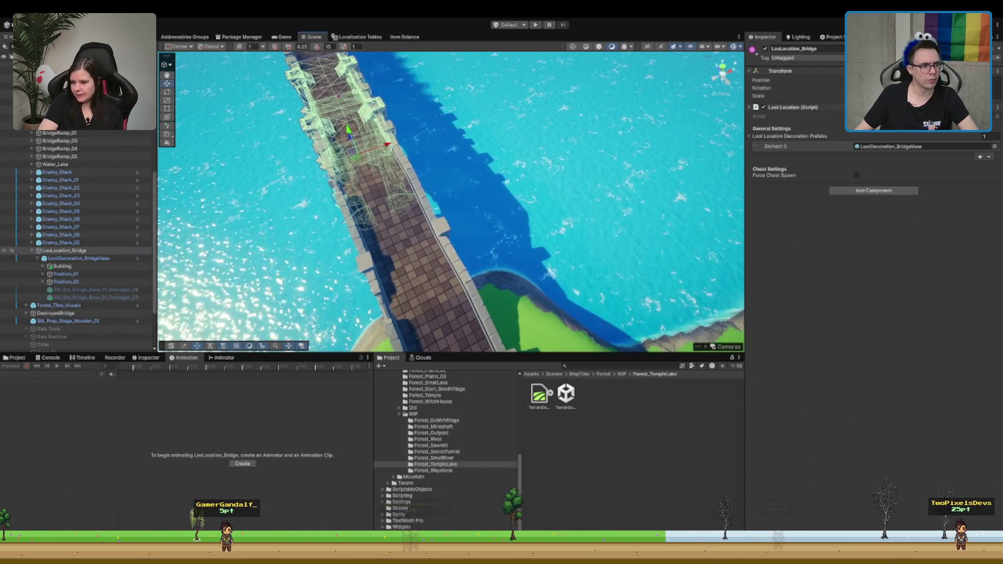
drag(88, 267, 106, 259)
click(90, 252)
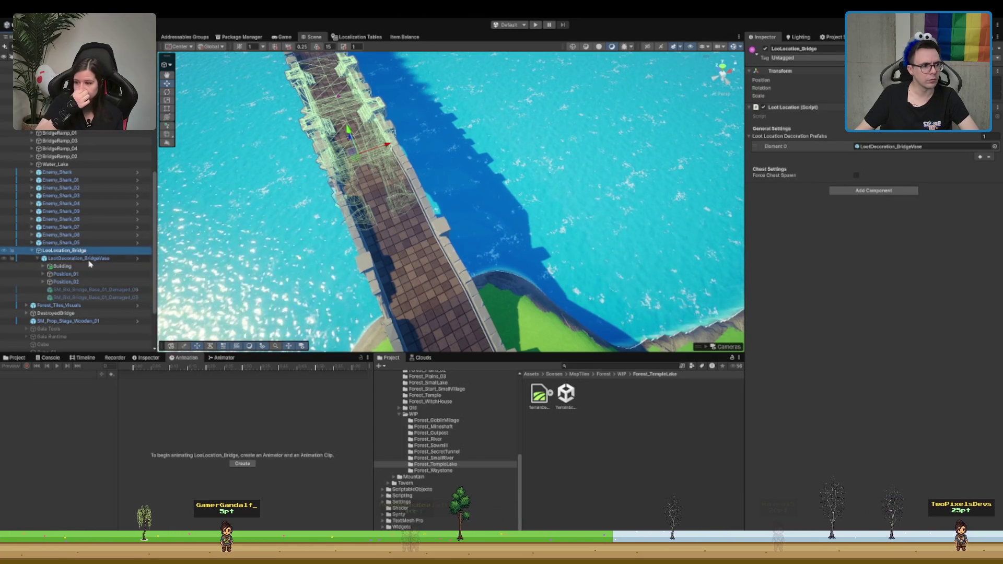
click(107, 259)
mouse_move(522, 157)
mouse_down()
mouse_move(397, 157)
mouse_move(506, 156)
mouse_up()
click(52, 261)
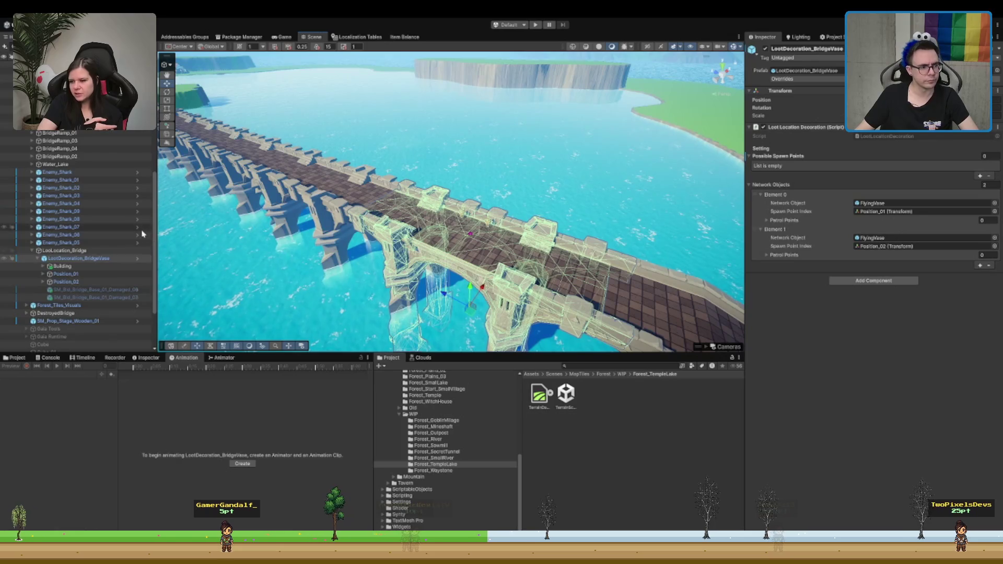
Step: Duplicate LootDecoration_BridgeVase and deactivate the original
key(ctrl+d)
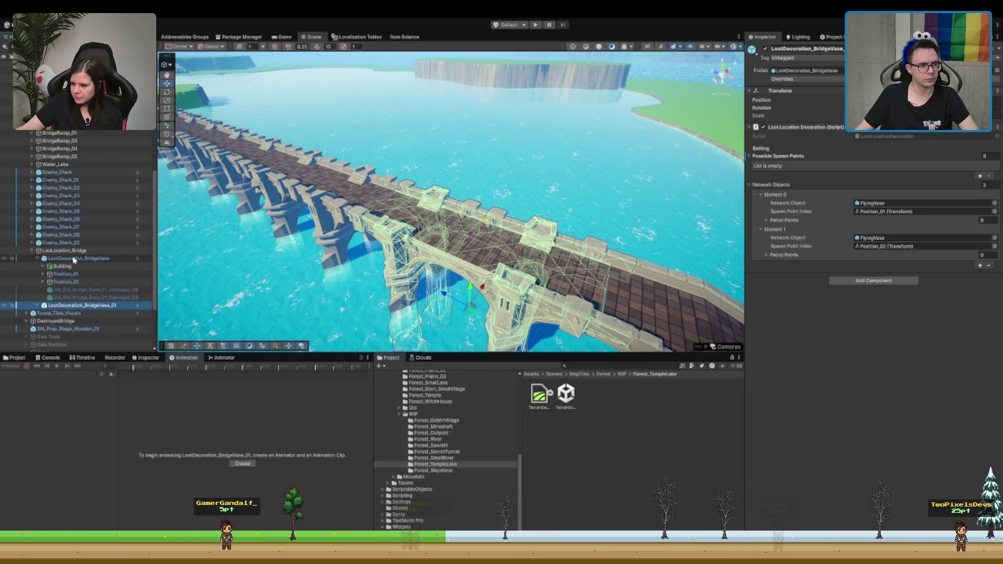
click(73, 260)
click(766, 49)
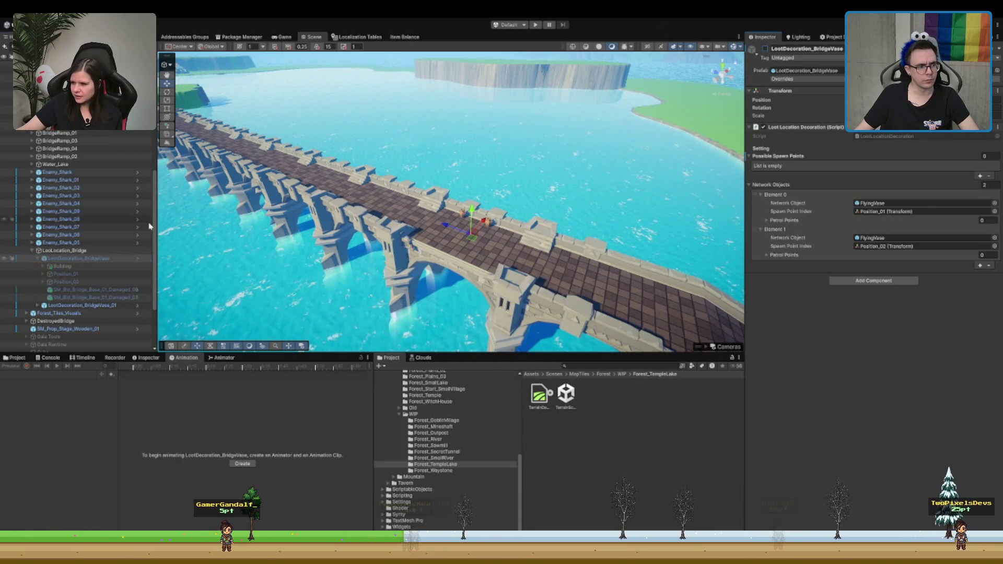
Step: Rename the copy to LootDecoration_BridgeDestroyed and expand its children
click(95, 307)
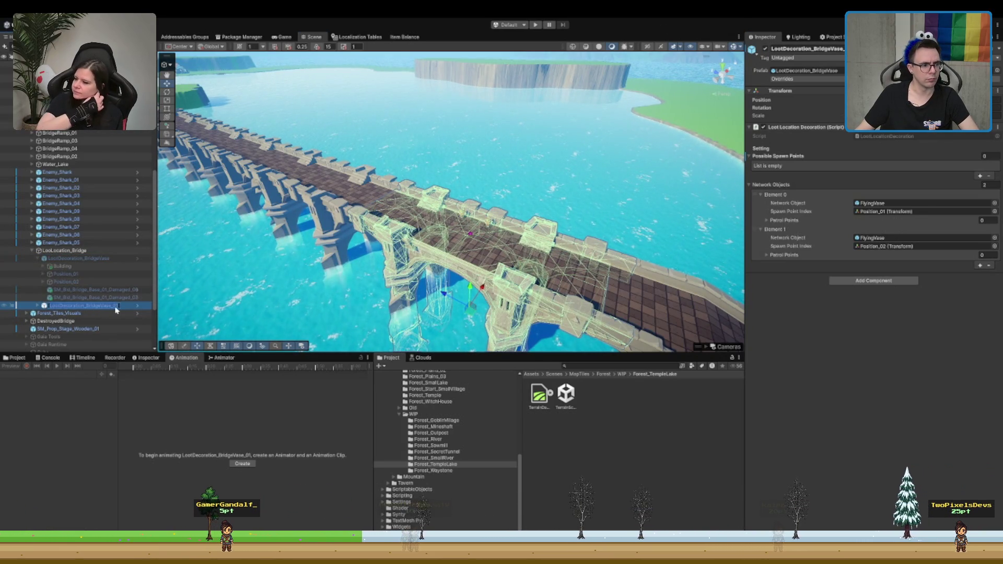
key(Return)
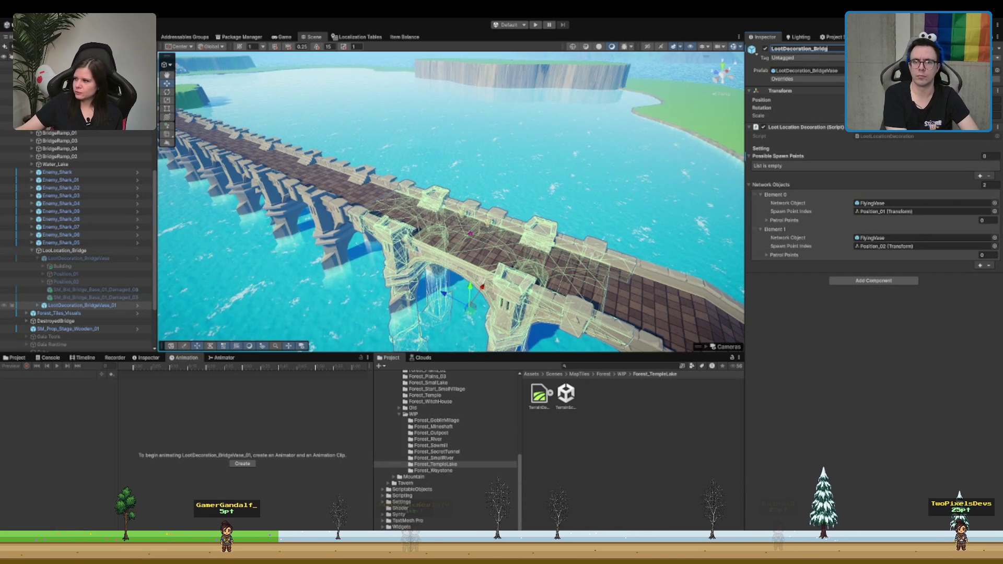
text(eDest)
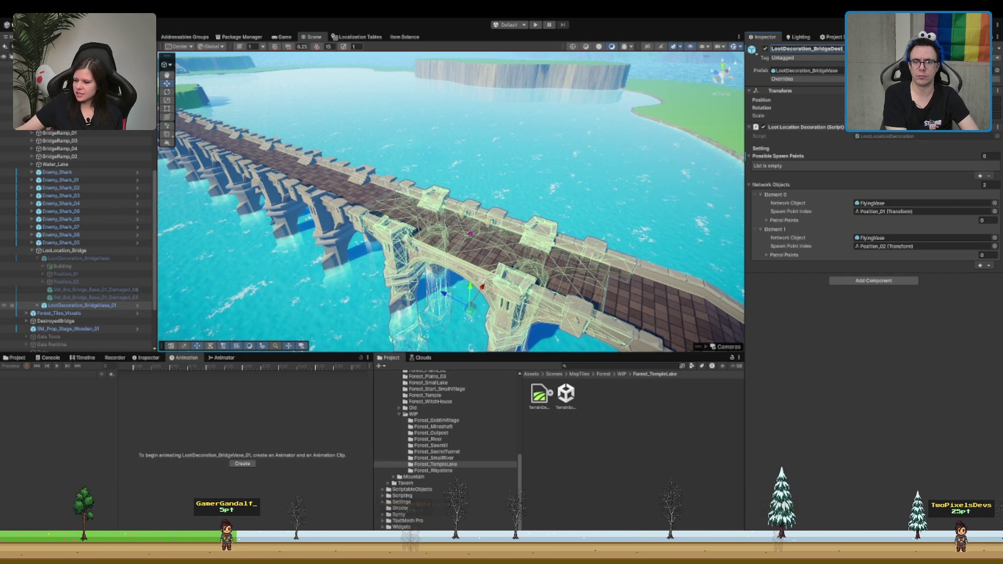
text(royed)
key(Return)
click(109, 305)
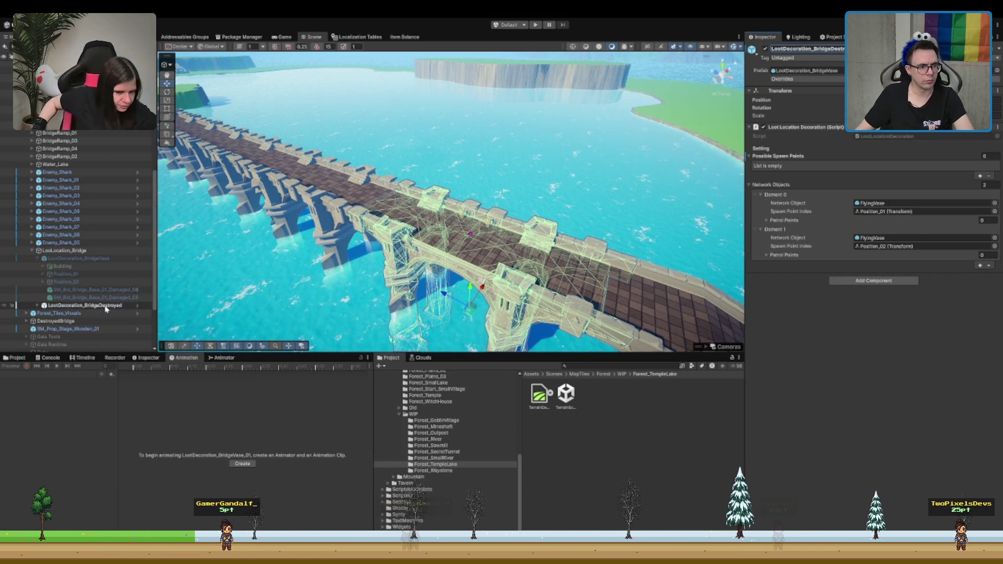
scroll(105, 261, down, 3)
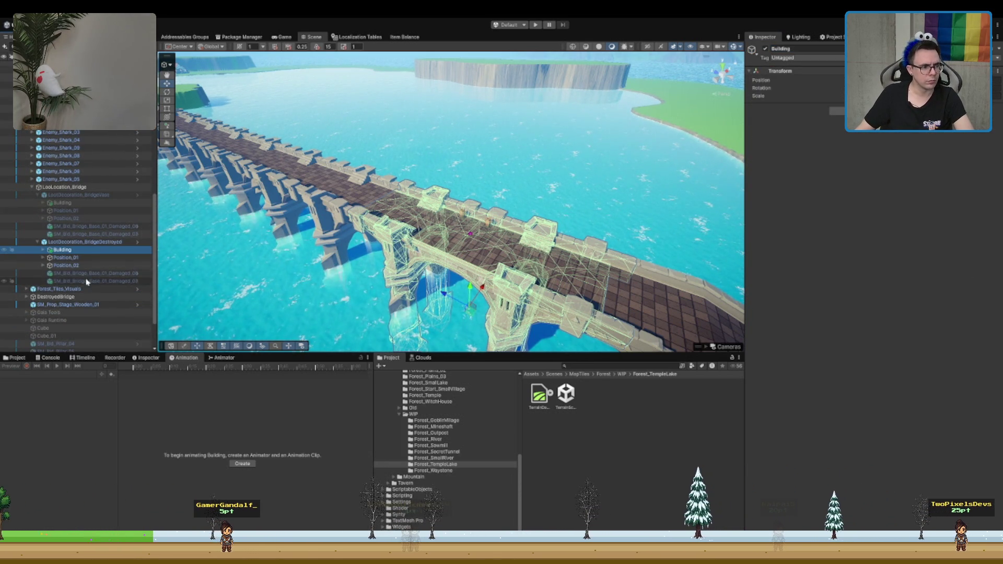
Step: Move the Damaged_06 and Damaged_07 bridge pieces under Building
click(95, 281)
shift+click(96, 273)
mouse_move(96, 273)
mouse_down()
mouse_move(93, 257)
mouse_move(63, 250)
mouse_up()
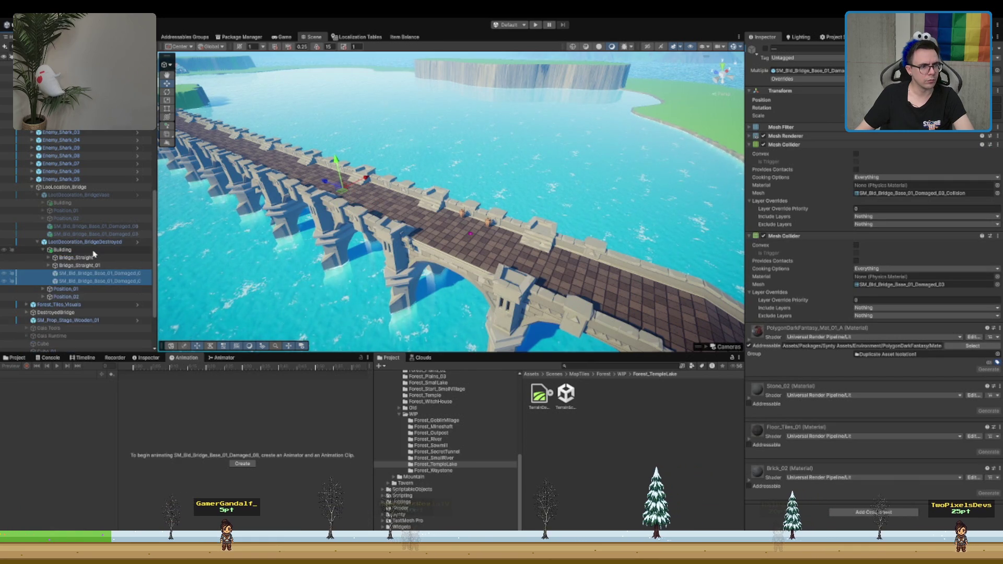
Step: Frame SM_Bld_Wall_Ruin_End_02 (2) and the whole DestroyedBridge group beside the bridge
mouse_move(498, 225)
mouse_down()
mouse_move(533, 127)
mouse_move(314, 245)
mouse_move(203, 291)
mouse_up()
click(533, 128)
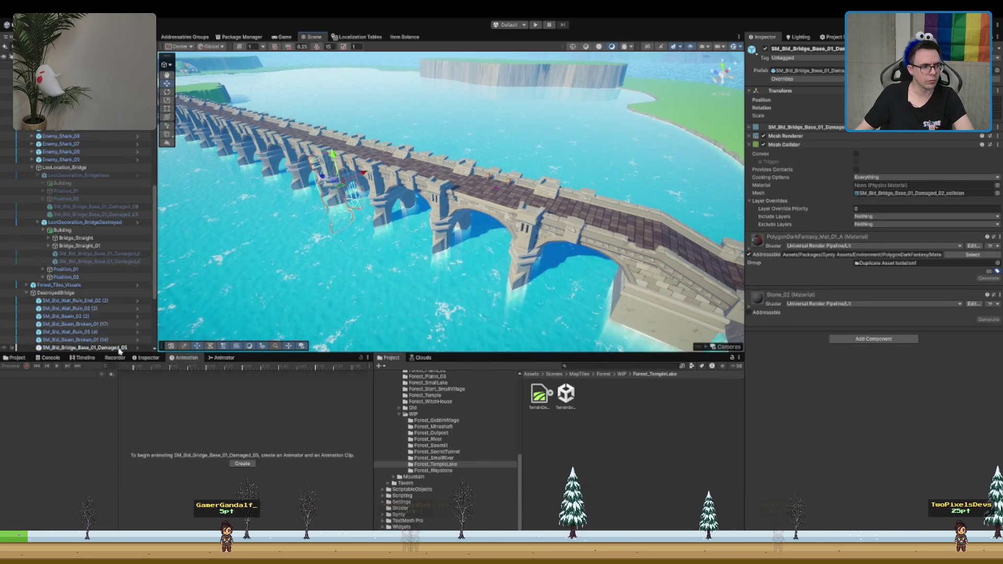
click(116, 285)
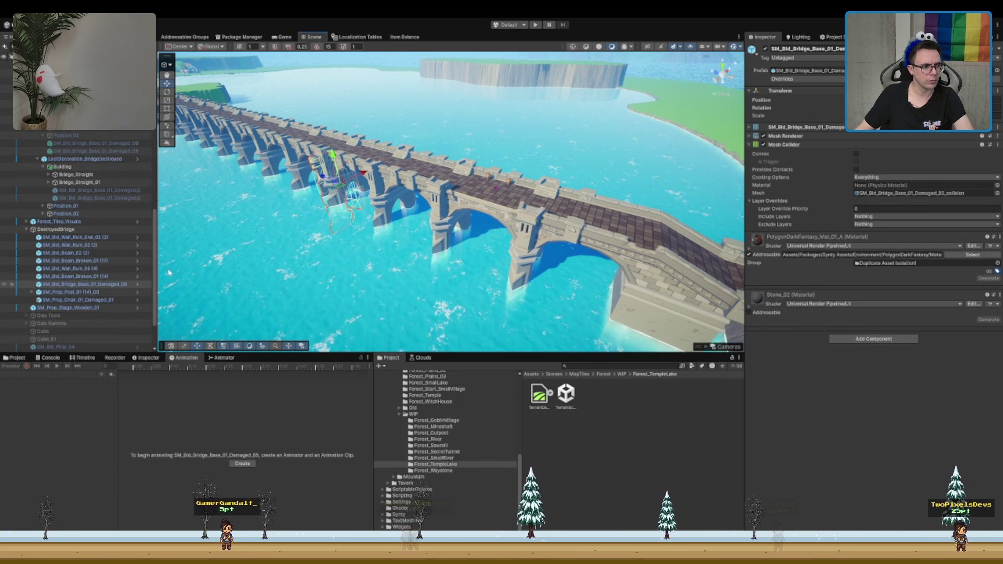
key(Up)
key(Up)
key(Up)
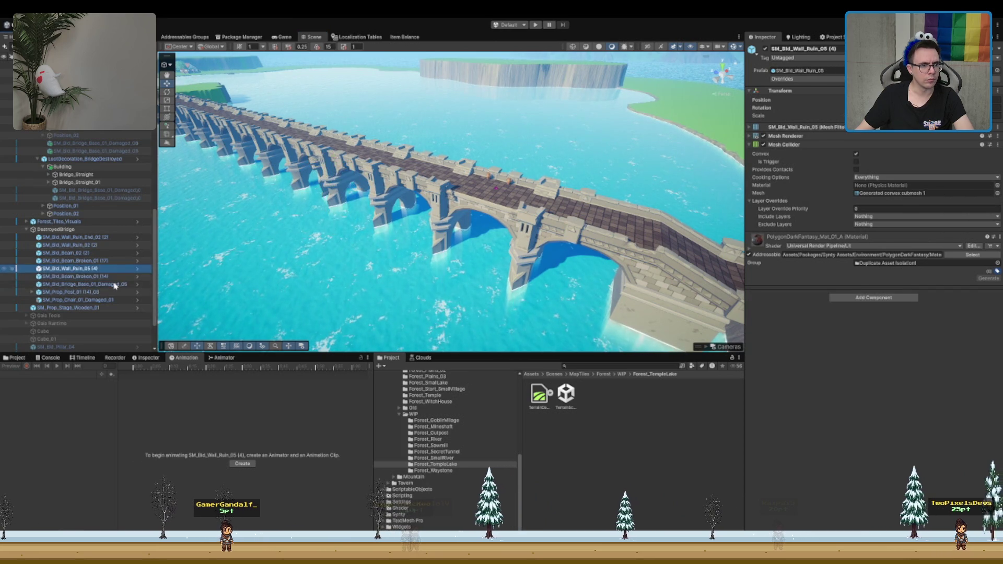
double_click(96, 238)
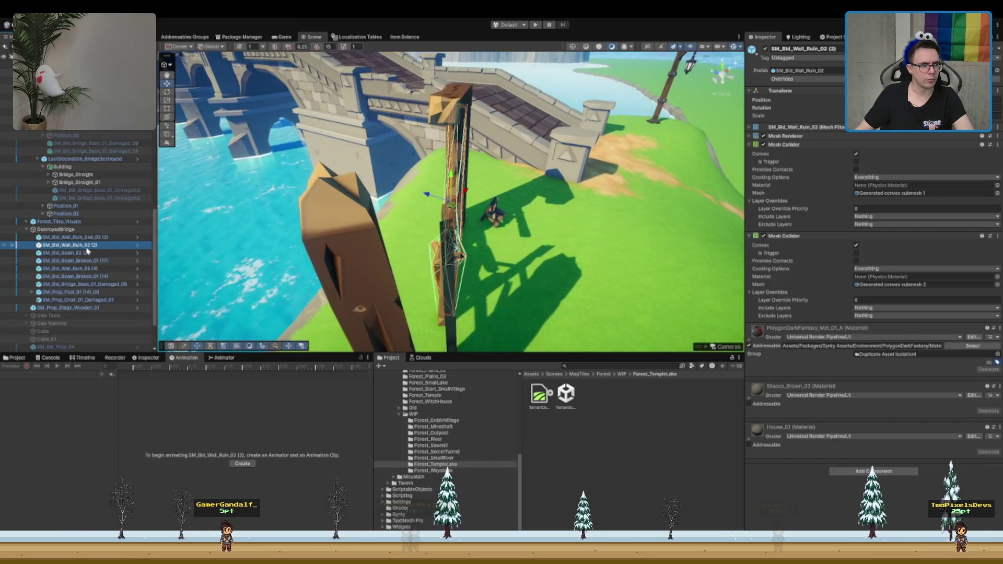
click(99, 230)
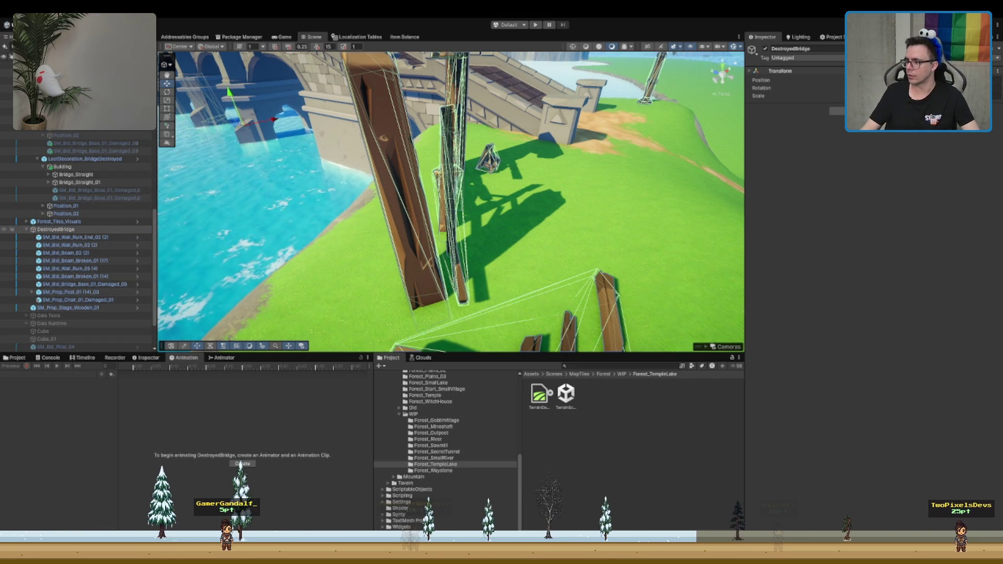
double_click(55, 229)
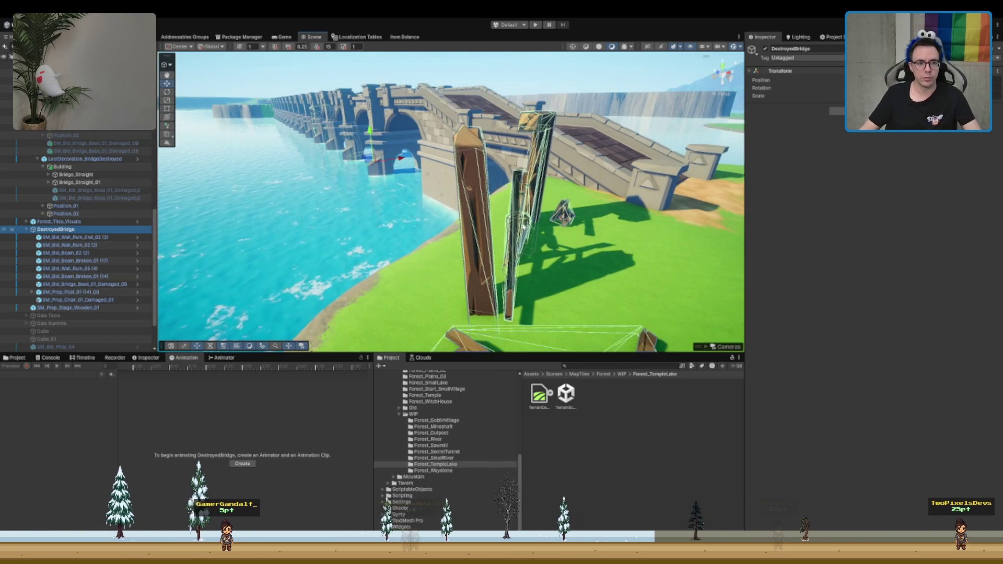
scroll(397, 200, up, 5)
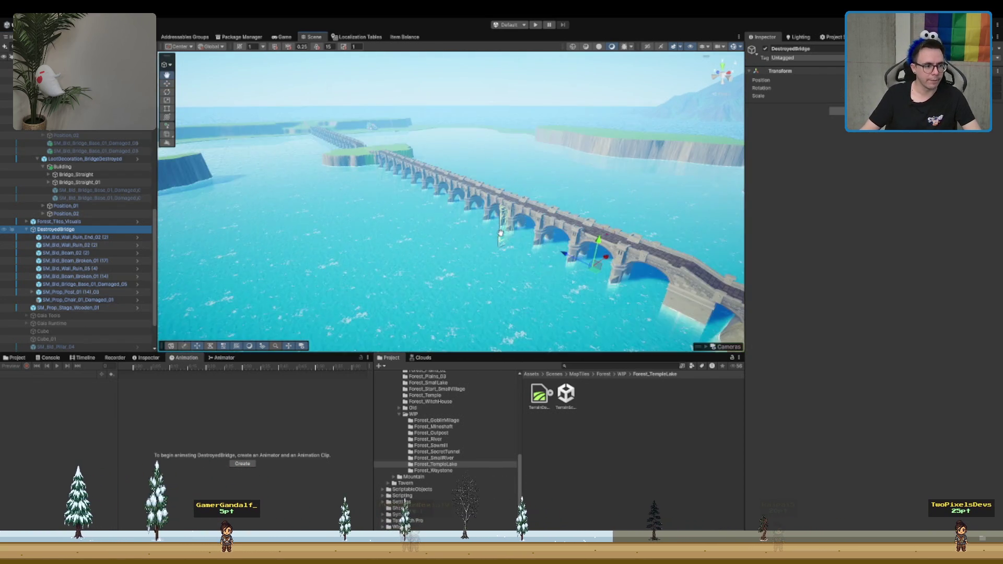
Step: Move the damaged bridge base piece Damaged_05 into Building
click(70, 293)
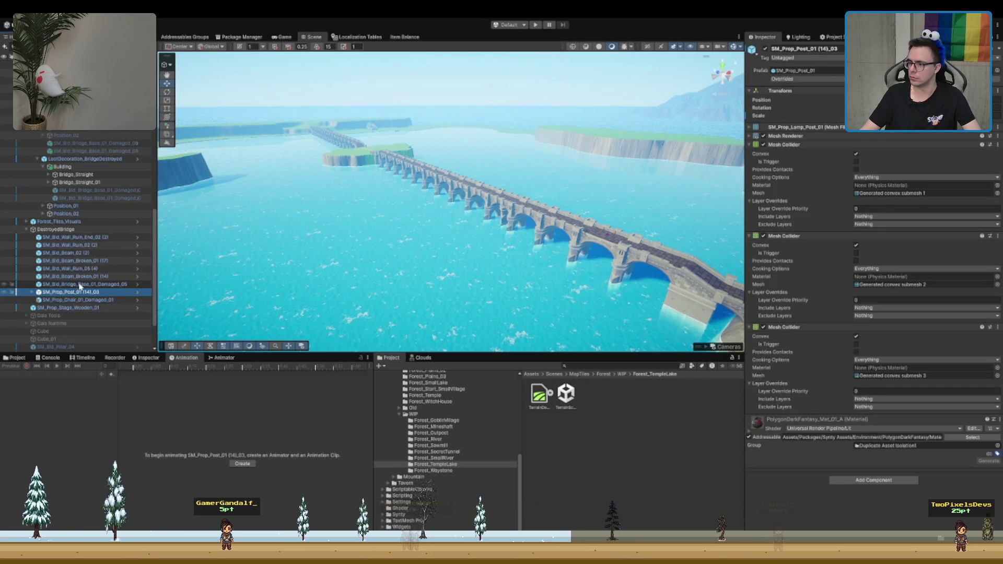
click(80, 285)
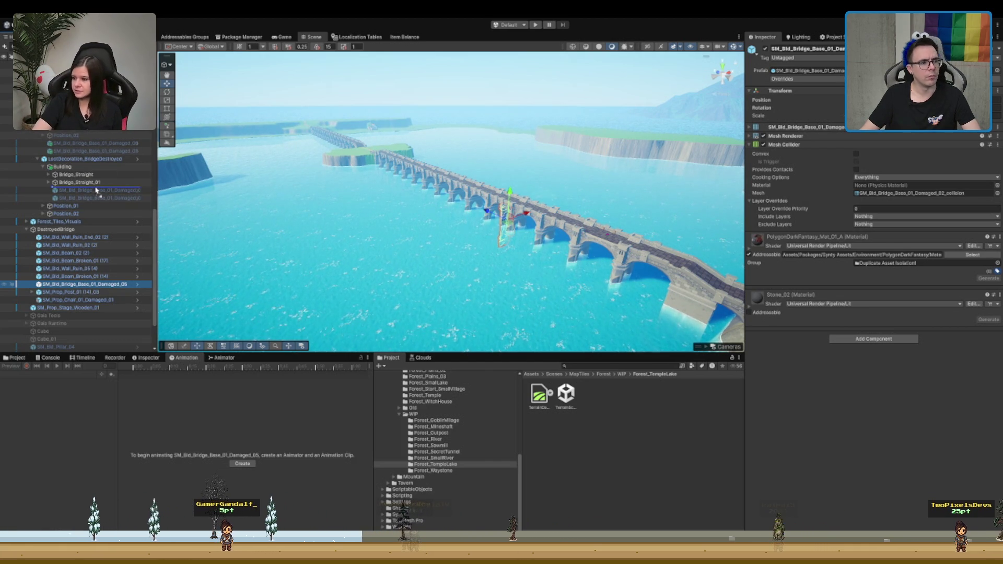
drag(96, 190, 97, 188)
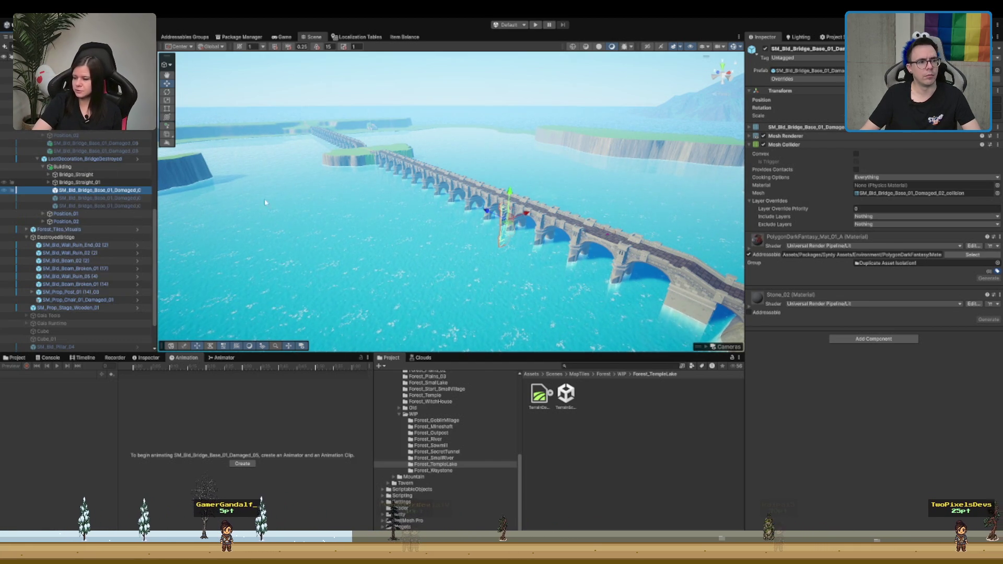
click(110, 198)
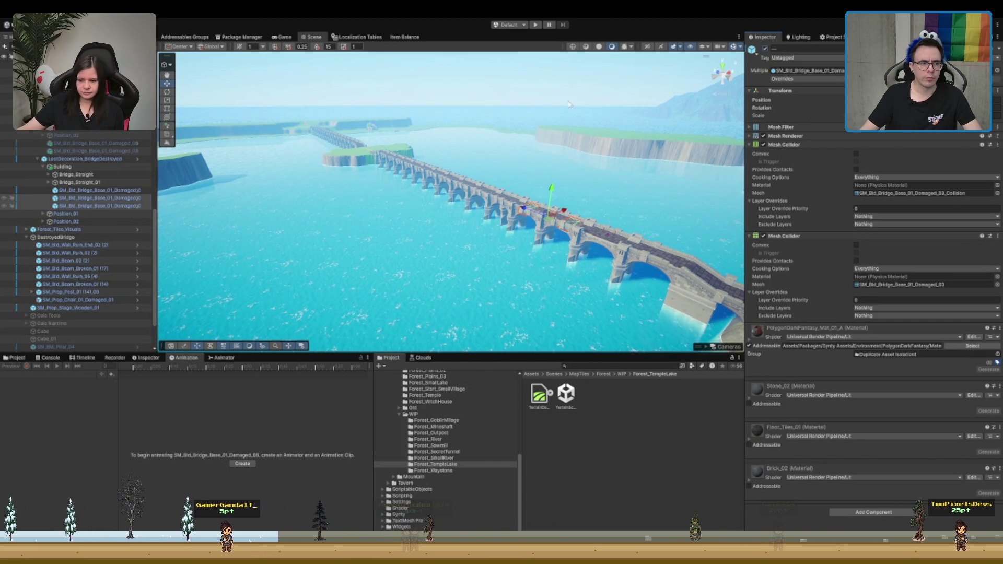
Step: Delete the Bridge_Straight and Bridge_Straight_01 sections
click(80, 182)
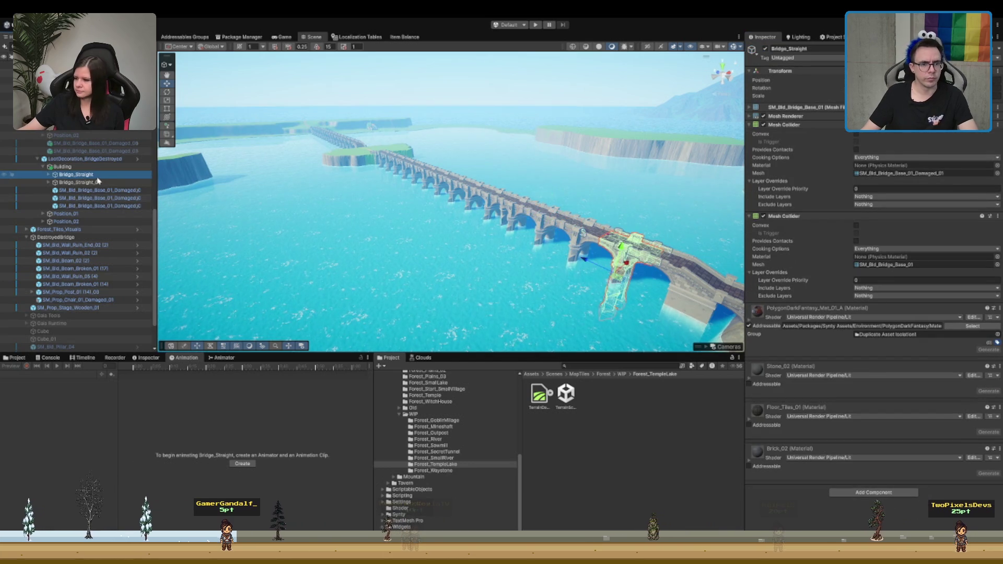
drag(501, 220, 299, 212)
key(f)
ctrl+click(94, 175)
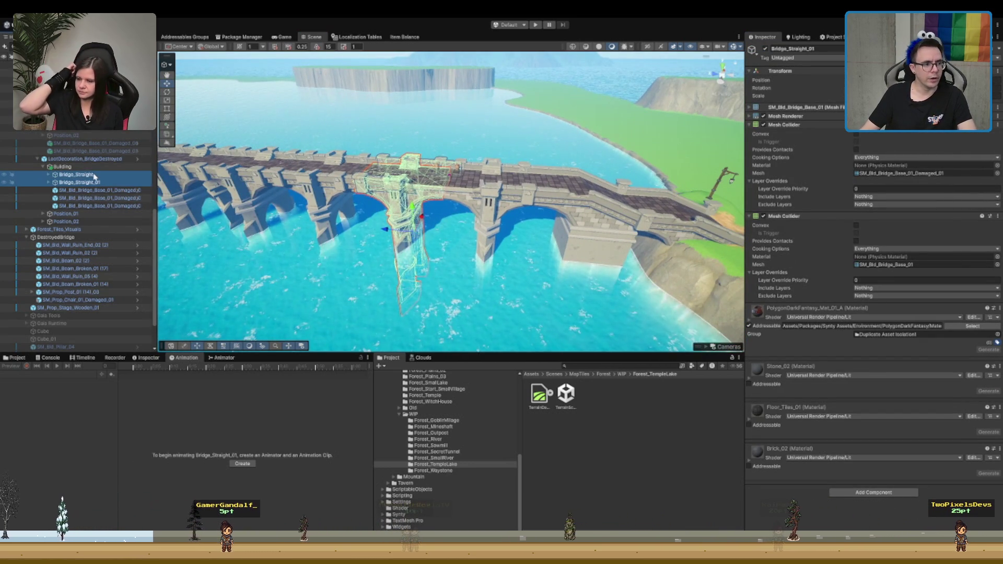
key(Delete)
scroll(514, 192, up, 3)
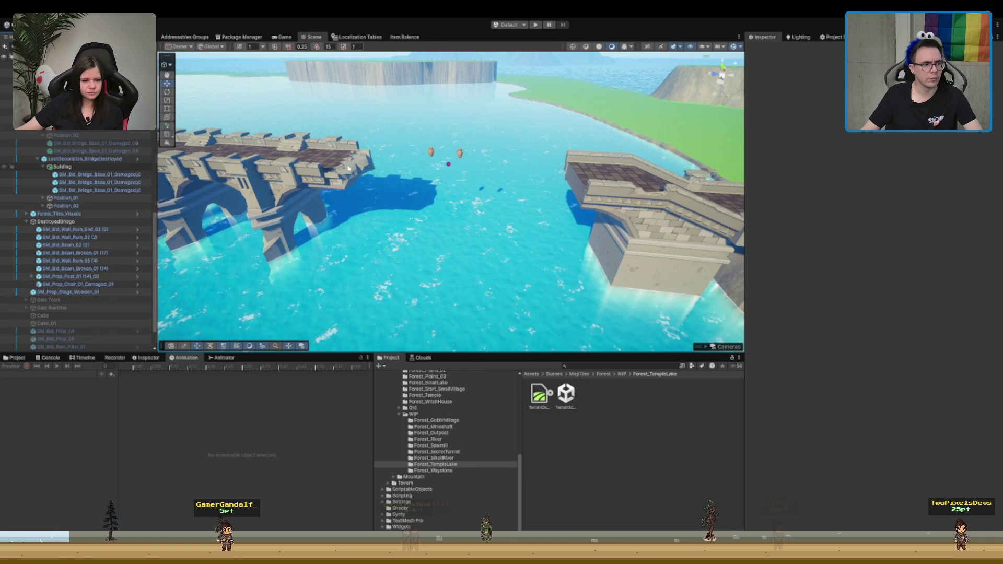
Step: Move the damaged bridge base under Building into the centre of the water gap
click(95, 174)
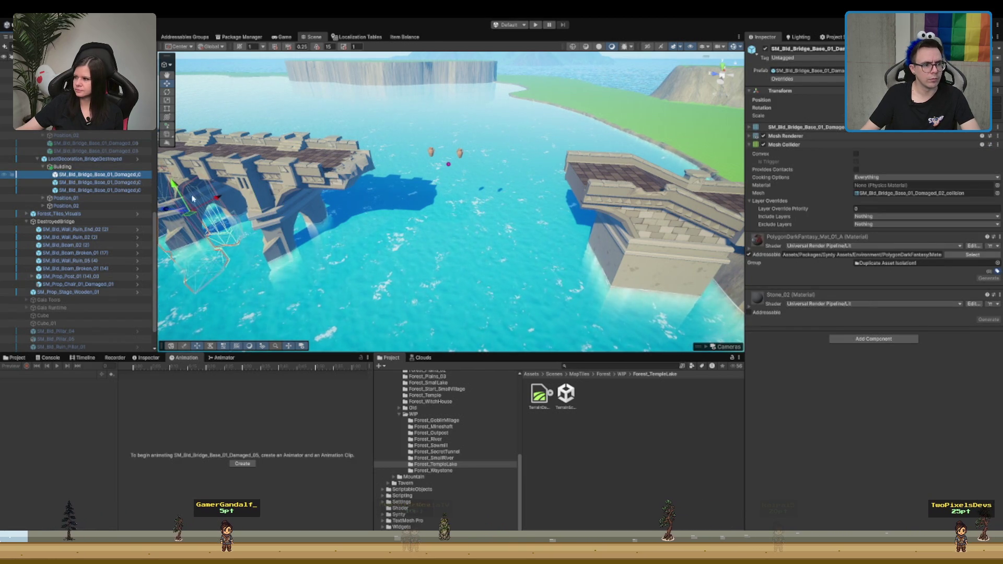
scroll(209, 225, up, 2)
mouse_move(209, 224)
mouse_down()
mouse_move(426, 227)
mouse_move(554, 161)
mouse_move(430, 237)
mouse_move(375, 234)
mouse_up()
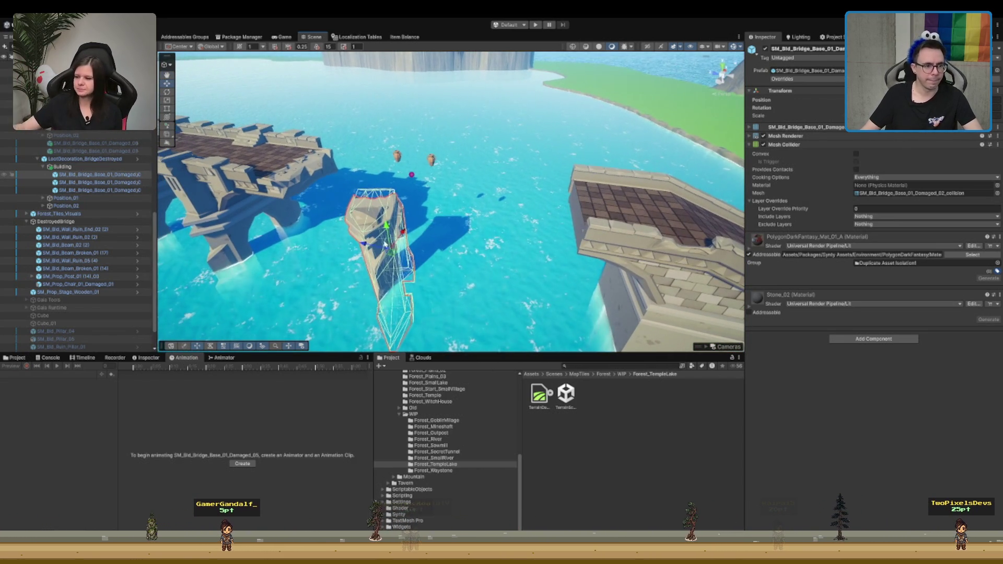
Step: Frame the damaged bridge pieces and orbit for a side-on look at the pillar
click(118, 144)
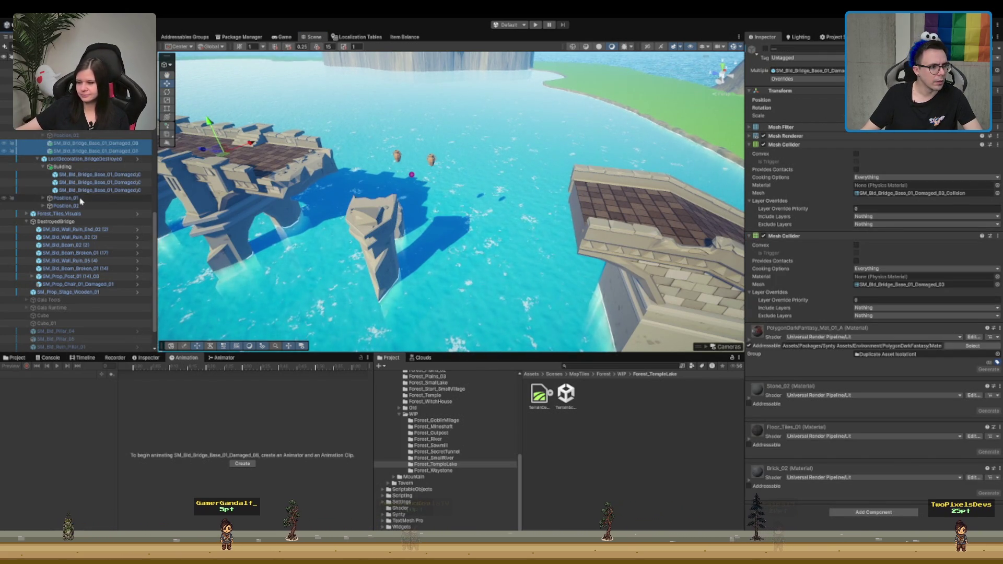
click(78, 199)
click(113, 182)
click(116, 175)
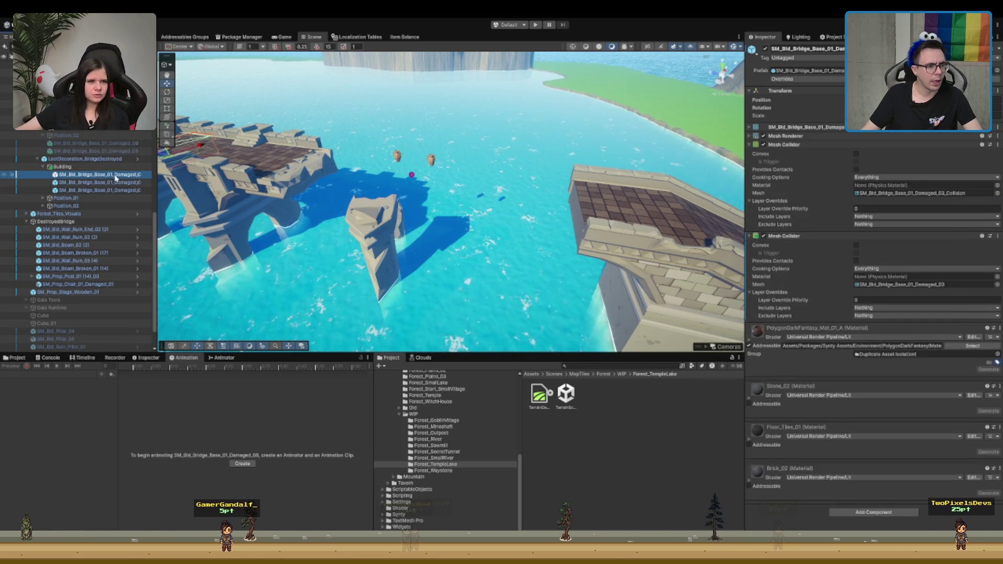
double_click(116, 182)
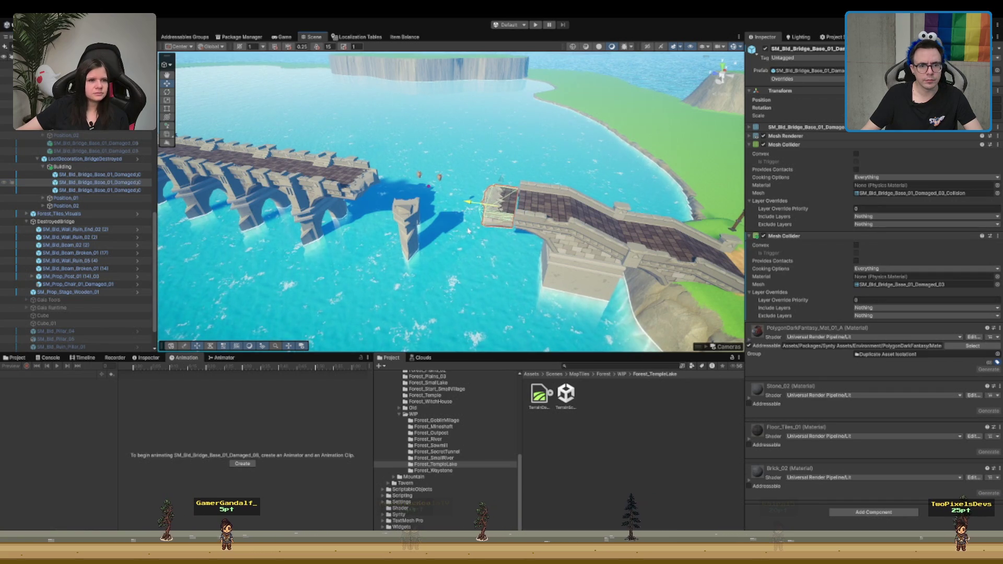
key(f)
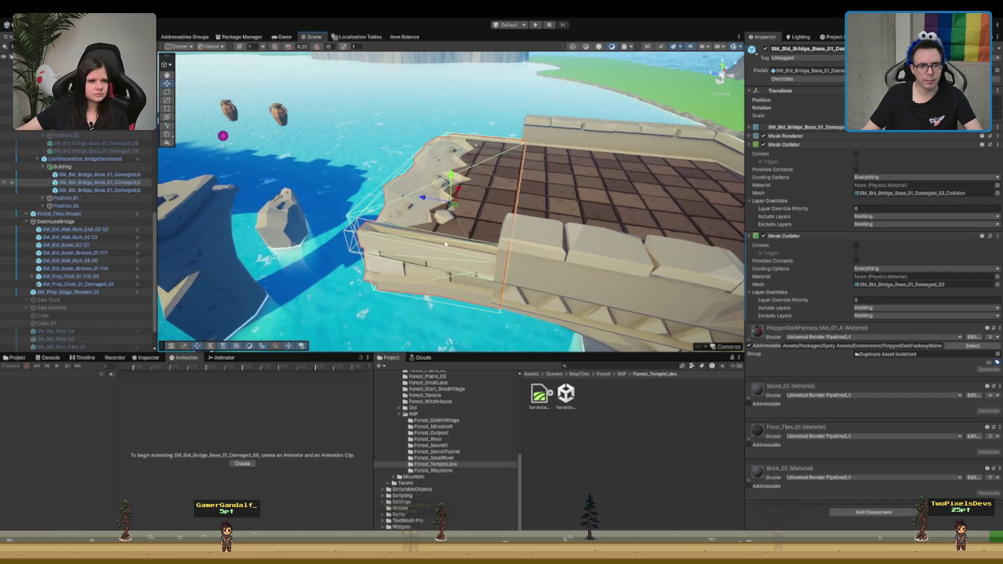
mouse_move(446, 244)
mouse_down()
mouse_move(428, 211)
mouse_move(438, 216)
mouse_up()
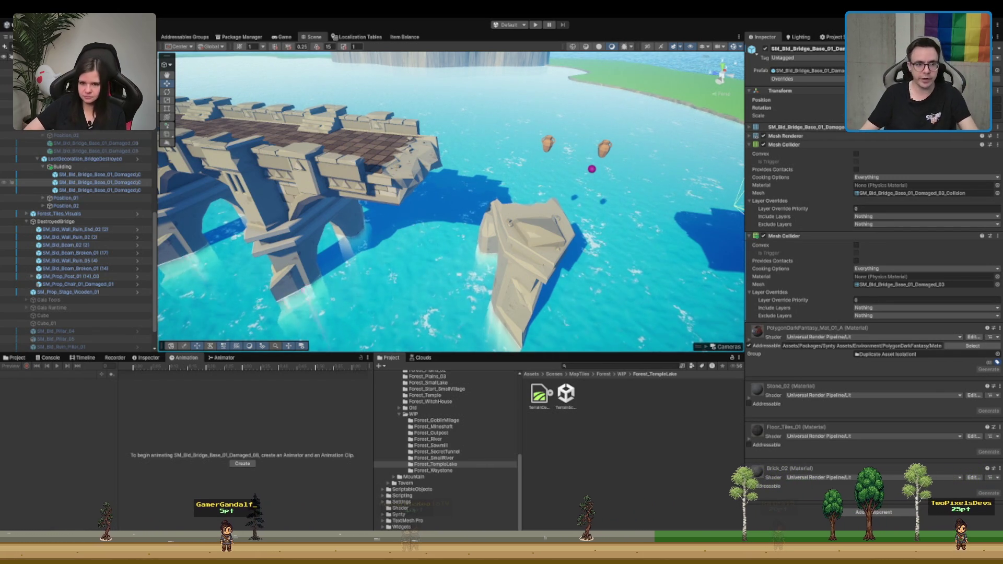
drag(444, 225, 463, 202)
click(63, 167)
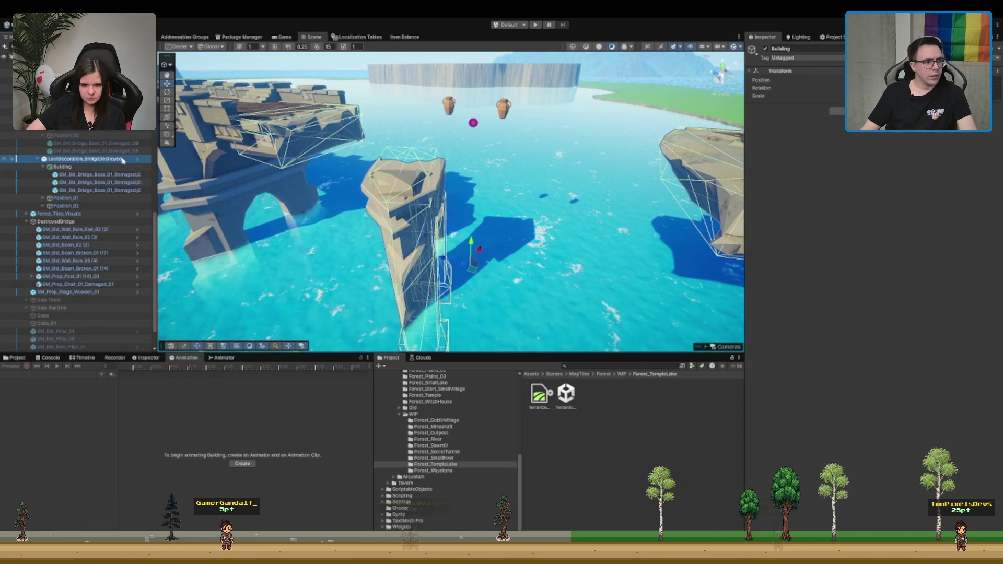
Step: Delete the Position_01 and Position_02 markers from LootDecoration_BridgeDestroyed
click(105, 199)
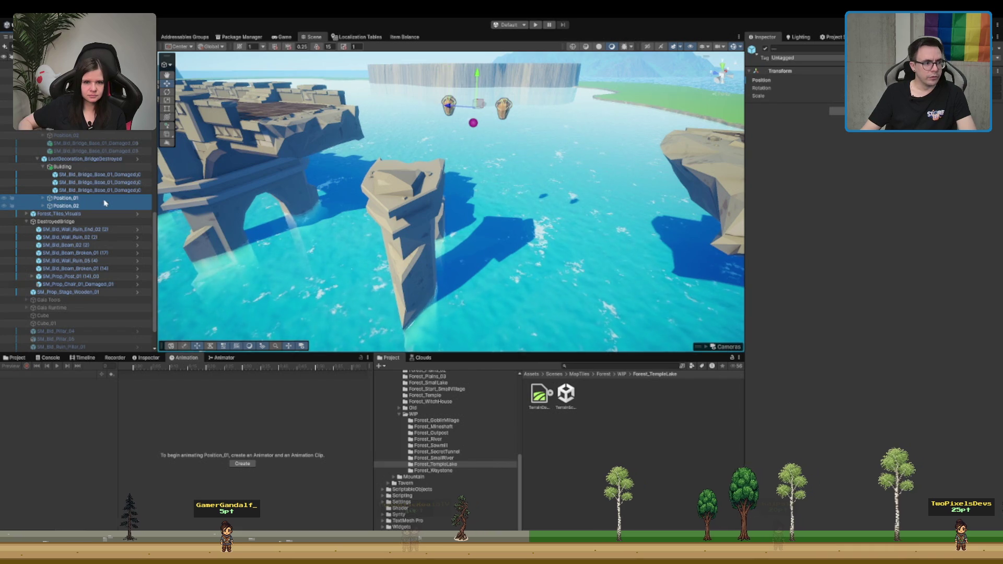
key(Delete)
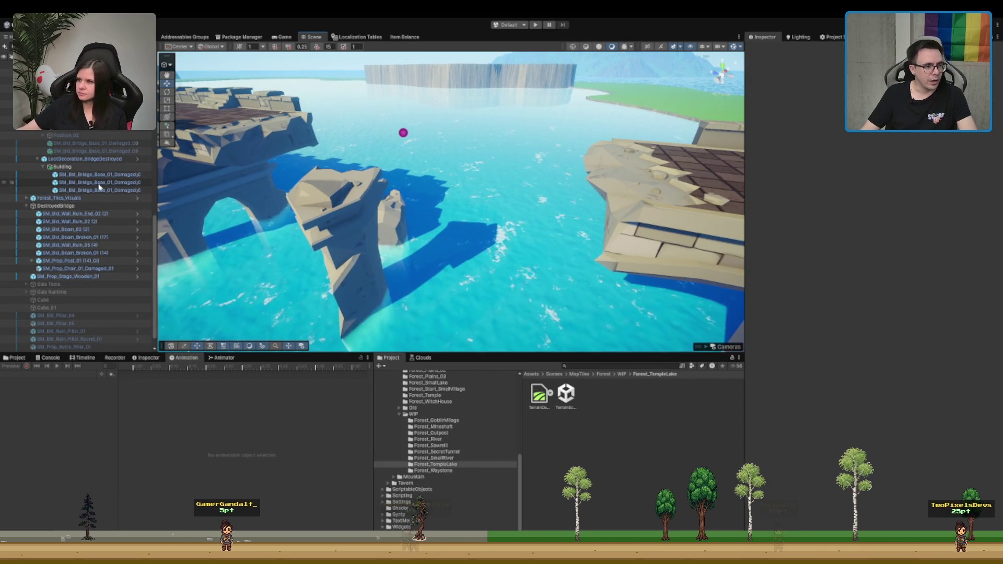
click(403, 134)
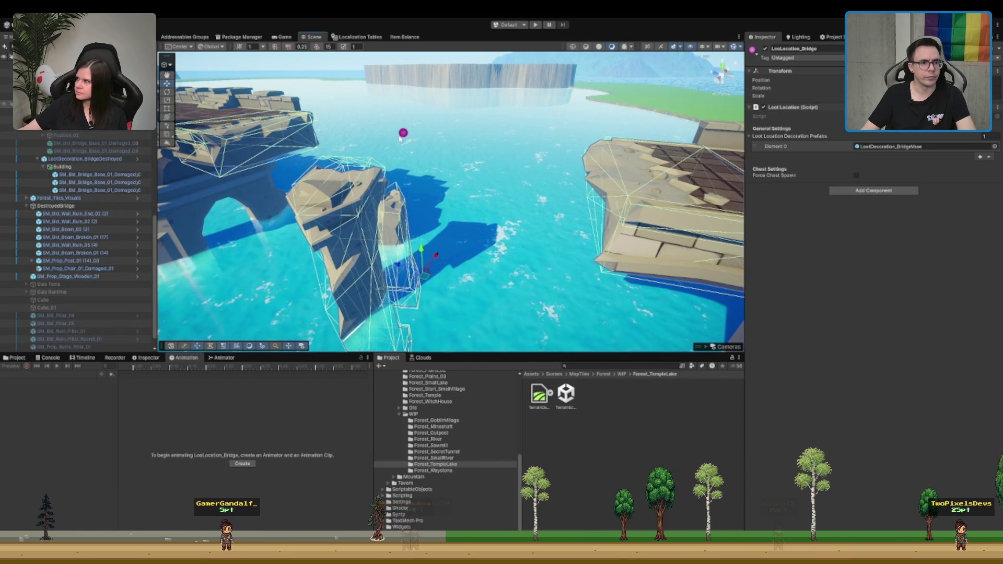
click(404, 135)
click(405, 133)
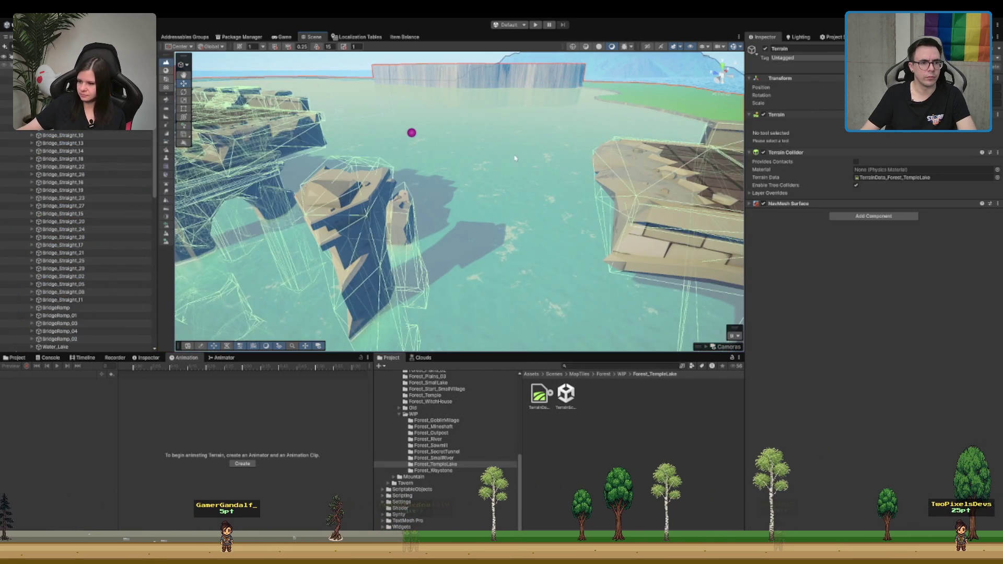
Step: Zoom in on the gap and select the tall broken pillar chunk
scroll(492, 145, up, 3)
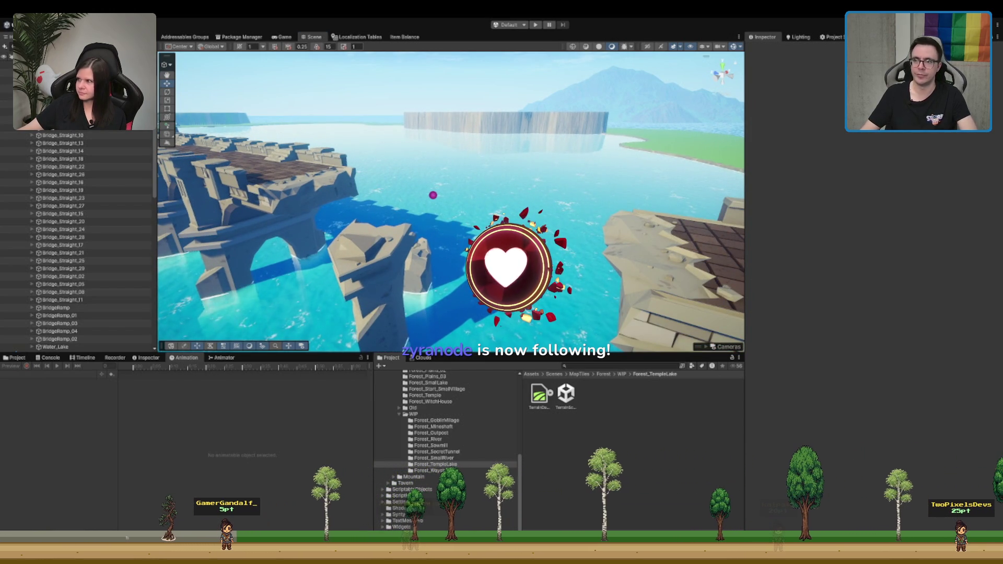
scroll(451, 201, up, 1)
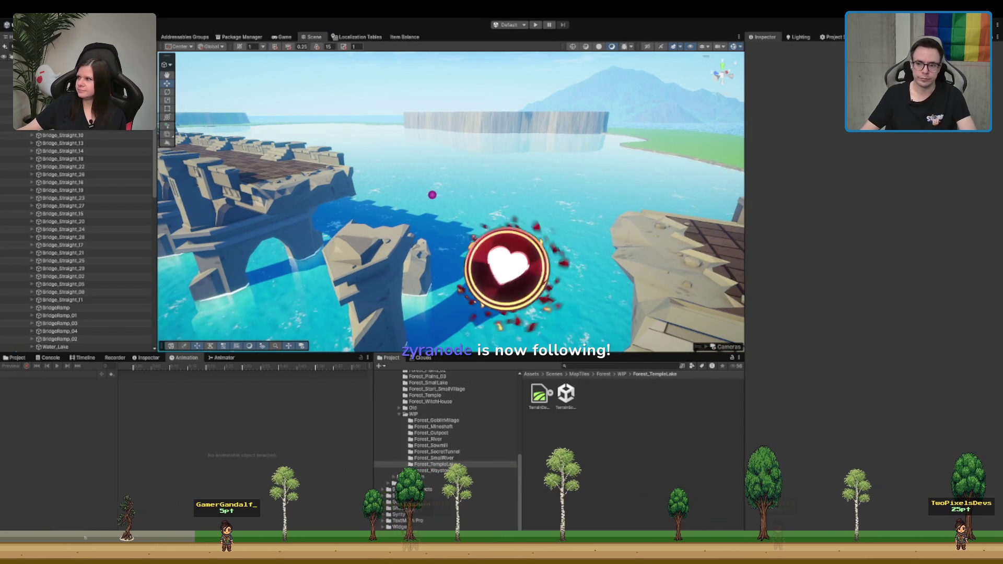
scroll(450, 201, up, 1)
click(339, 261)
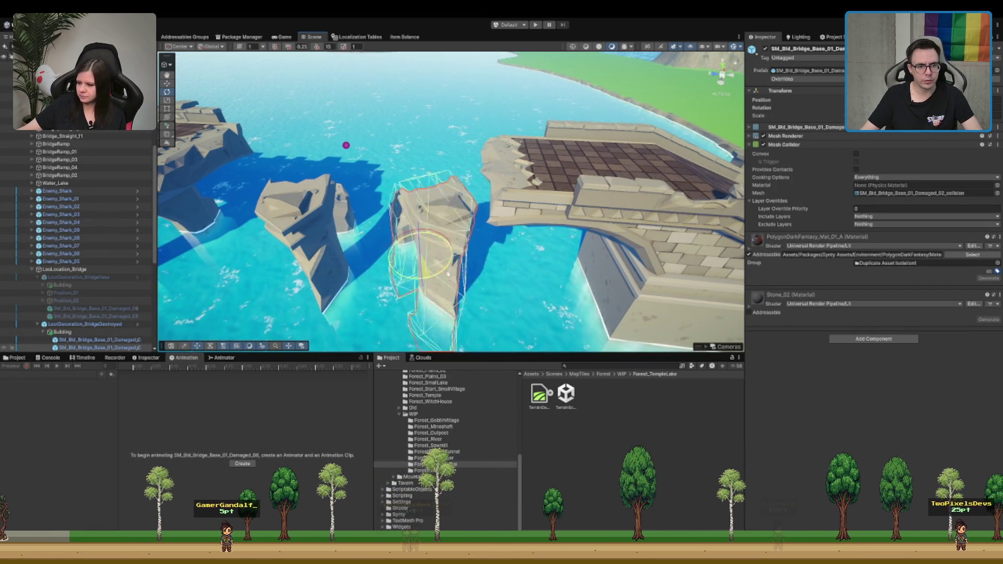
Step: Check the scattered chunks from several angles, selecting the leaning chunk and a left-bridge pillar
drag(264, 214, 517, 198)
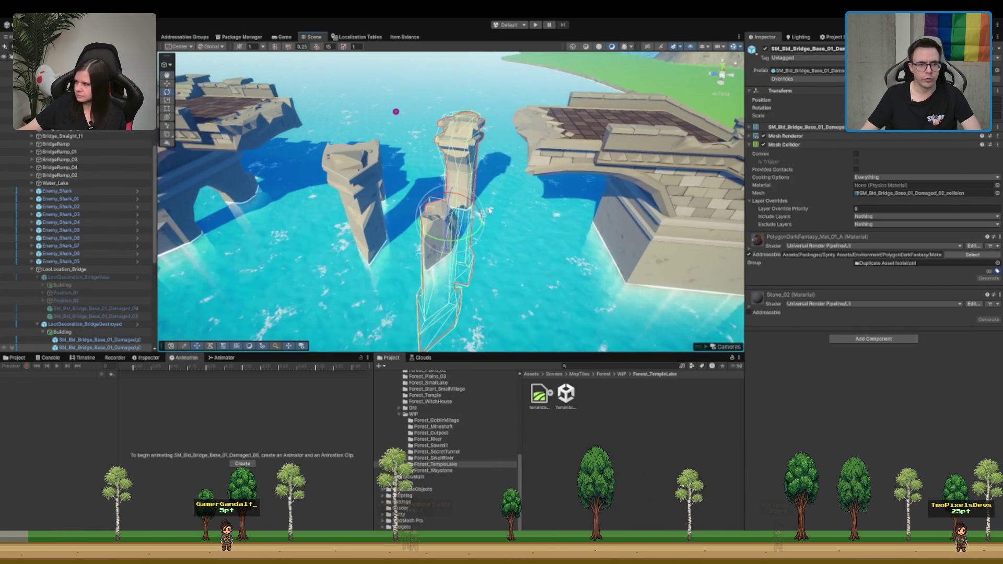
click(343, 211)
drag(343, 211, 432, 254)
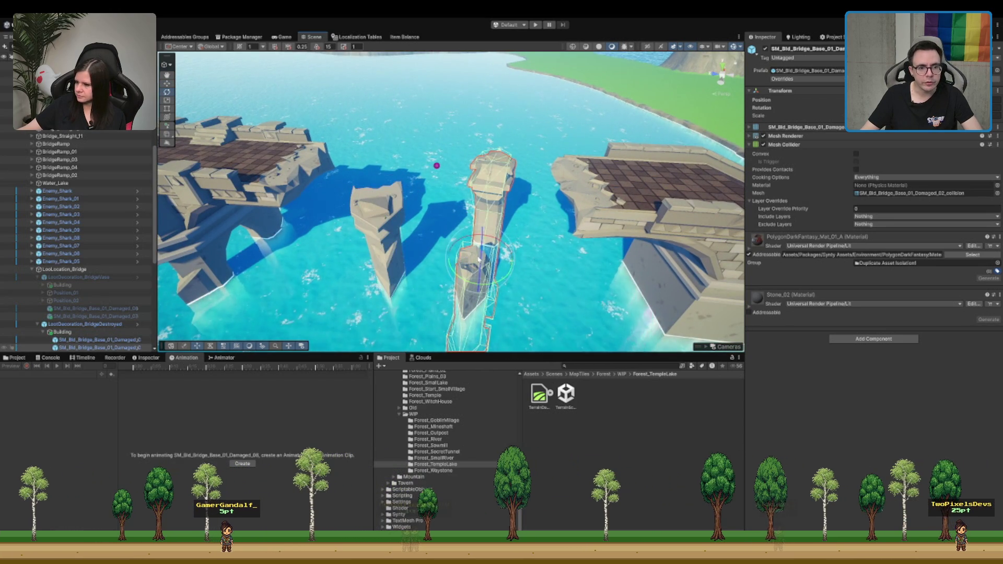
mouse_move(481, 270)
mouse_down()
mouse_move(455, 133)
mouse_move(435, 152)
mouse_move(486, 178)
mouse_move(447, 197)
mouse_move(401, 159)
mouse_move(372, 202)
mouse_up()
scroll(455, 132, up, 10)
click(372, 202)
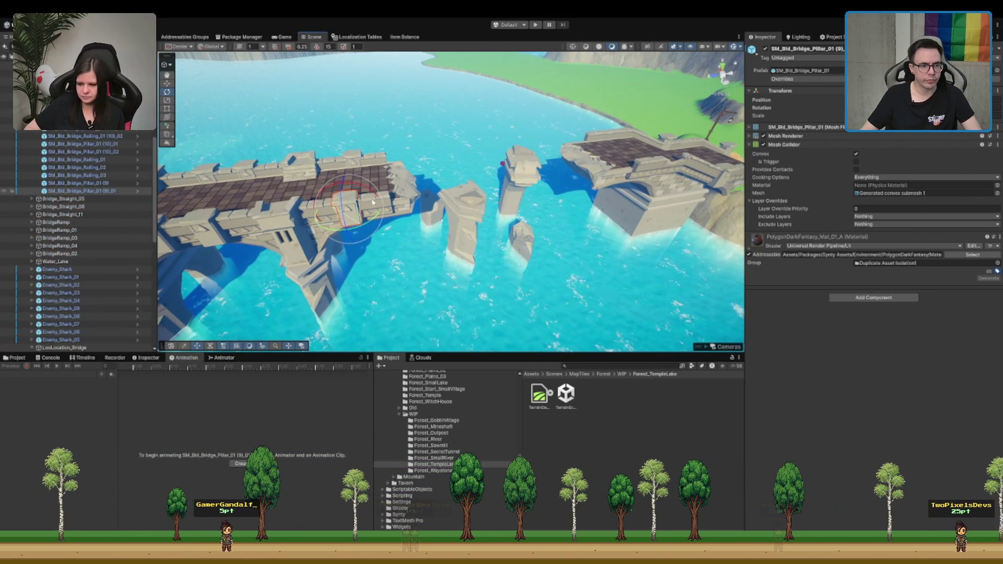
Step: Select and frame the loose railing and railing-pillar pieces of Bridge_Straight_02
drag(372, 165, 386, 254)
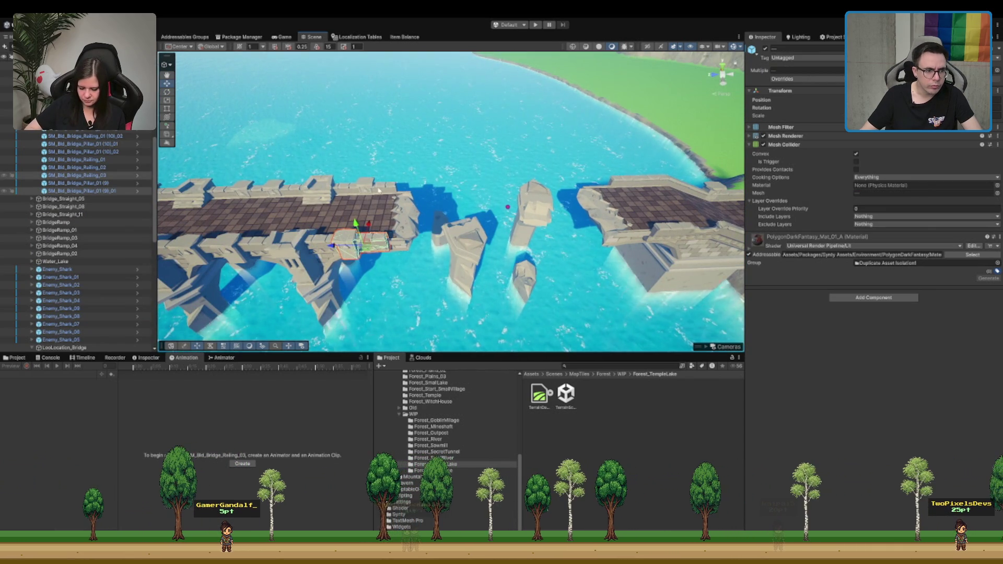
click(97, 132)
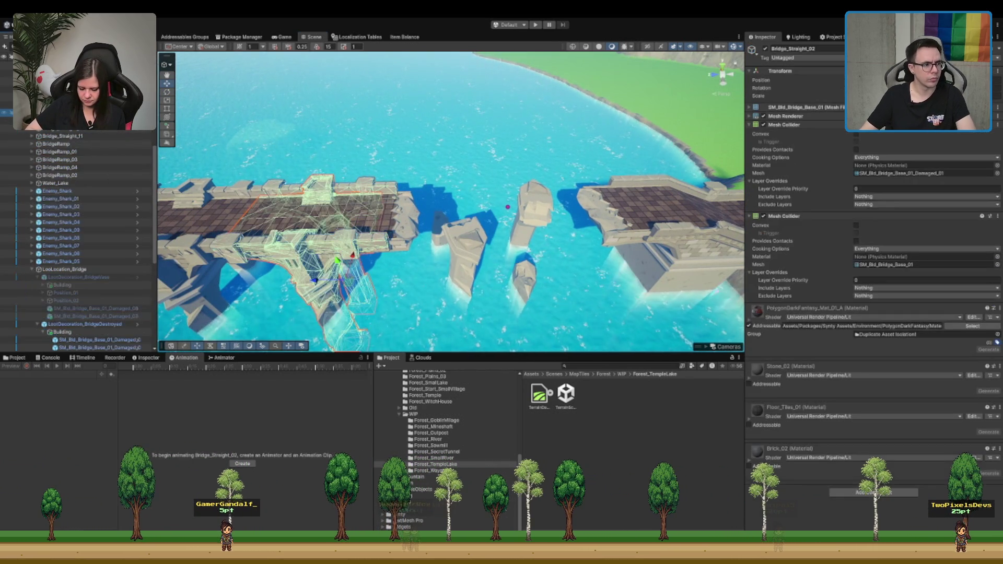
scroll(119, 295, down, 5)
click(95, 257)
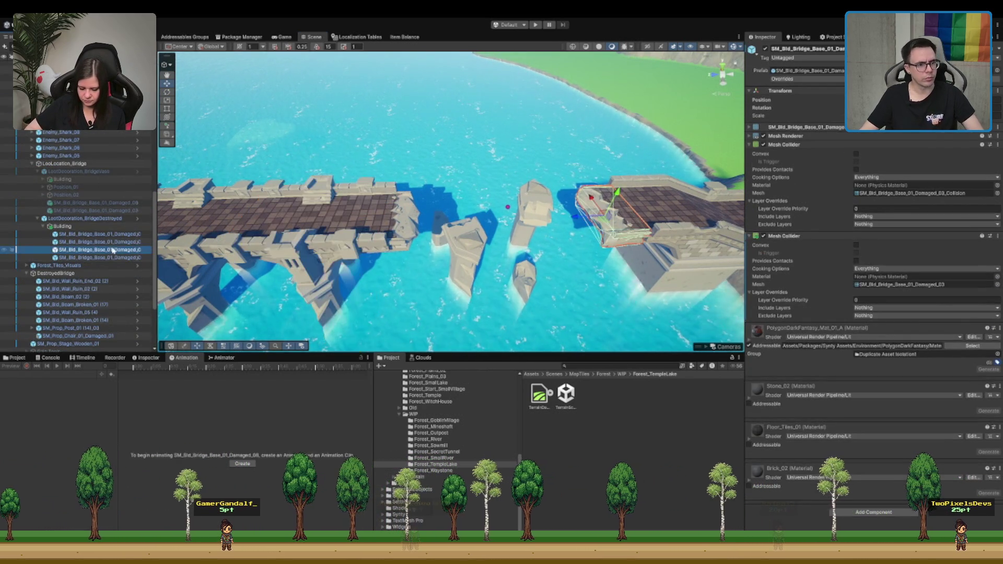
shift+click(94, 281)
key(f)
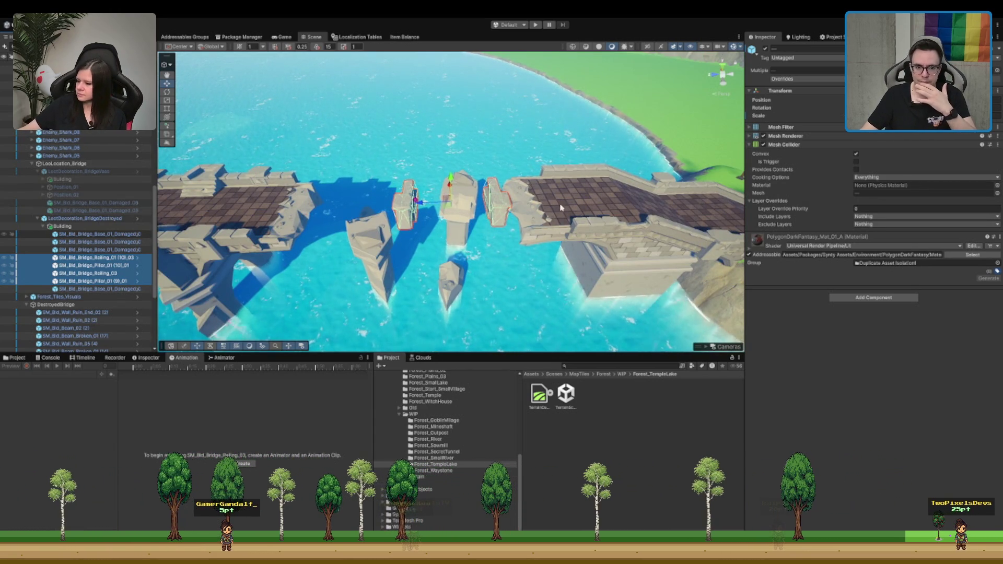
Step: Rotate the pieces 90°, slide them along X into the gap, and delete surplus railings
scroll(416, 256, up, 3)
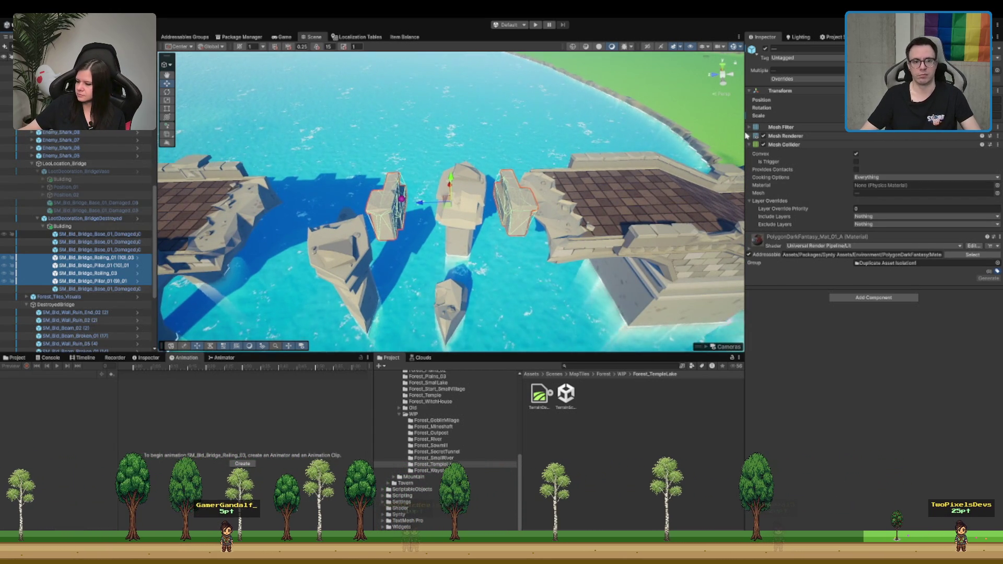
drag(453, 226, 351, 205)
mouse_move(420, 207)
mouse_down()
mouse_move(578, 210)
mouse_move(432, 219)
mouse_up()
key(Delete)
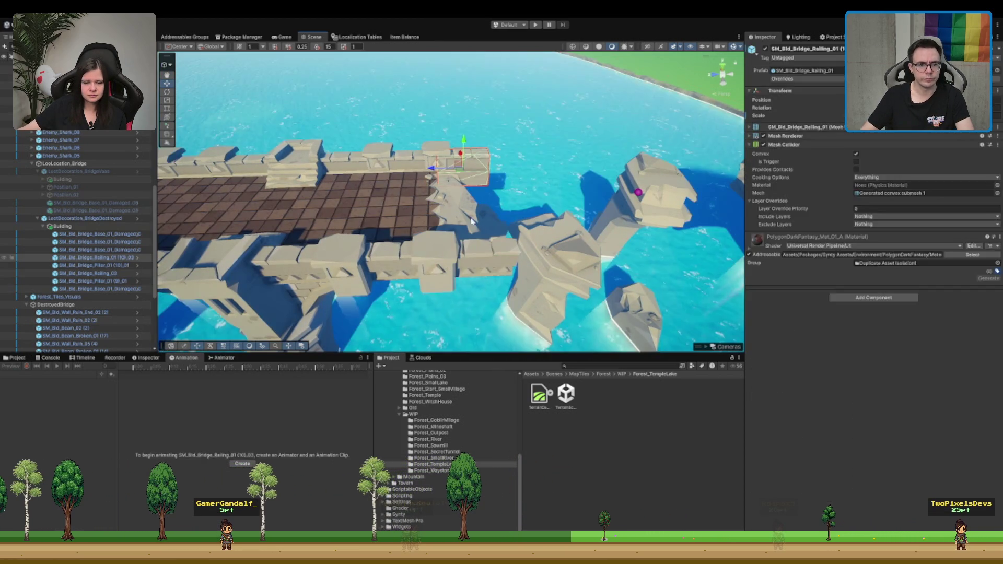
Step: Duplicate the selected broken pillars and view the gap along the bridge's length
click(441, 262)
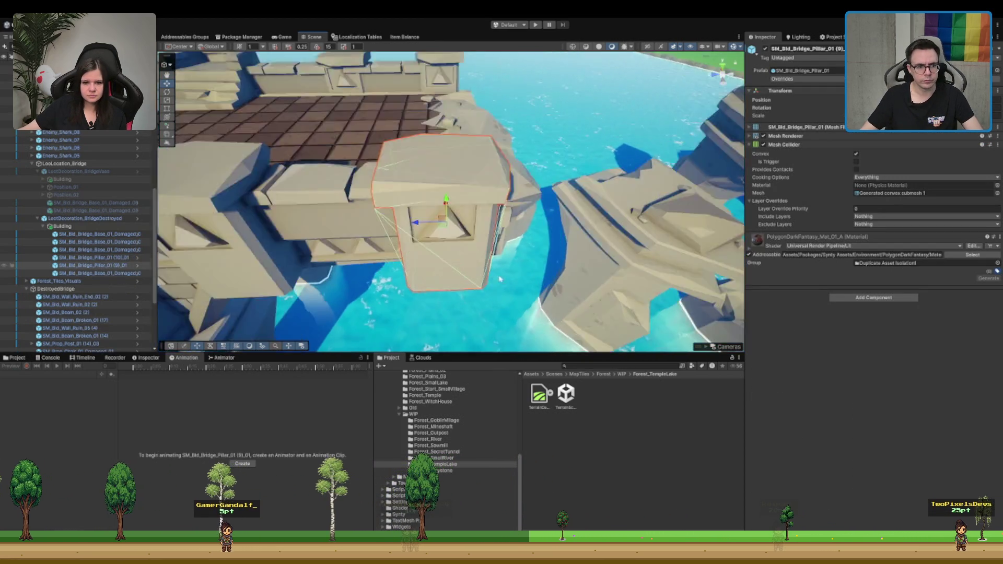
drag(565, 236, 484, 222)
scroll(571, 152, down, 10)
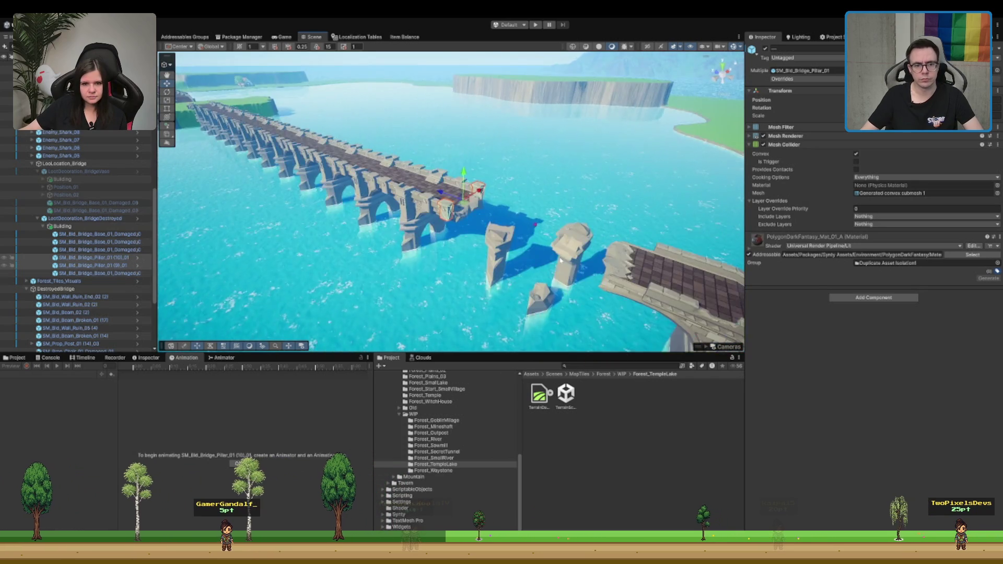
key(ctrl+d)
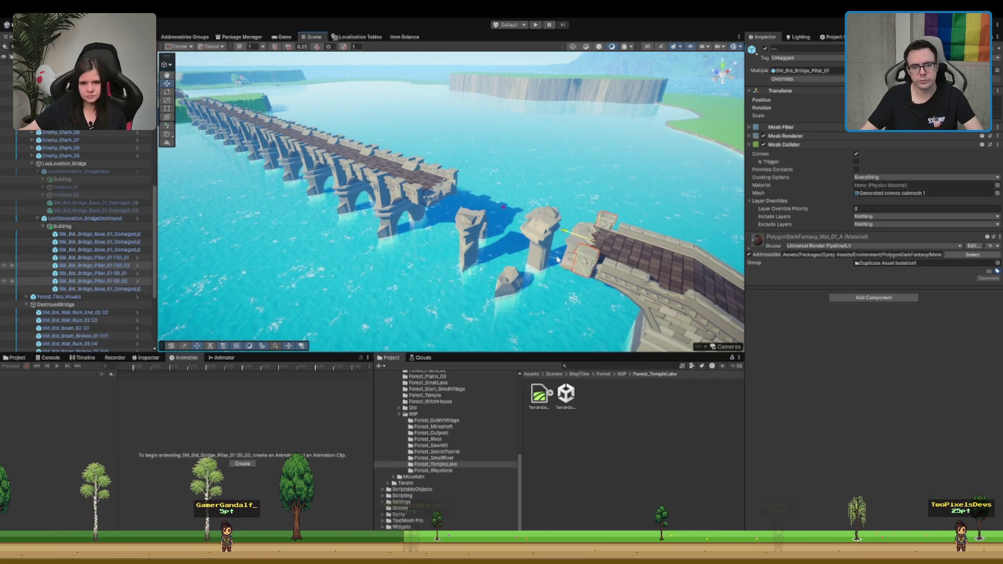
mouse_move(569, 265)
mouse_down()
mouse_move(682, 124)
mouse_move(543, 156)
mouse_up()
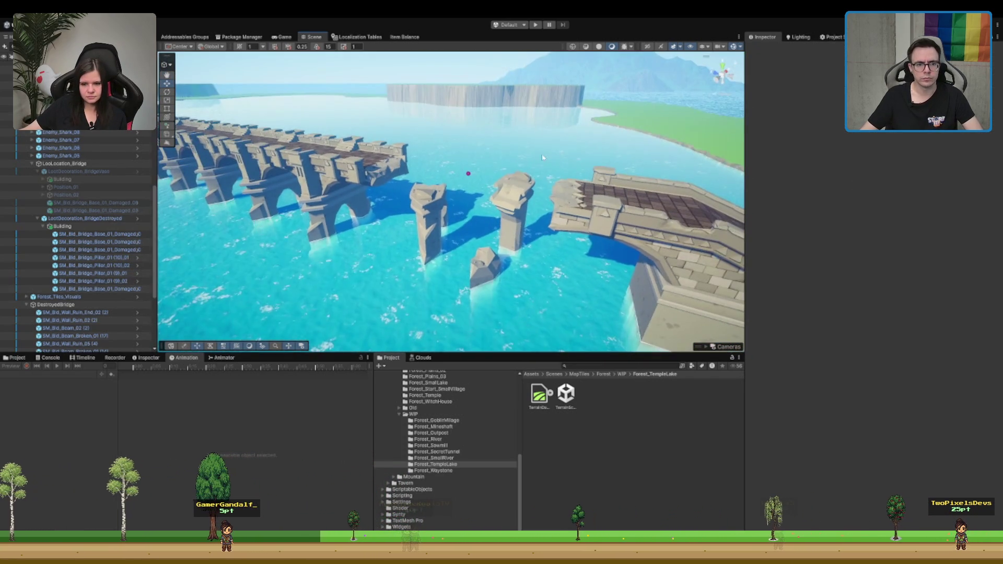
drag(515, 203, 502, 224)
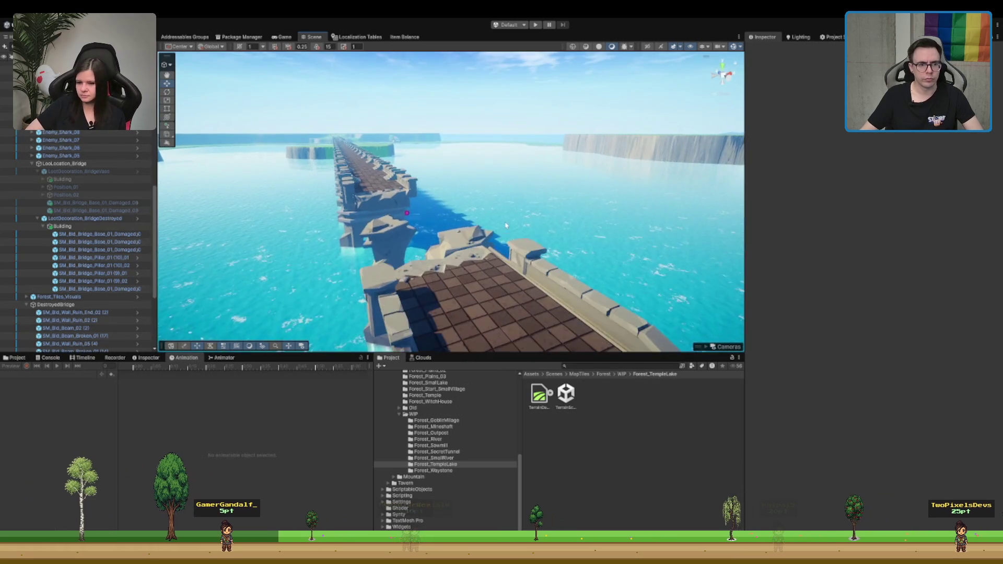
mouse_move(545, 196)
mouse_down()
mouse_move(515, 190)
mouse_move(576, 191)
mouse_up()
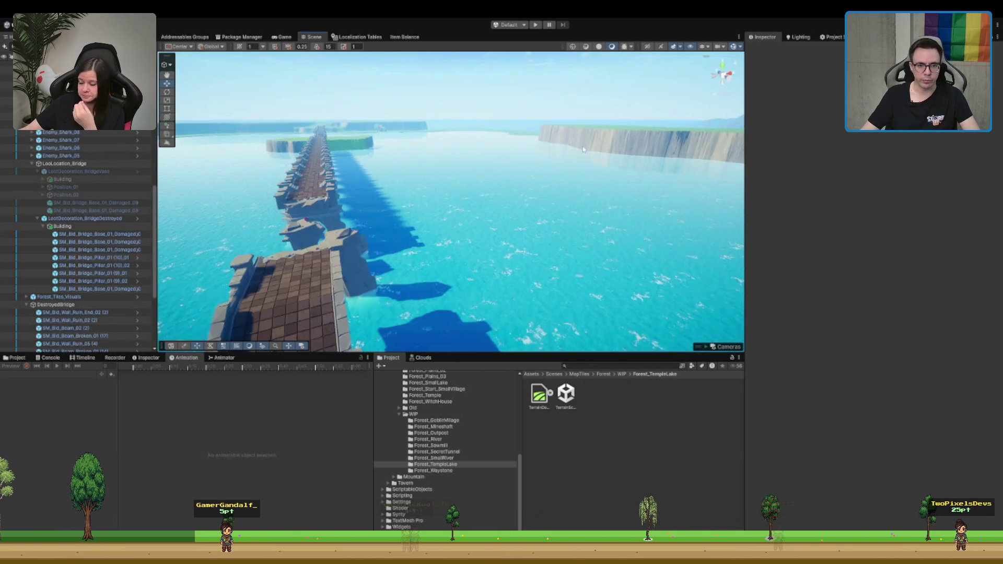
click(541, 184)
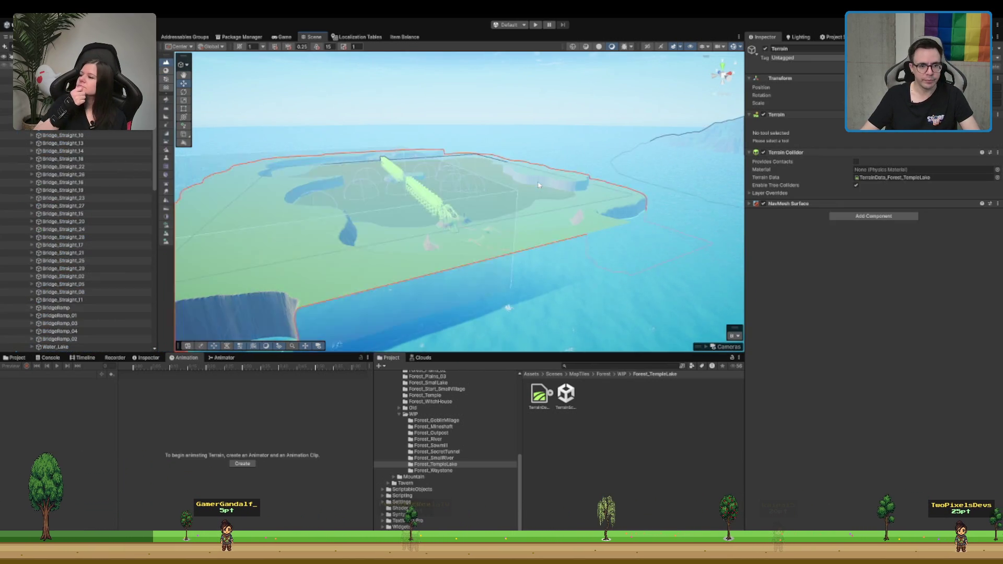
Step: Select the lake terrain and switch to the Set Height paint tool at height 55
click(704, 210)
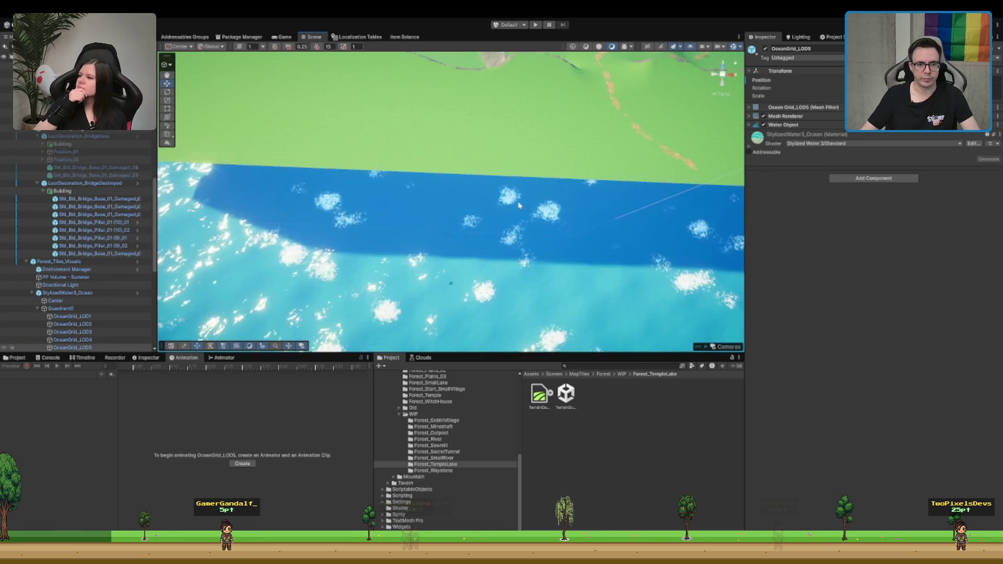
click(412, 196)
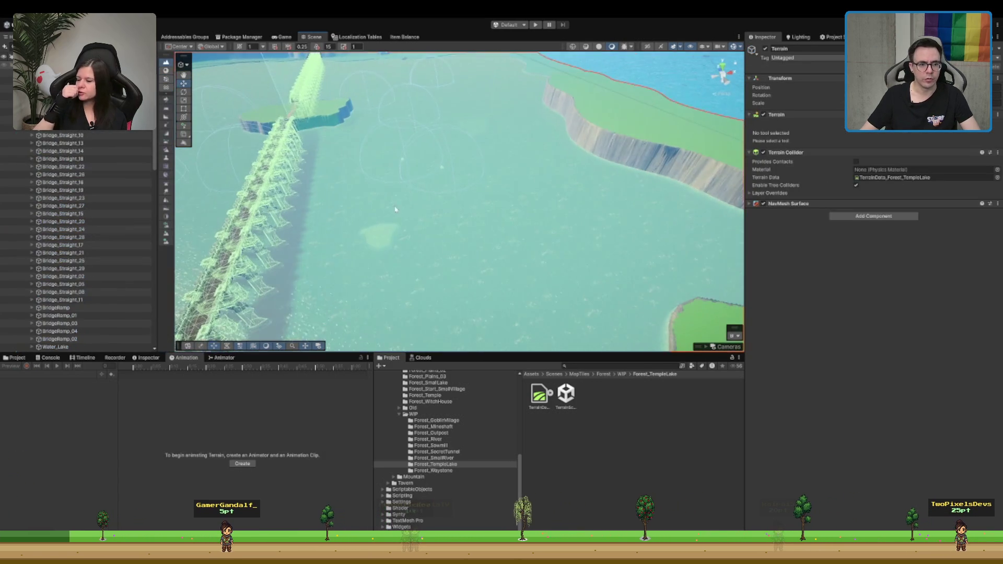
click(601, 166)
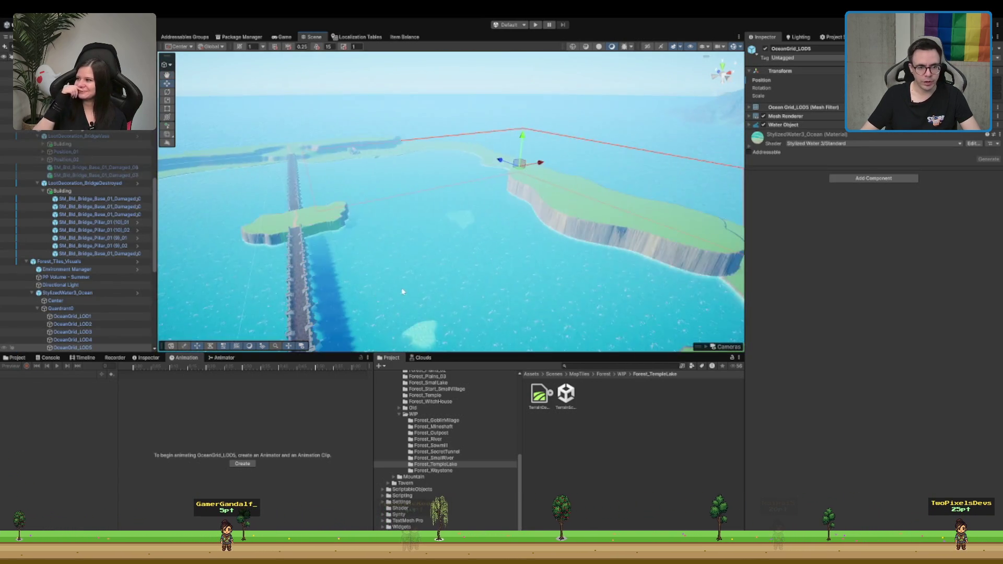
mouse_move(468, 232)
mouse_down()
mouse_move(510, 192)
mouse_move(417, 264)
mouse_move(655, 385)
mouse_up()
mouse_move(597, 284)
mouse_down()
mouse_move(578, 141)
mouse_move(546, 195)
mouse_move(498, 189)
mouse_move(453, 208)
mouse_move(324, 191)
mouse_move(564, 183)
mouse_up()
click(605, 180)
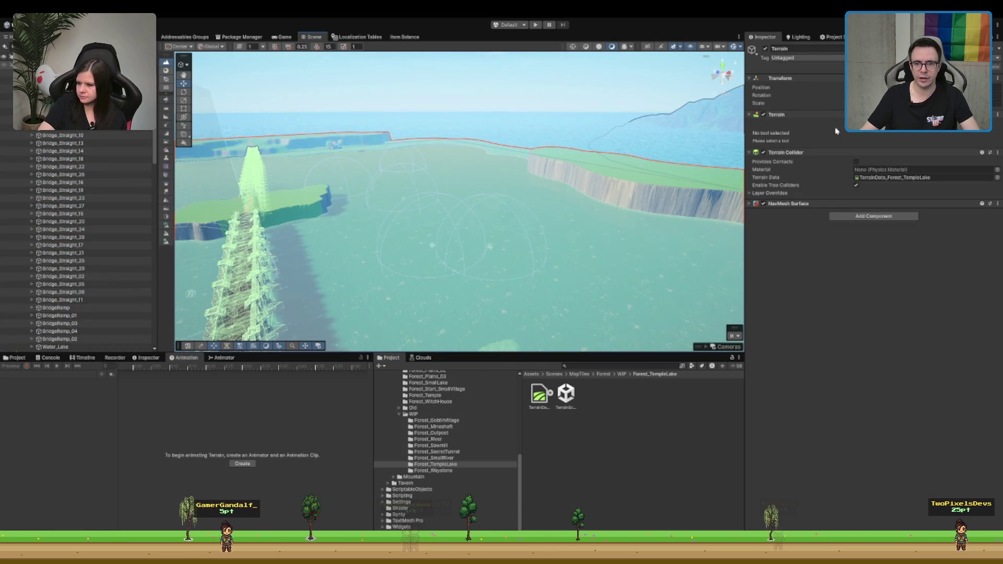
click(856, 122)
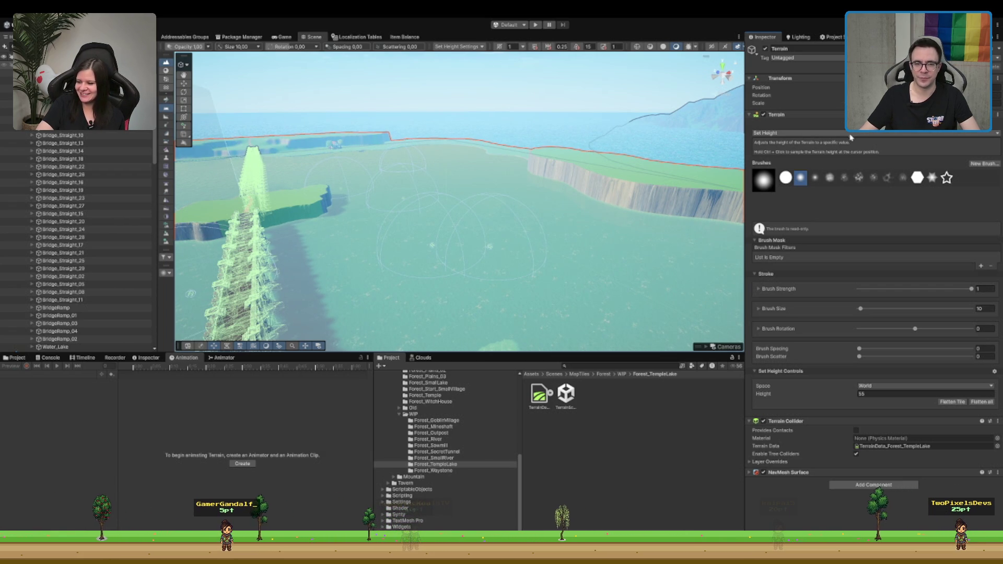
Step: Sample the lake-floor height and raise a first grassy patch out of the lake
scroll(515, 224, down, 8)
ctrl+click(469, 256)
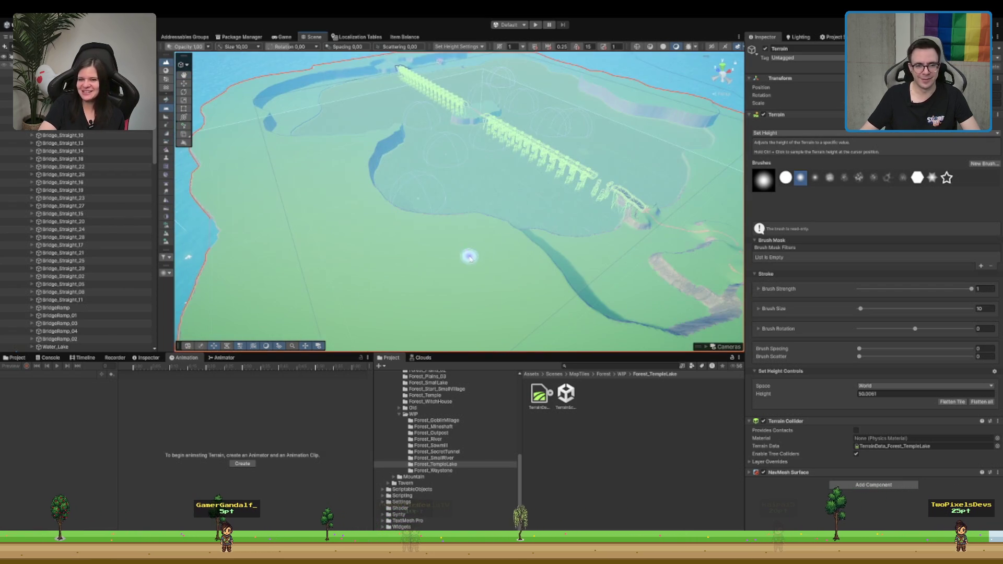
scroll(469, 256, up, 5)
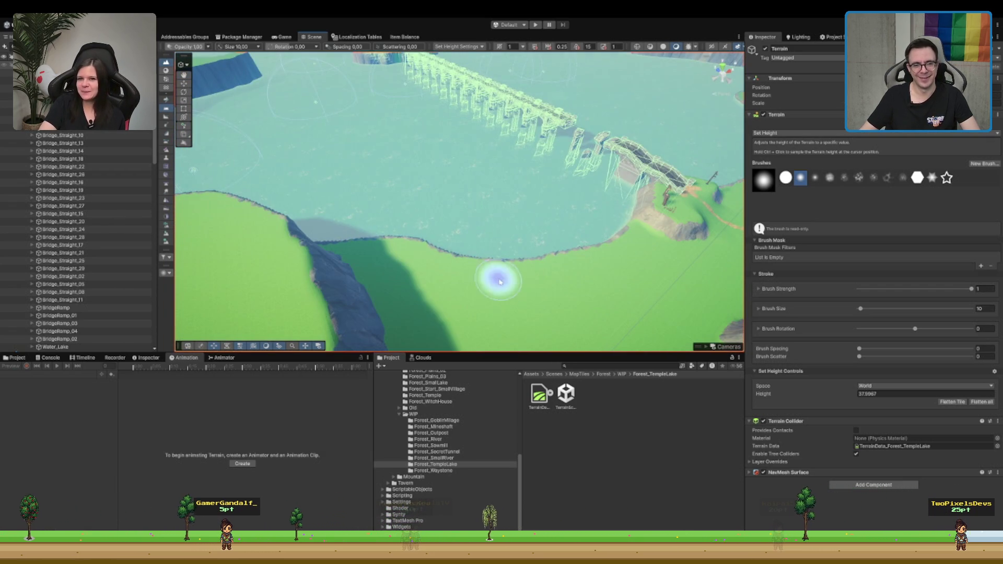
mouse_move(500, 283)
mouse_down()
mouse_move(448, 224)
mouse_move(695, 161)
mouse_move(497, 218)
mouse_move(542, 223)
mouse_move(531, 208)
mouse_move(506, 225)
mouse_move(555, 231)
mouse_move(438, 211)
mouse_move(510, 226)
mouse_move(452, 220)
mouse_move(491, 228)
mouse_up()
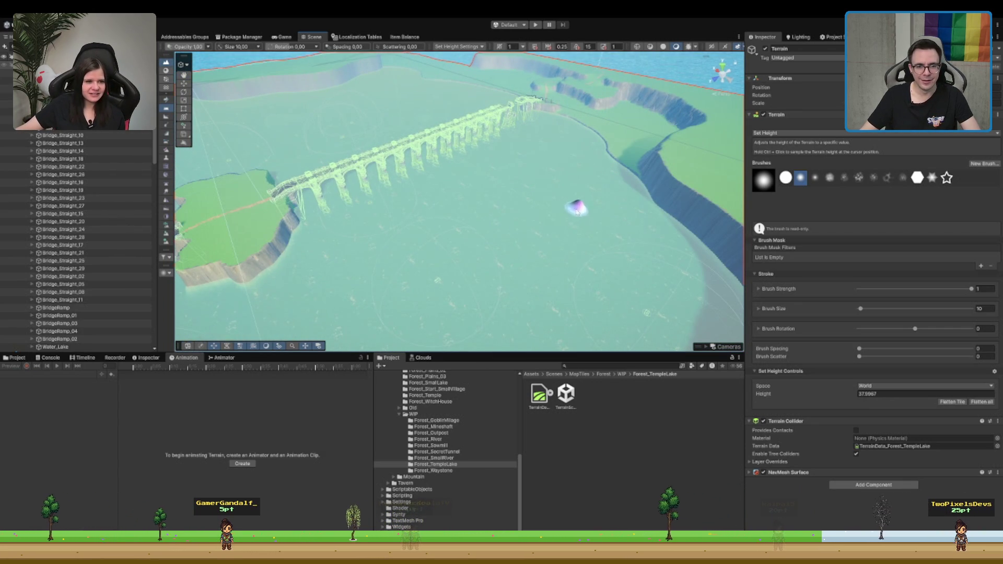
scroll(580, 197, up, 10)
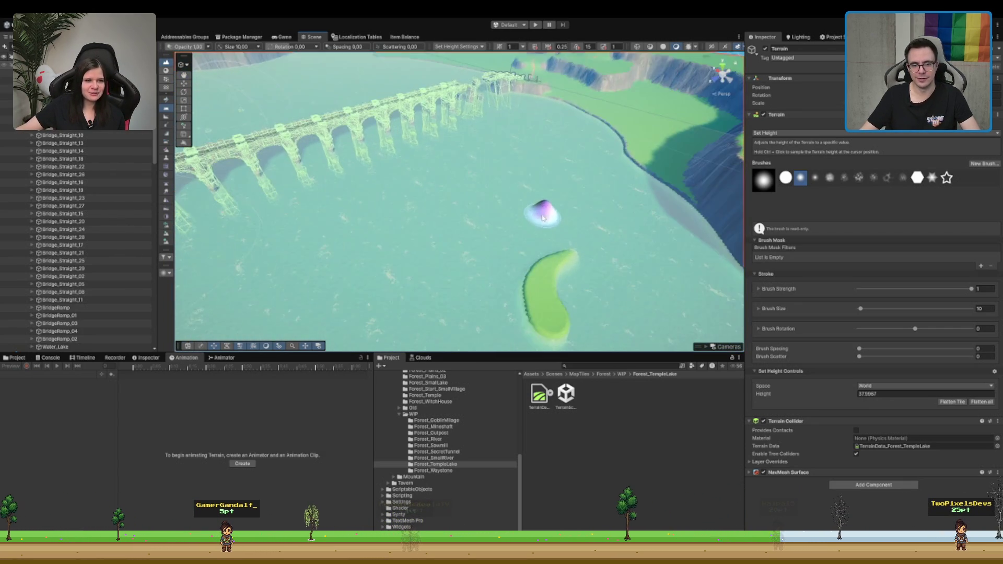
scroll(534, 230, down, 6)
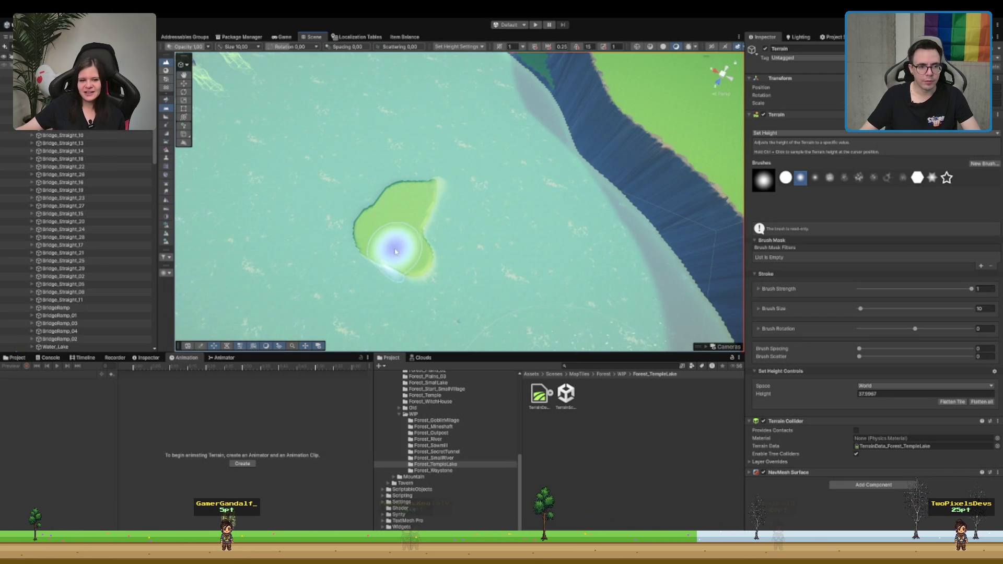
mouse_move(395, 251)
mouse_down()
mouse_move(410, 264)
mouse_move(441, 231)
mouse_move(426, 243)
mouse_up()
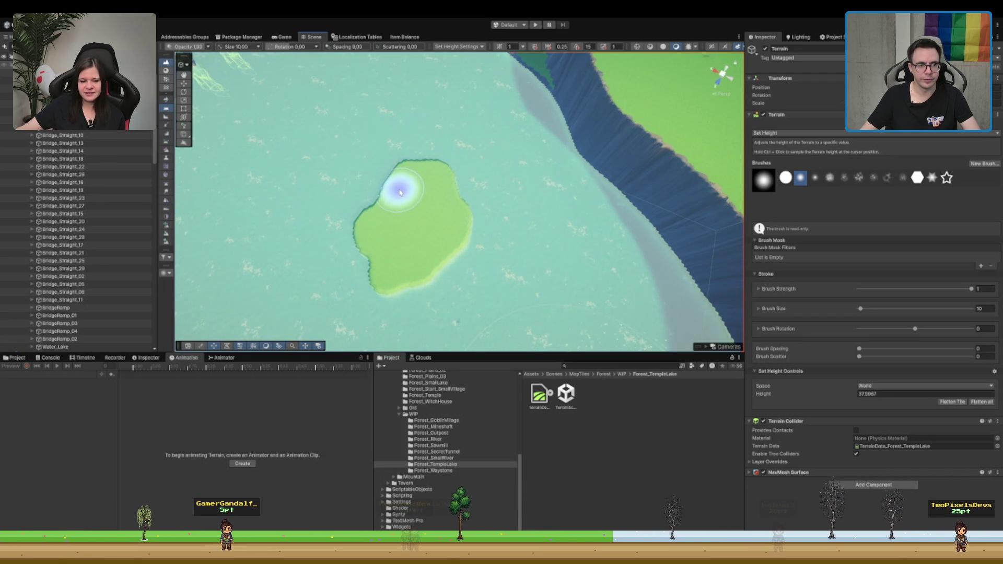
Step: Raise two more grassy patches to form the island, then switch to Smooth Height
mouse_move(393, 147)
mouse_down()
mouse_move(492, 223)
mouse_move(421, 241)
mouse_move(585, 212)
mouse_move(550, 257)
mouse_move(471, 227)
mouse_up()
scroll(470, 227, down, 2)
mouse_move(442, 167)
mouse_down()
mouse_move(475, 150)
mouse_move(487, 171)
mouse_move(475, 112)
mouse_move(424, 155)
mouse_up()
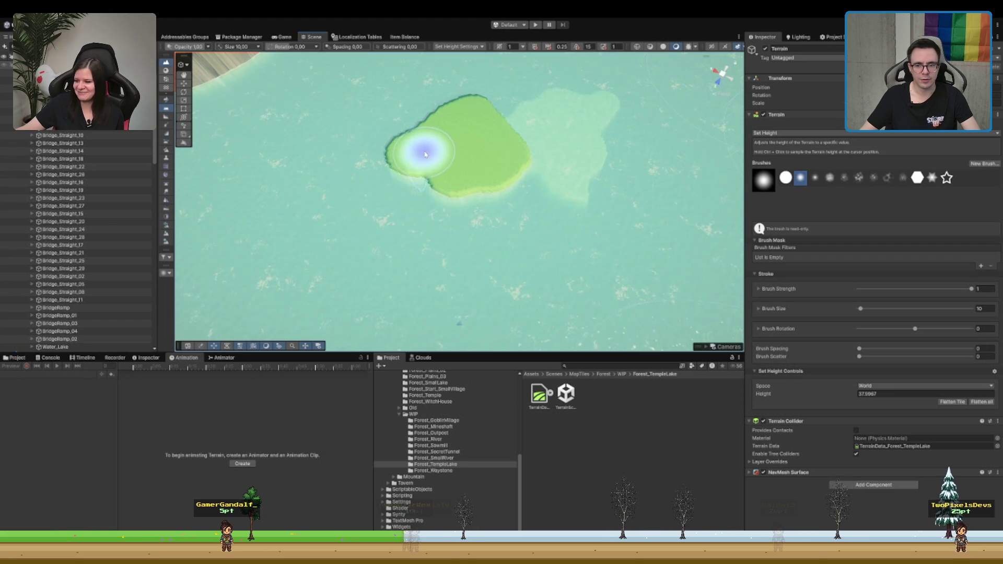
scroll(424, 155, down, 10)
scroll(450, 234, up, 3)
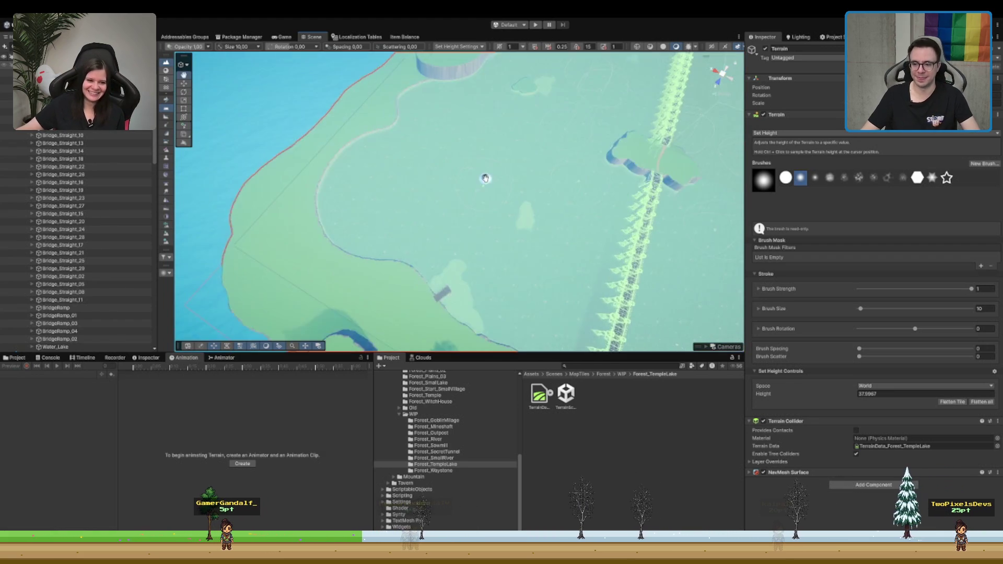
scroll(566, 198, up, 10)
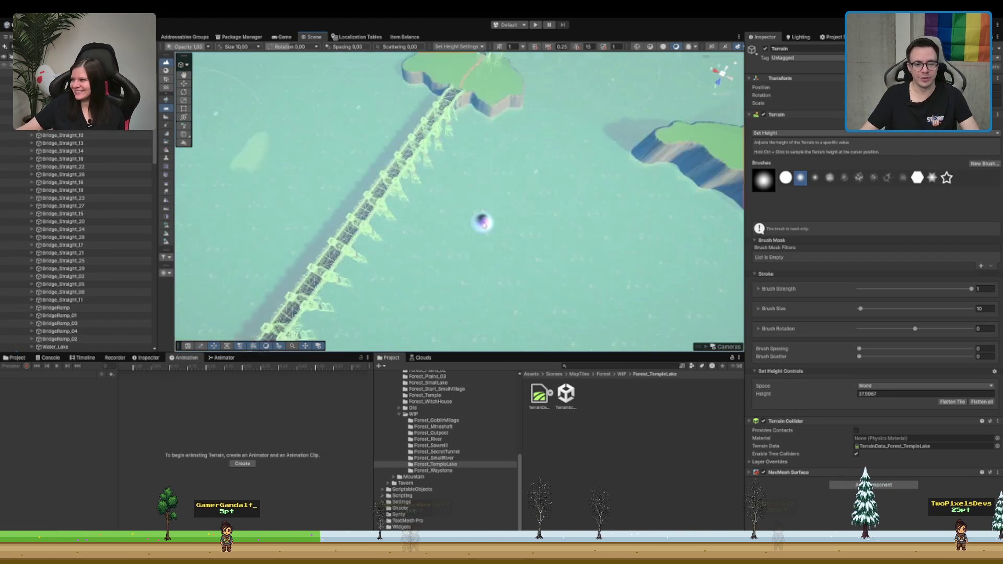
scroll(477, 172, up, 5)
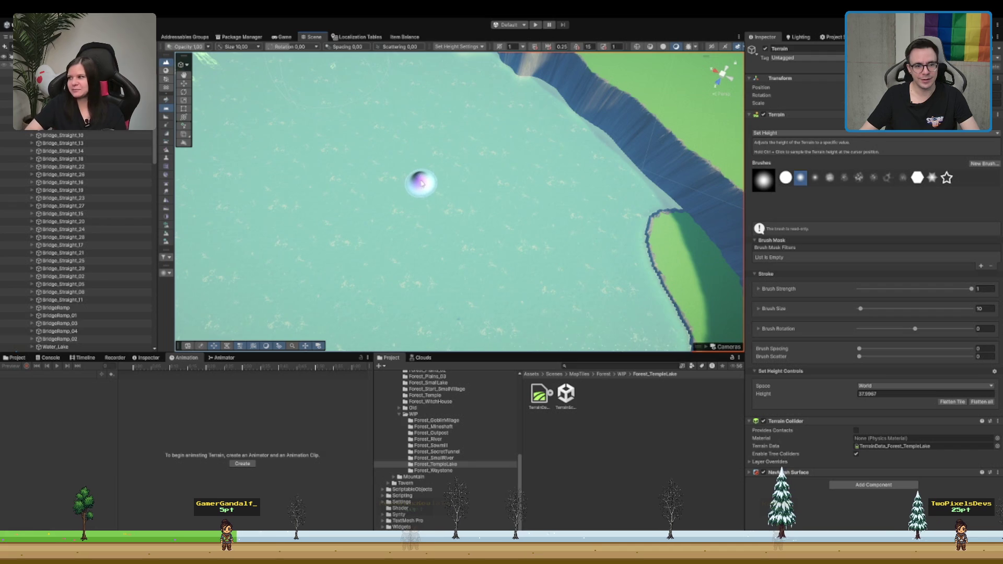
mouse_move(418, 172)
mouse_down()
mouse_move(433, 185)
mouse_move(445, 162)
mouse_move(421, 179)
mouse_move(440, 146)
mouse_up()
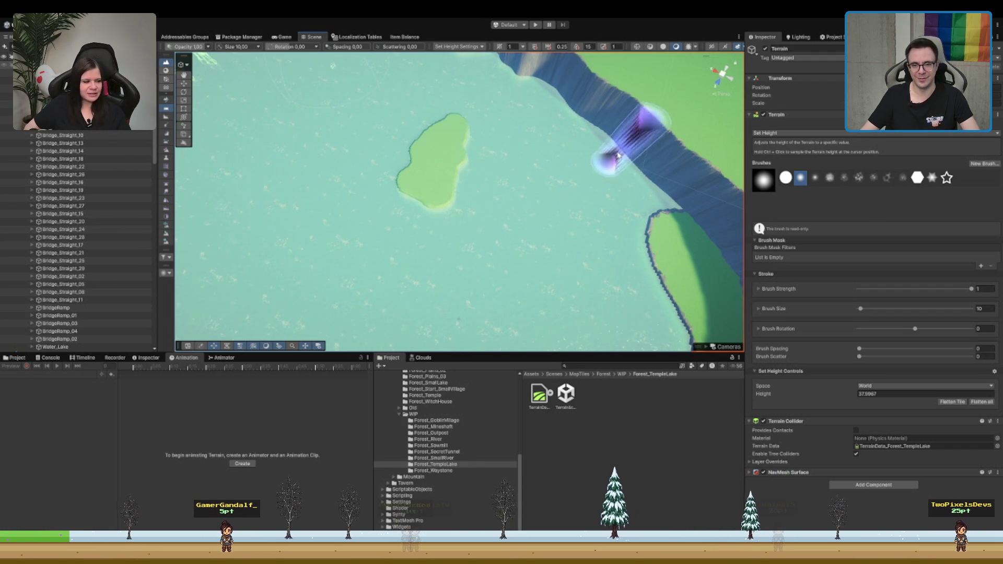
scroll(575, 172, up, 5)
mouse_move(515, 202)
mouse_down()
mouse_move(538, 179)
mouse_move(560, 123)
mouse_move(558, 138)
mouse_move(727, 198)
mouse_up()
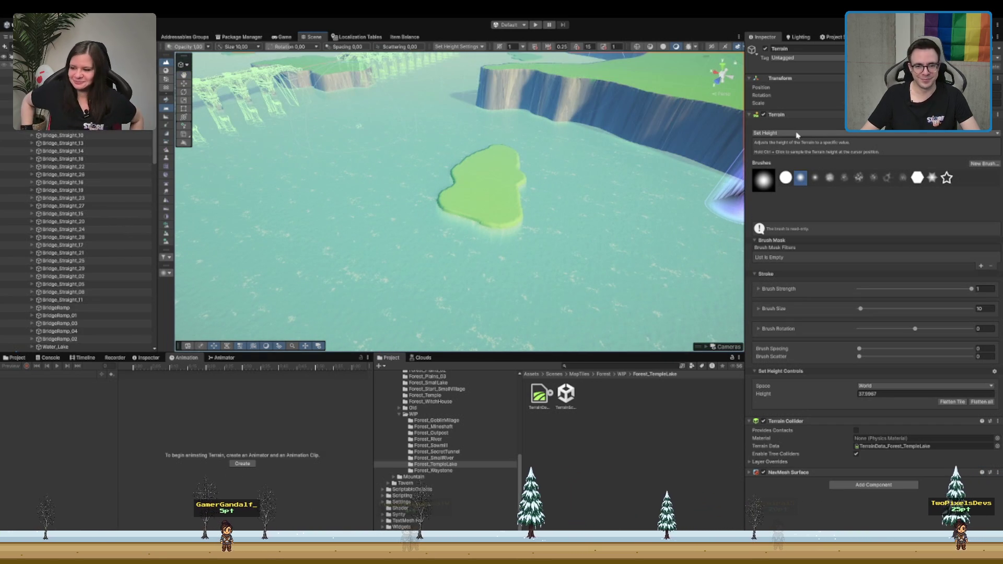
key(F4)
scroll(474, 257, up, 2)
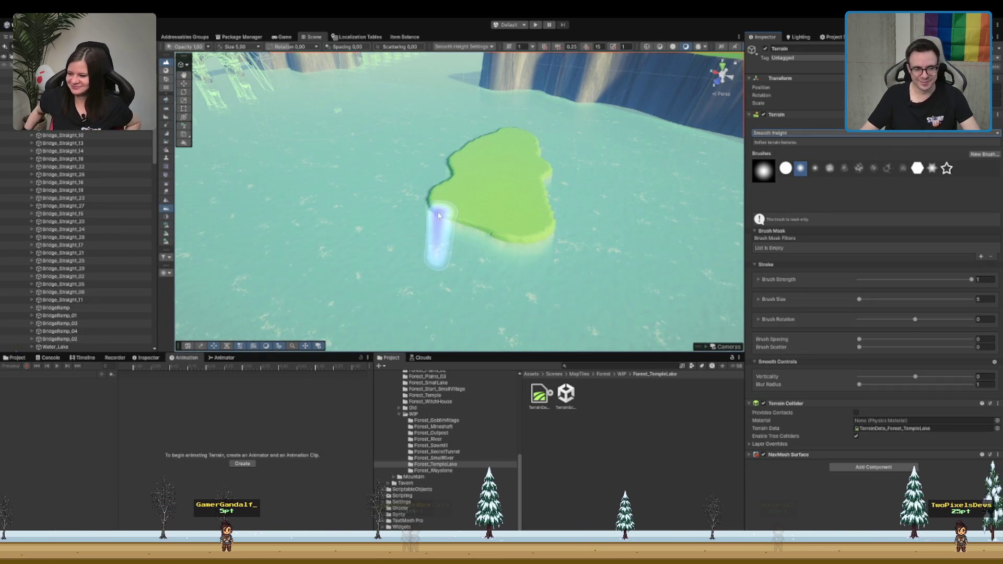
Step: Smooth the island's edges and set the brush strength to 0.5
mouse_move(543, 211)
mouse_down()
mouse_move(481, 258)
mouse_move(538, 218)
mouse_move(432, 217)
mouse_move(454, 174)
mouse_move(336, 224)
mouse_move(539, 197)
mouse_move(448, 219)
mouse_up()
drag(605, 240, 418, 183)
mouse_move(571, 204)
mouse_down()
mouse_move(579, 175)
mouse_move(547, 170)
mouse_move(573, 252)
mouse_move(653, 245)
mouse_up()
click(982, 279)
text(0.5)
key(Return)
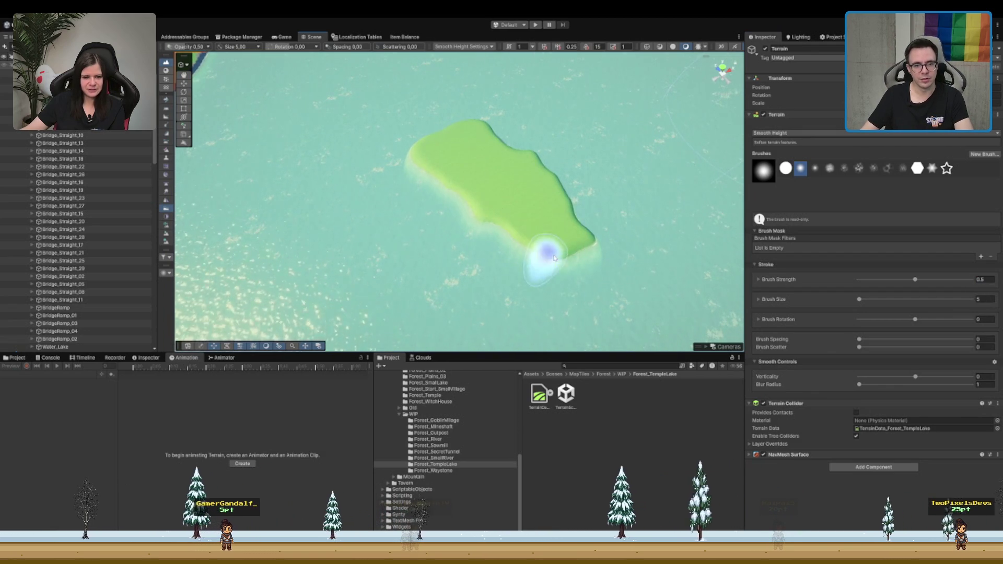
scroll(558, 226, down, 5)
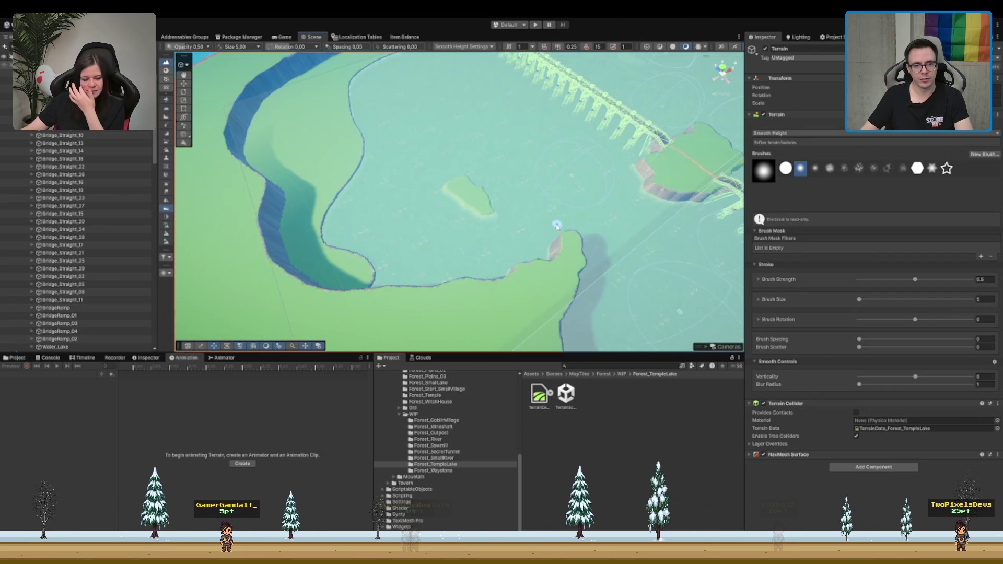
scroll(558, 226, up, 5)
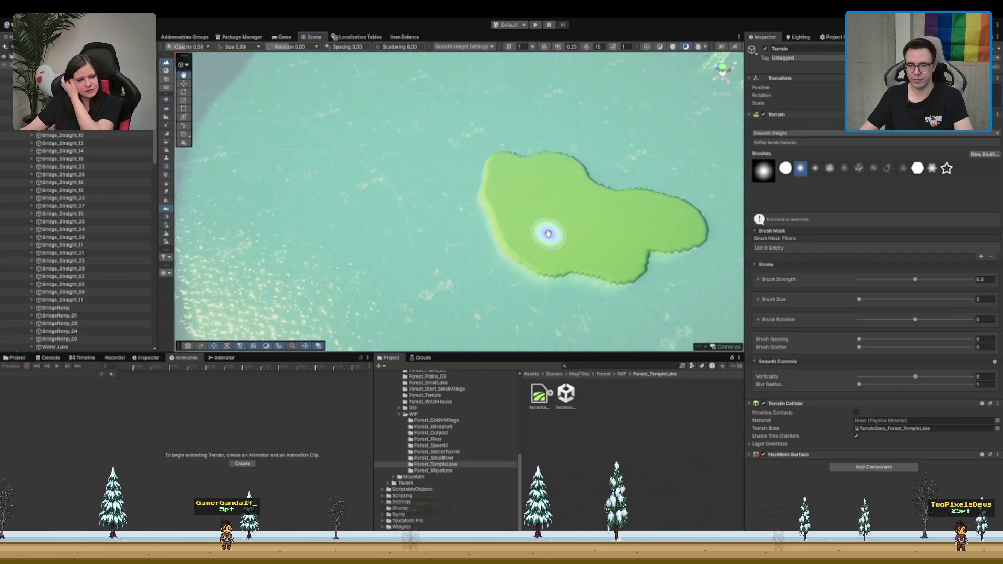
Step: Set blur radius 2 and strength 0.1, then soften the island's shoreline edge
click(984, 385)
text(2)
click(985, 280)
text(0.1)
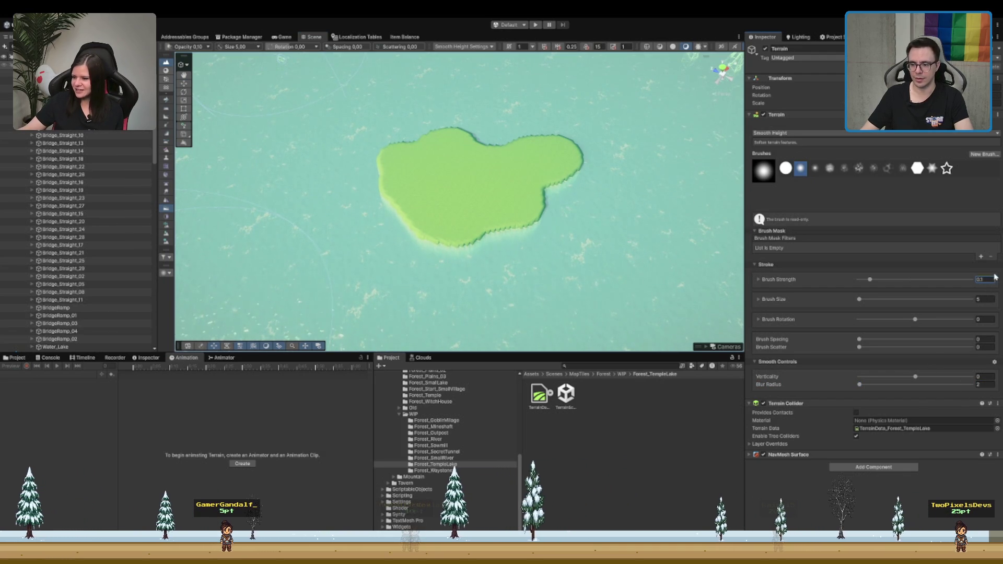
mouse_move(471, 254)
mouse_down()
mouse_move(571, 175)
mouse_move(497, 229)
mouse_up()
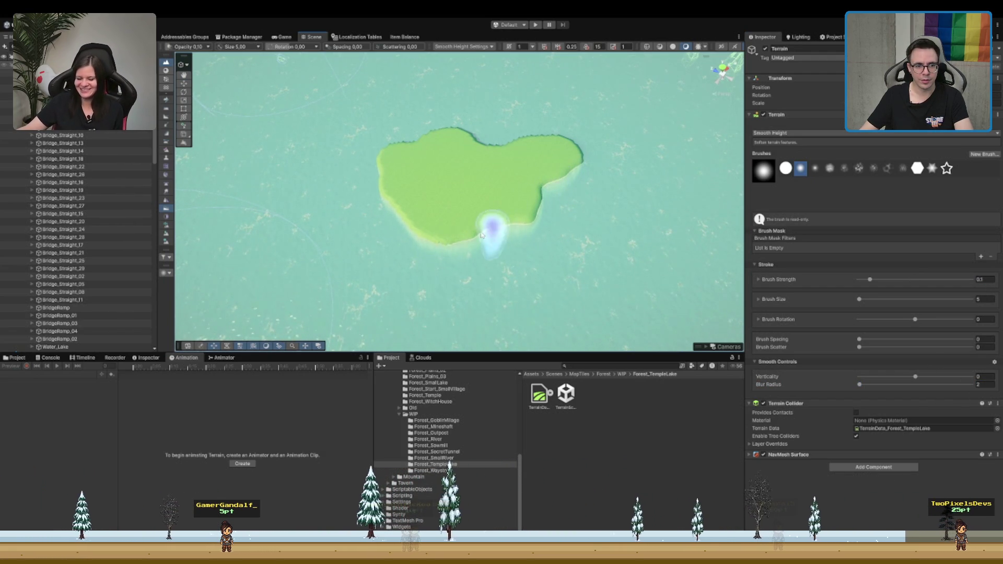
mouse_move(421, 233)
mouse_down()
mouse_move(560, 202)
mouse_move(513, 217)
mouse_move(497, 240)
mouse_move(564, 218)
mouse_move(568, 230)
mouse_move(544, 217)
mouse_move(548, 168)
mouse_move(468, 265)
mouse_move(509, 251)
mouse_up()
scroll(564, 217, up, 5)
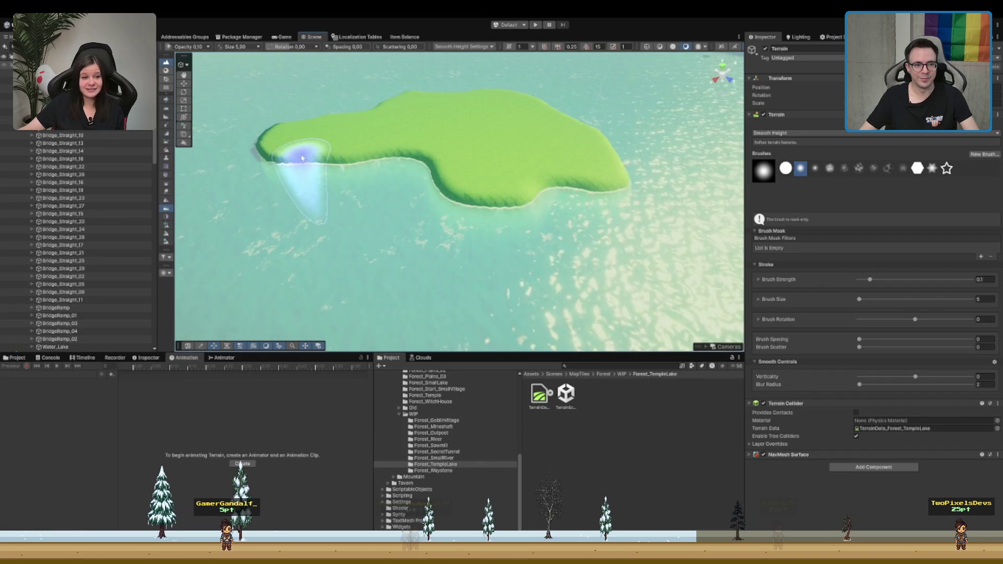
scroll(300, 155, up, 5)
scroll(437, 269, down, 3)
scroll(383, 327, up, 3)
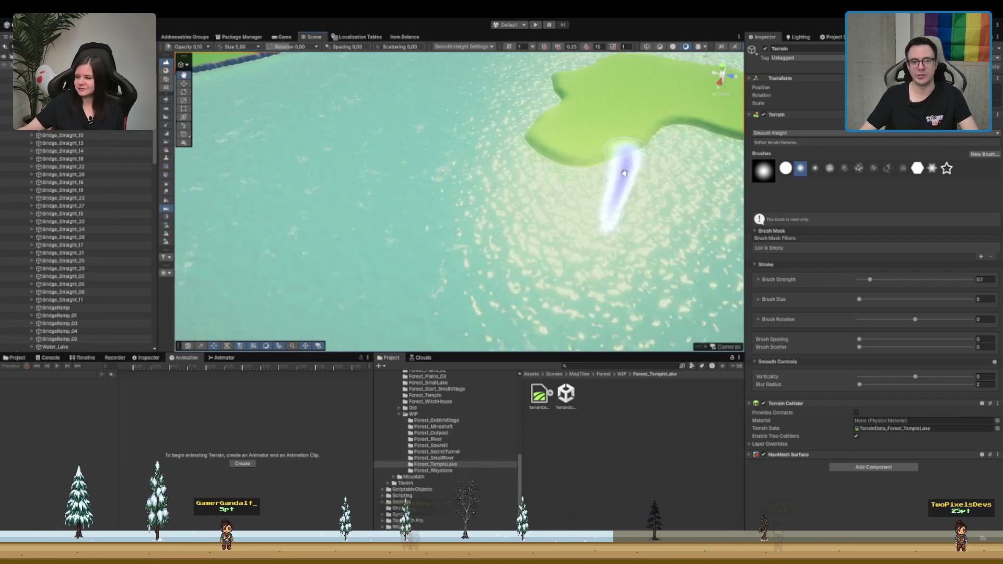
scroll(598, 197, down, 10)
scroll(573, 200, up, 10)
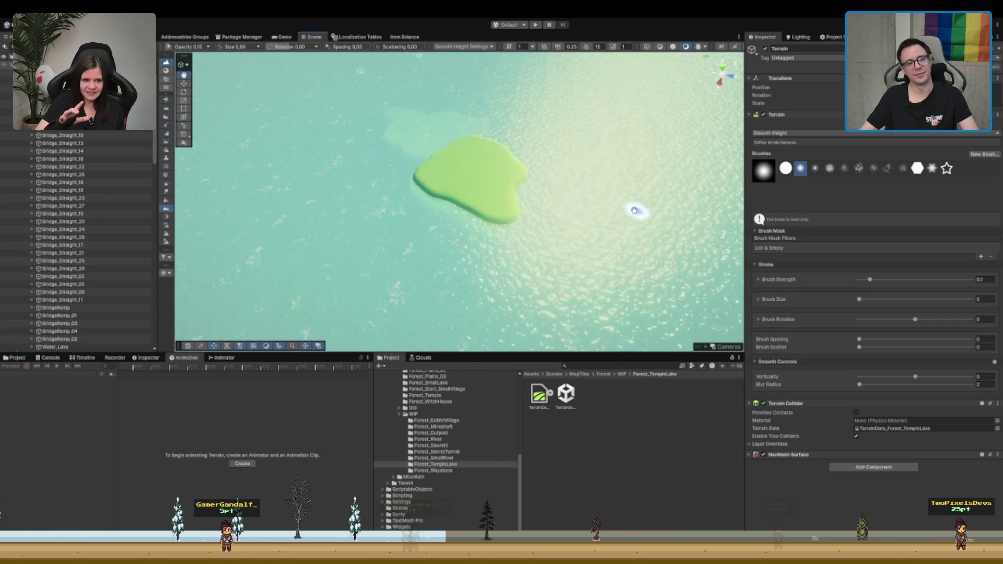
scroll(644, 213, up, 5)
drag(578, 208, 515, 148)
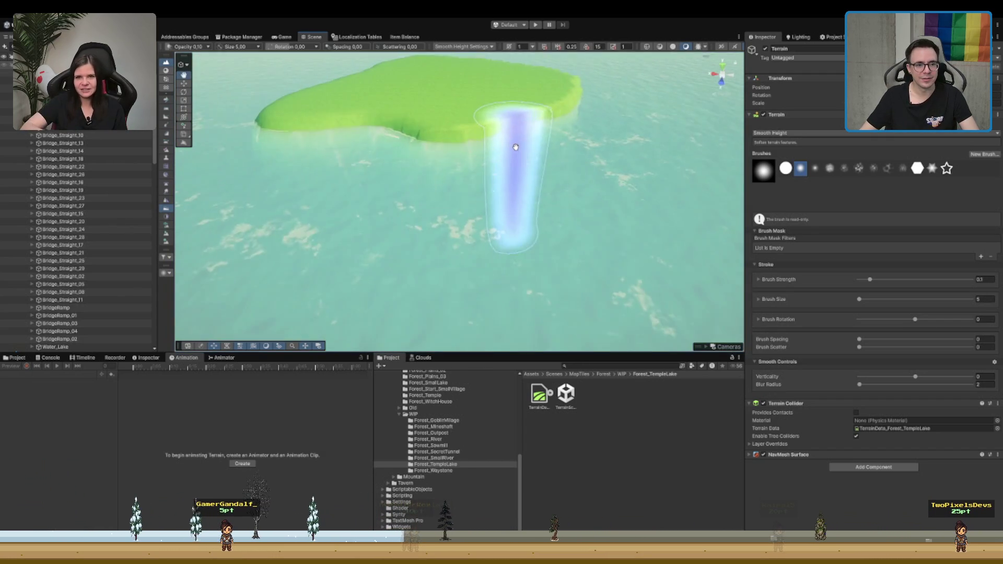
mouse_move(548, 177)
mouse_down()
mouse_move(495, 157)
mouse_move(649, 169)
mouse_move(592, 166)
mouse_up()
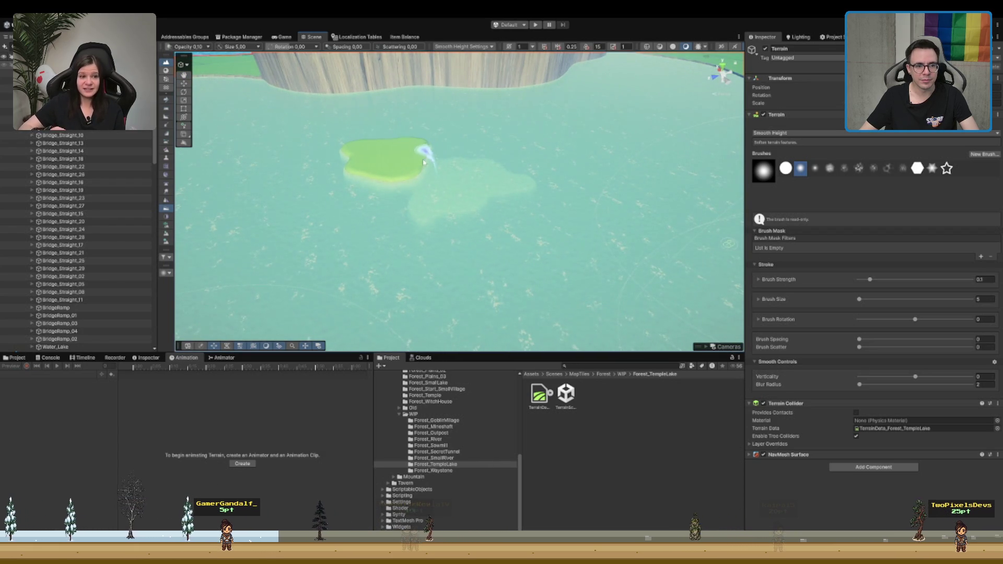
mouse_move(374, 177)
mouse_down()
mouse_move(441, 201)
mouse_move(496, 175)
mouse_move(496, 189)
mouse_move(437, 224)
mouse_move(510, 193)
mouse_move(453, 250)
mouse_move(403, 261)
mouse_move(575, 256)
mouse_move(565, 265)
mouse_move(547, 260)
mouse_move(547, 271)
mouse_move(593, 245)
mouse_up()
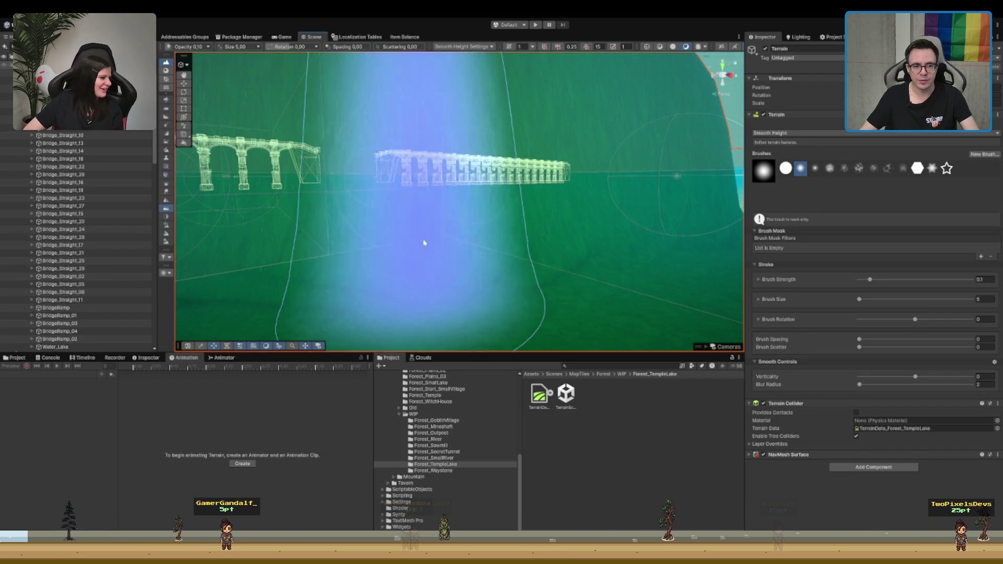
drag(513, 233, 561, 205)
mouse_move(391, 168)
mouse_down()
mouse_move(398, 186)
mouse_move(382, 195)
mouse_move(530, 227)
mouse_move(562, 228)
mouse_move(548, 215)
mouse_move(563, 197)
mouse_move(586, 195)
mouse_move(399, 197)
mouse_move(538, 202)
mouse_move(452, 178)
mouse_move(510, 179)
mouse_move(419, 221)
mouse_move(580, 239)
mouse_move(416, 227)
mouse_move(510, 205)
mouse_up()
scroll(563, 197, down, 1)
mouse_move(505, 242)
mouse_down()
mouse_move(404, 232)
mouse_move(447, 222)
mouse_up()
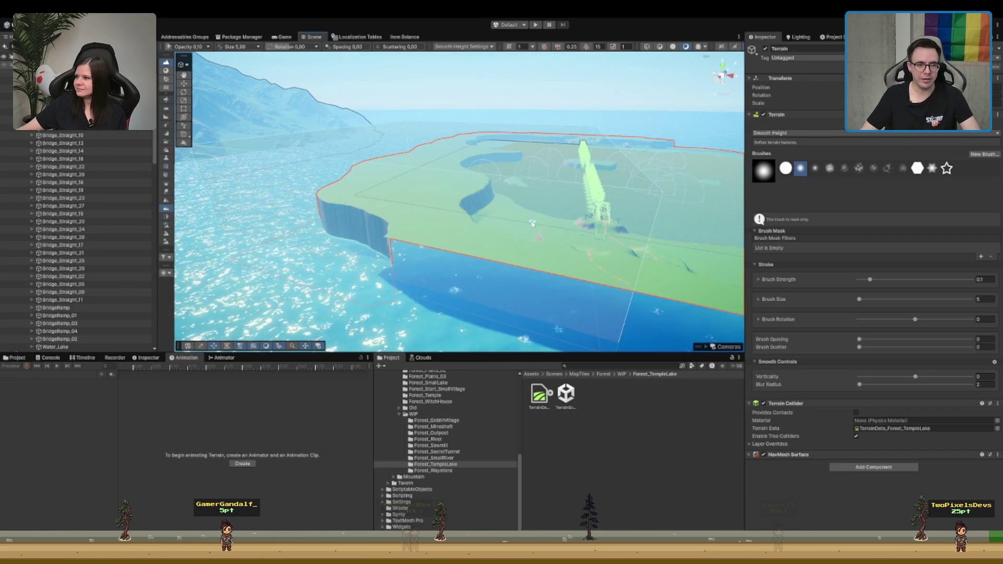
Step: Orbit and pull back to view the lake cliffs along the bridge
scroll(535, 224, up, 5)
mouse_move(573, 176)
mouse_down()
mouse_move(518, 182)
mouse_move(466, 203)
mouse_up()
mouse_move(388, 214)
mouse_down()
mouse_move(409, 224)
mouse_move(373, 203)
mouse_up()
drag(438, 148, 608, 181)
drag(555, 211, 560, 253)
scroll(564, 255, down, 5)
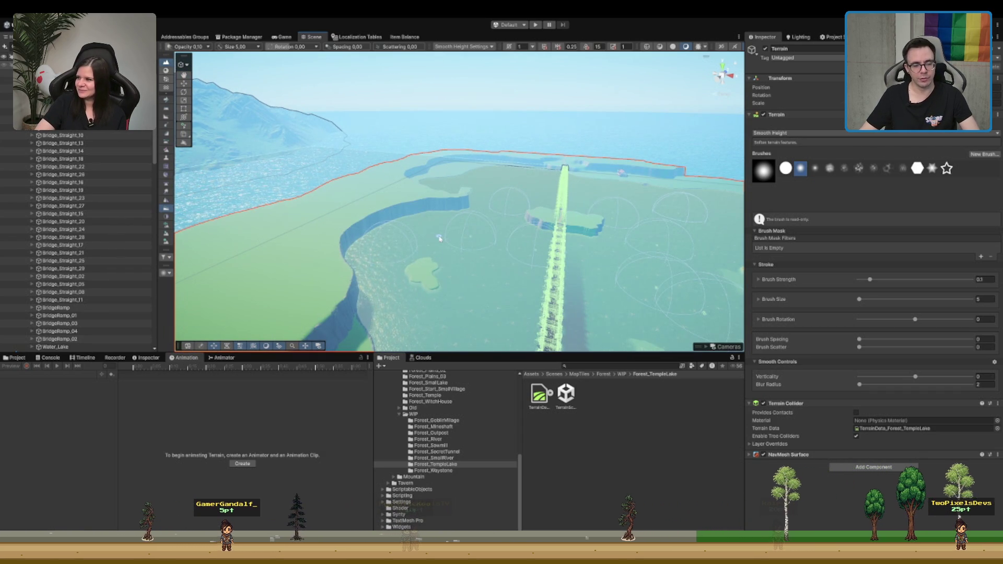
scroll(402, 286, up, 5)
Step: Move in over the shoreline and turn toward the island in the basin
mouse_move(403, 287)
mouse_down()
mouse_move(543, 241)
mouse_move(492, 183)
mouse_up()
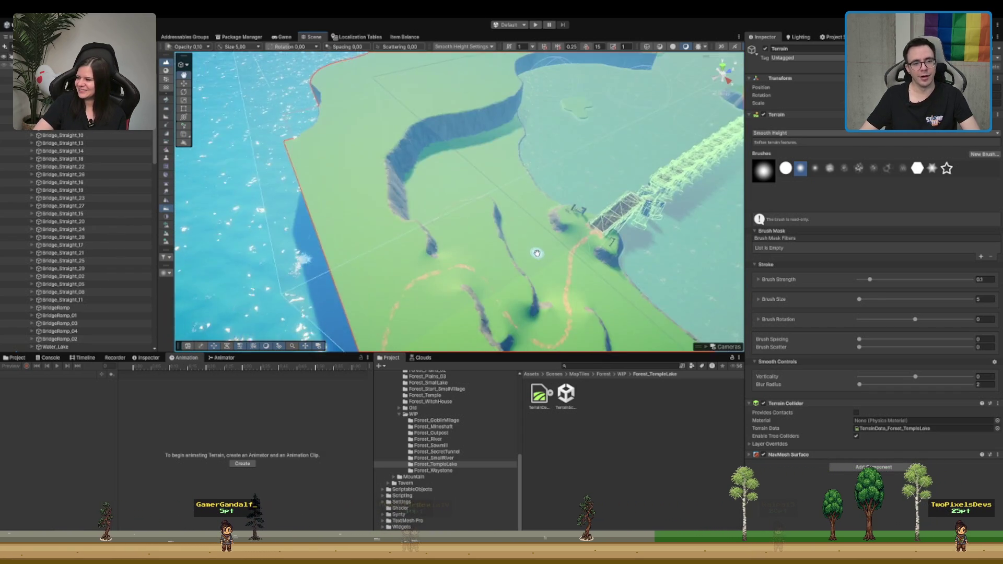
mouse_move(403, 238)
mouse_down()
mouse_move(448, 217)
mouse_move(478, 224)
mouse_up()
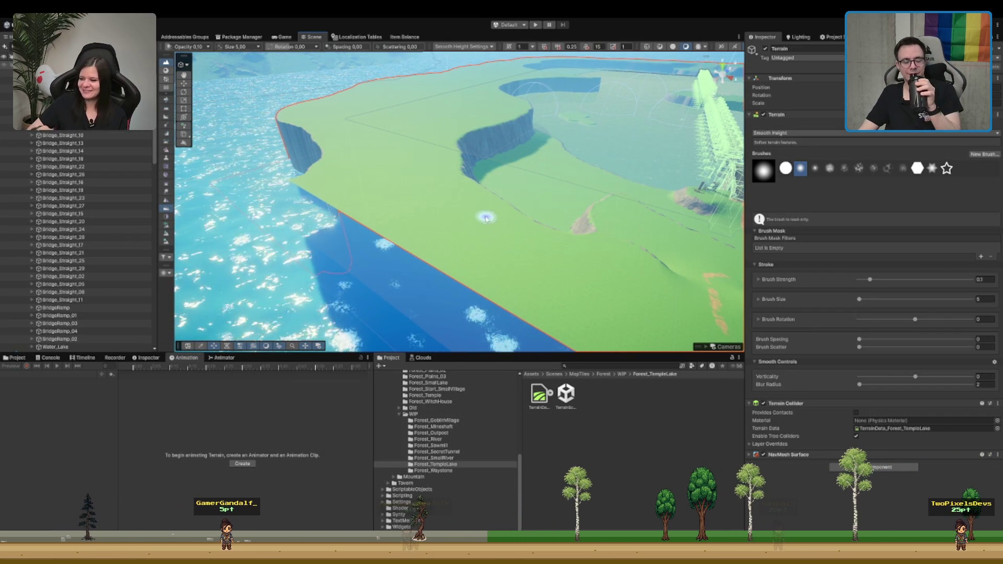
scroll(658, 170, down, 3)
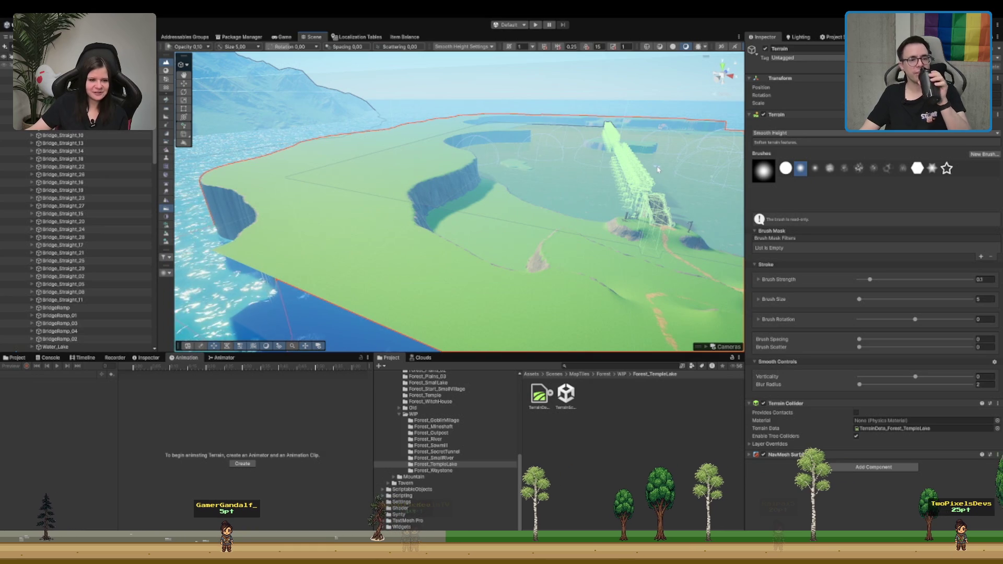
drag(659, 169, 603, 184)
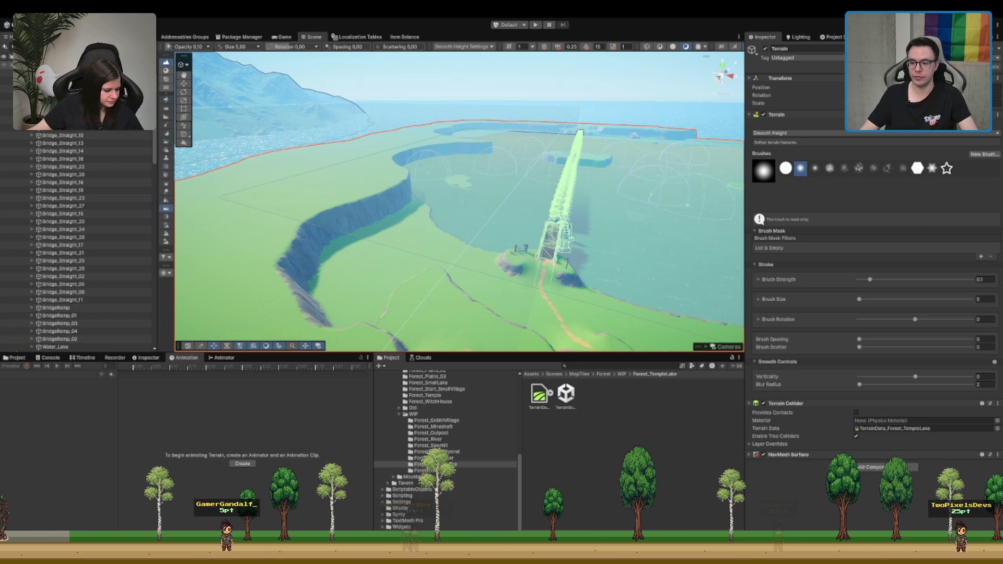
scroll(385, 203, up, 5)
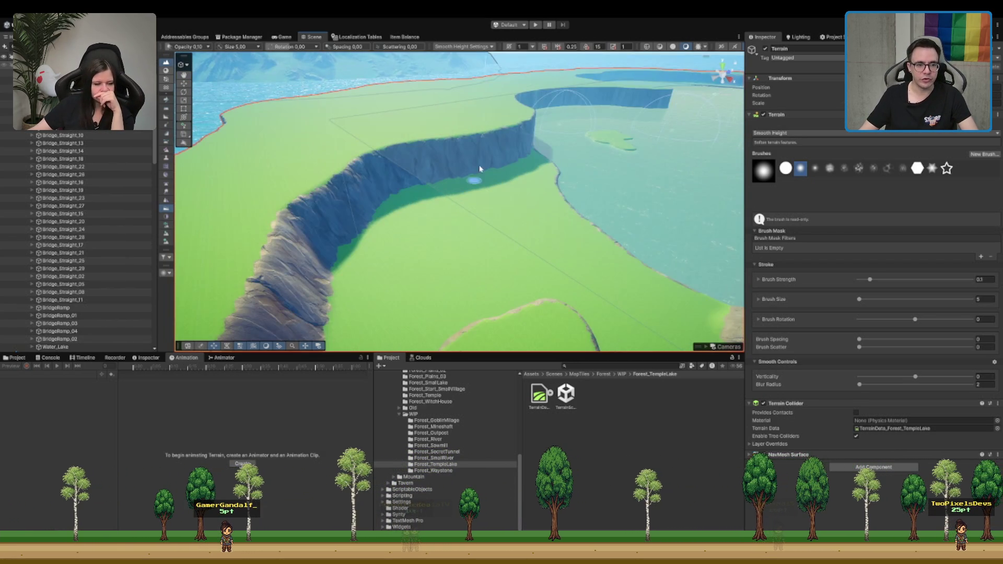
scroll(469, 198, up, 8)
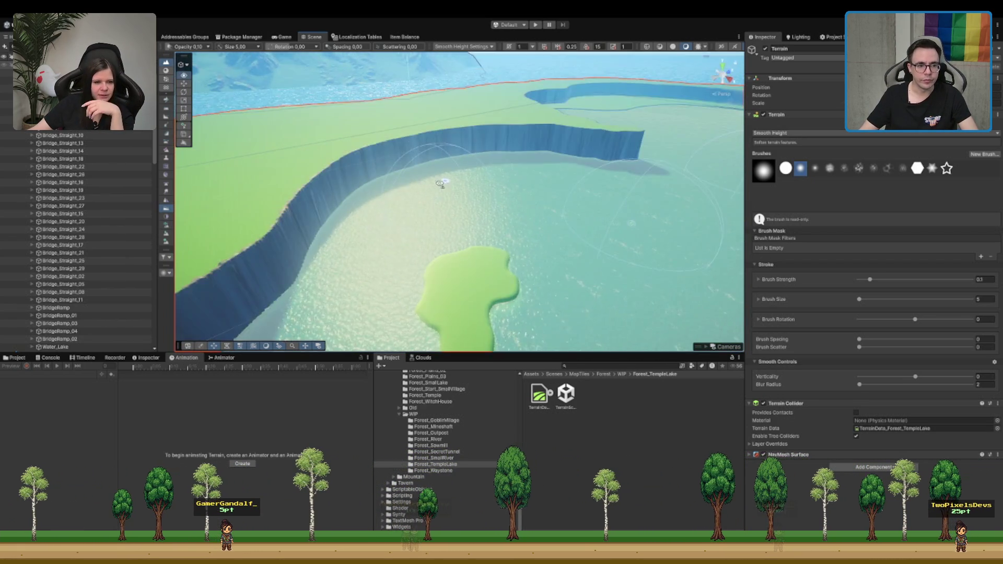
drag(448, 181, 363, 211)
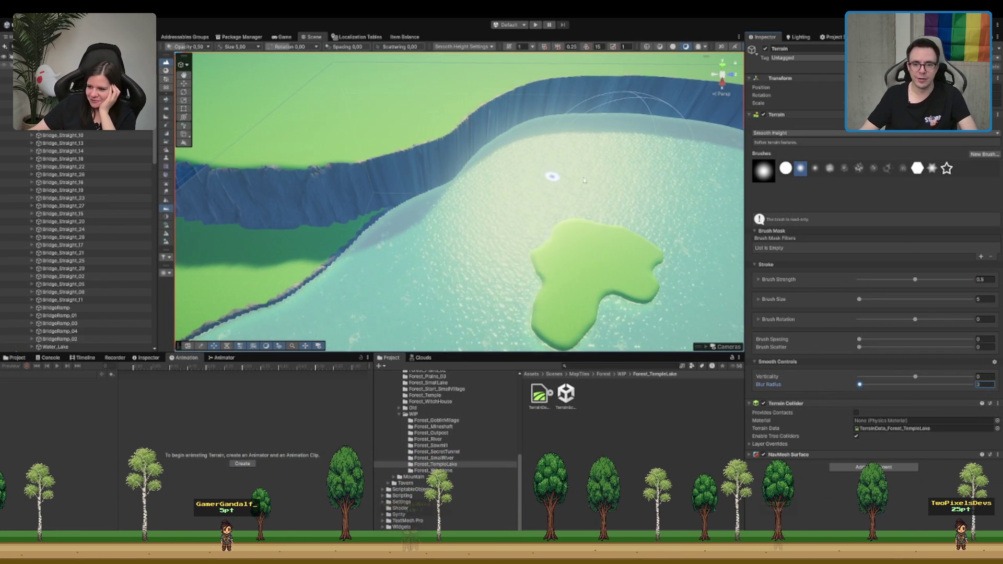
Step: Smooth the base and top of the cliff wall, then follow the arcing river cliff
drag(354, 177, 442, 146)
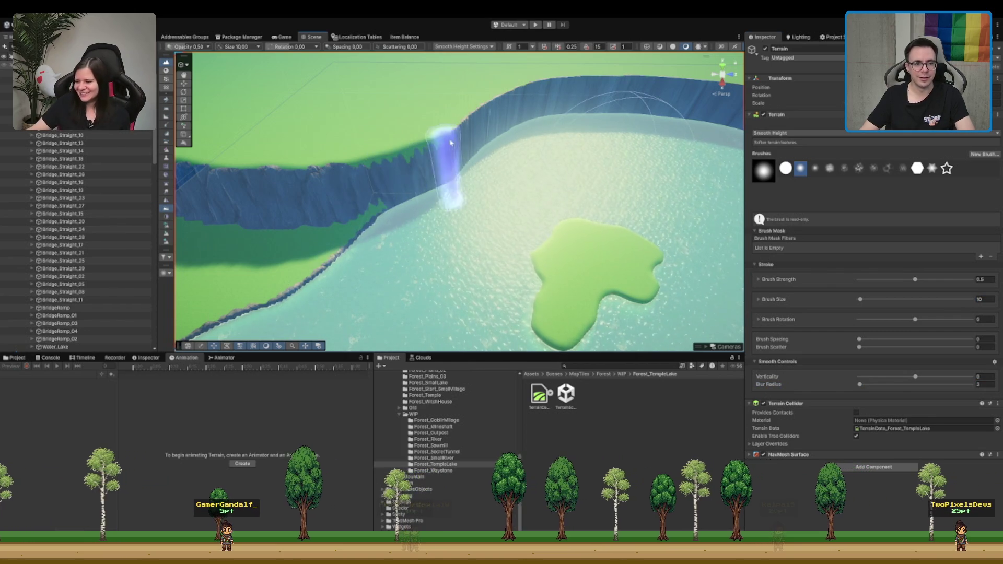
drag(342, 184, 512, 104)
mouse_move(661, 95)
mouse_down()
mouse_move(600, 131)
mouse_move(480, 94)
mouse_move(583, 142)
mouse_up()
mouse_move(497, 130)
mouse_down()
mouse_move(502, 108)
mouse_move(488, 143)
mouse_move(459, 139)
mouse_move(369, 179)
mouse_move(481, 134)
mouse_move(595, 117)
mouse_up()
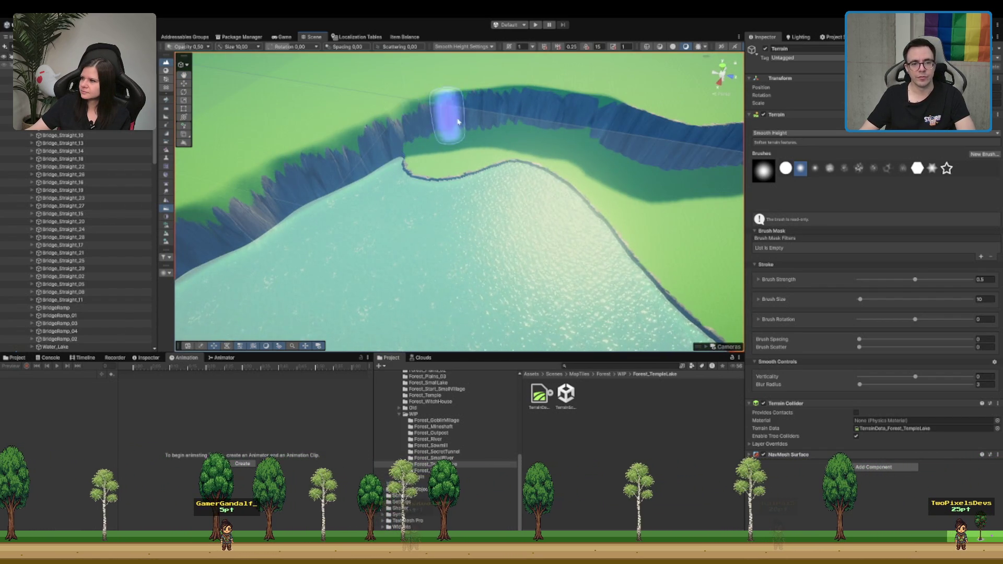
drag(425, 123, 474, 111)
drag(549, 146, 540, 143)
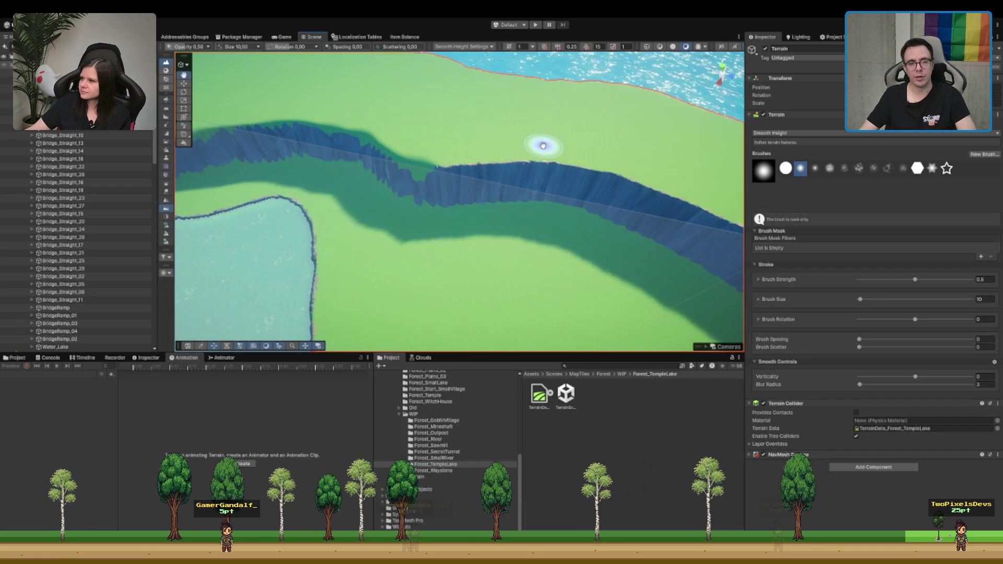
drag(634, 204, 659, 186)
Step: Orbit and move along the cliff band to view the lake, bridge and house
mouse_move(520, 156)
mouse_down()
mouse_move(487, 157)
mouse_move(594, 152)
mouse_up()
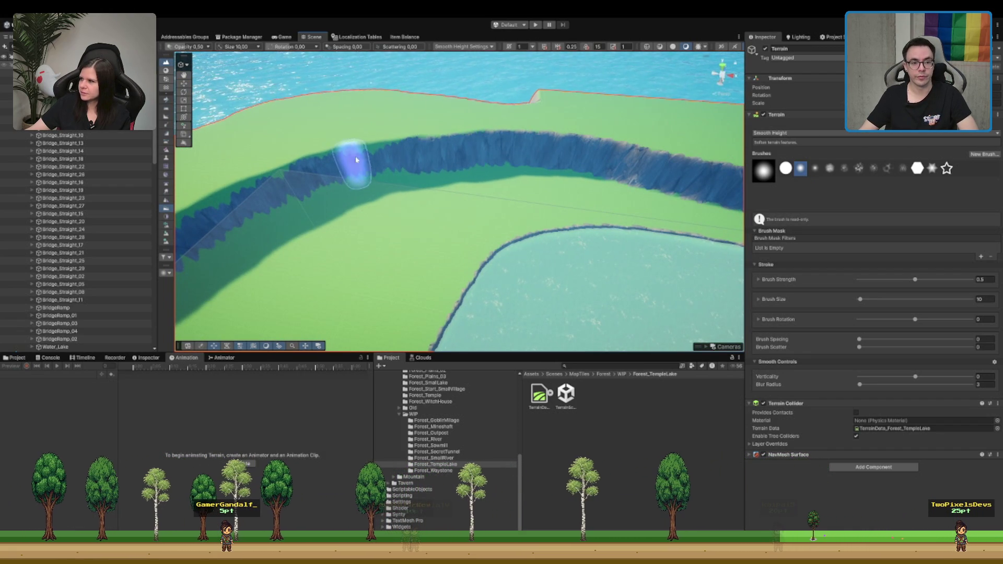
drag(560, 160, 521, 157)
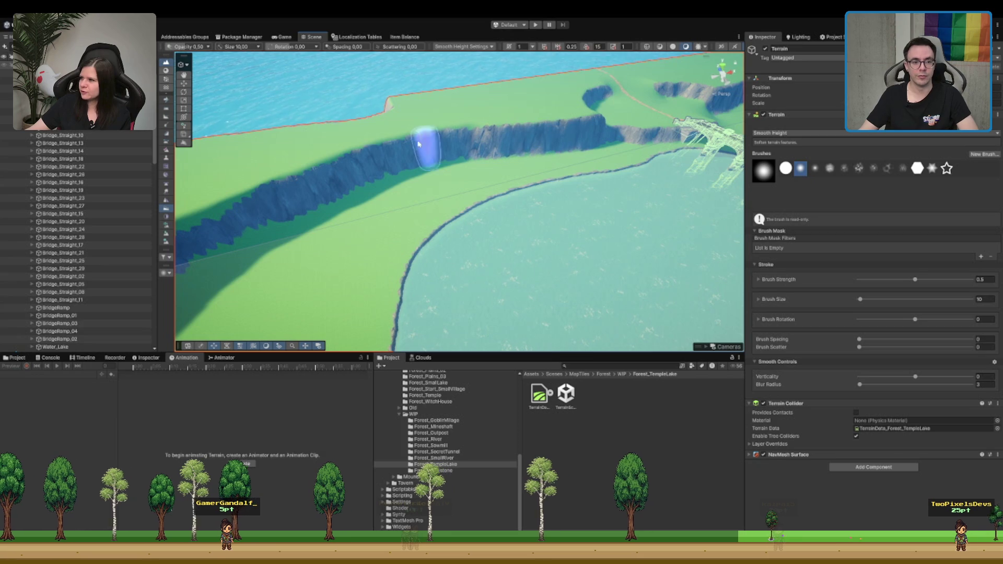
drag(616, 173, 574, 177)
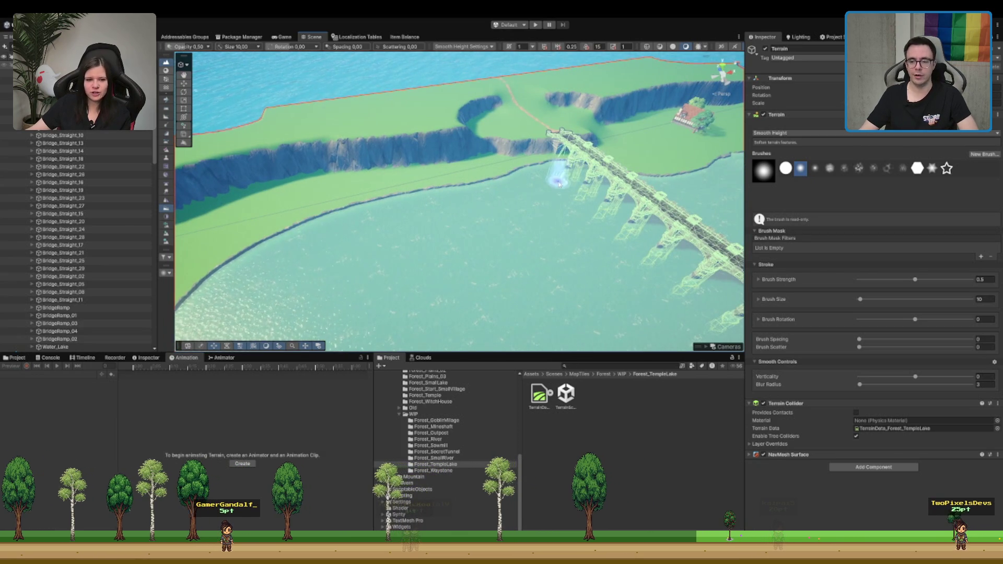
drag(469, 199, 613, 203)
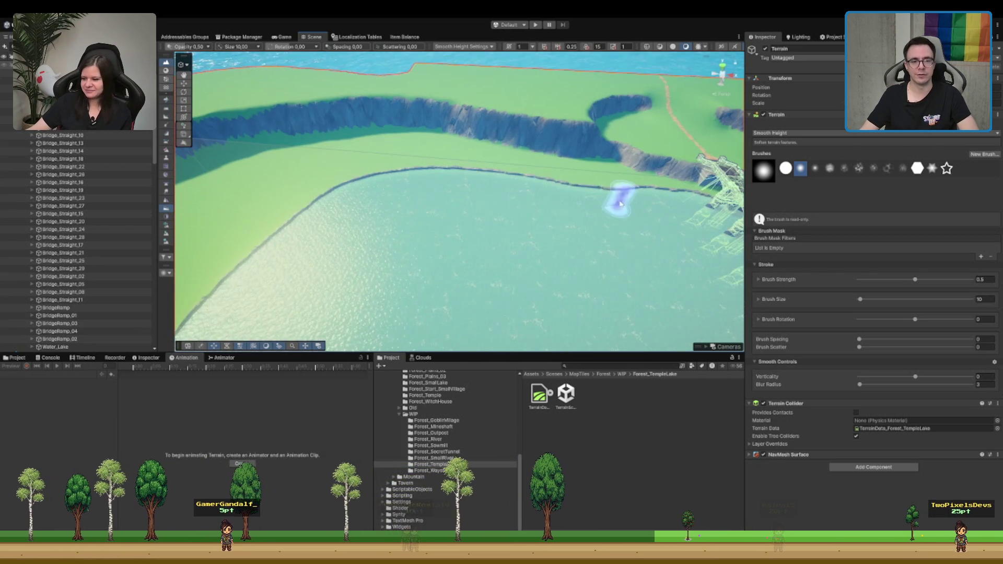
drag(454, 199, 490, 128)
mouse_move(298, 179)
mouse_down()
mouse_move(336, 179)
mouse_move(296, 148)
mouse_move(219, 144)
mouse_move(310, 137)
mouse_up()
mouse_move(560, 198)
mouse_down()
mouse_move(604, 173)
mouse_move(587, 188)
mouse_move(535, 197)
mouse_move(521, 218)
mouse_up()
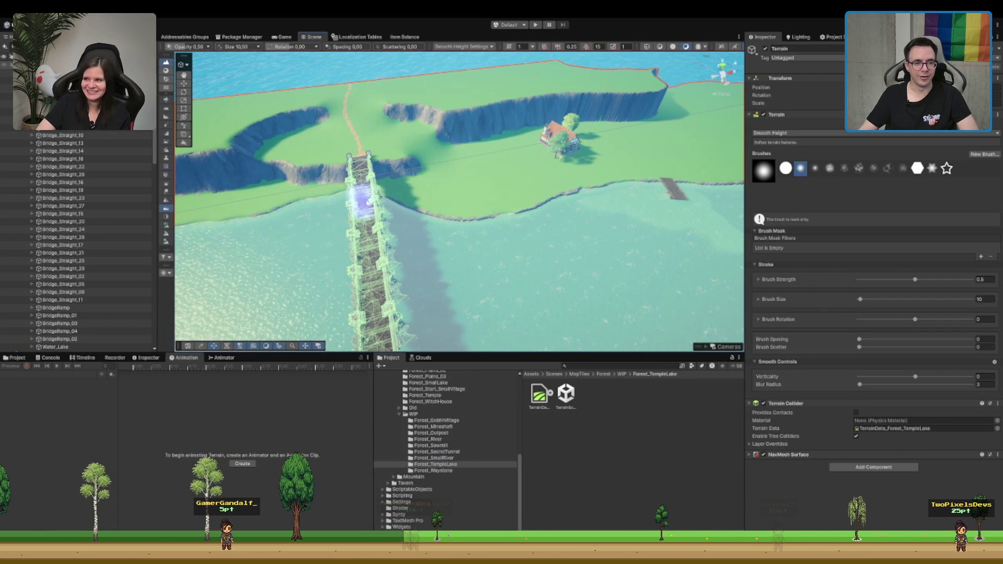
mouse_move(500, 221)
mouse_down()
mouse_move(521, 213)
mouse_move(495, 231)
mouse_up()
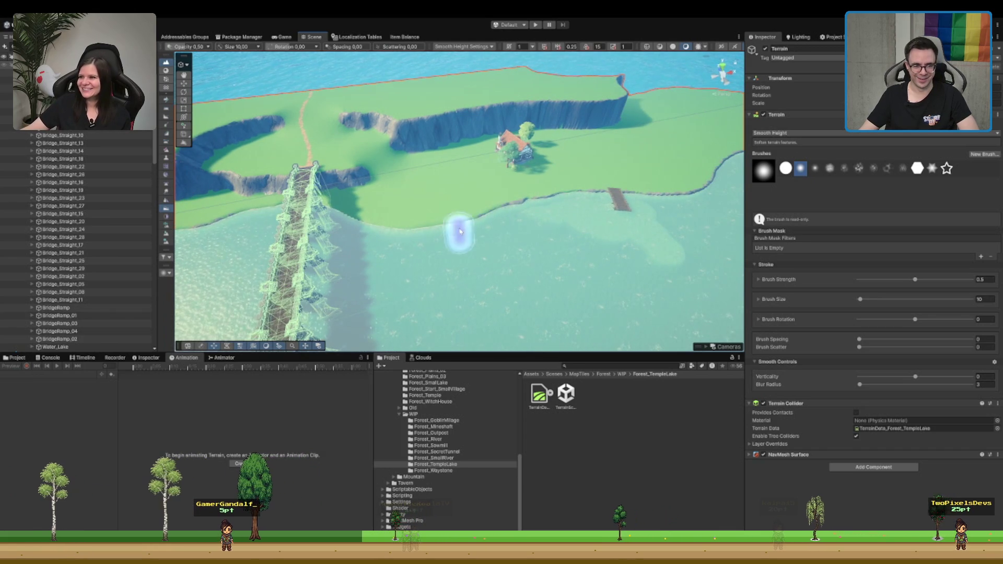
scroll(590, 201, up, 5)
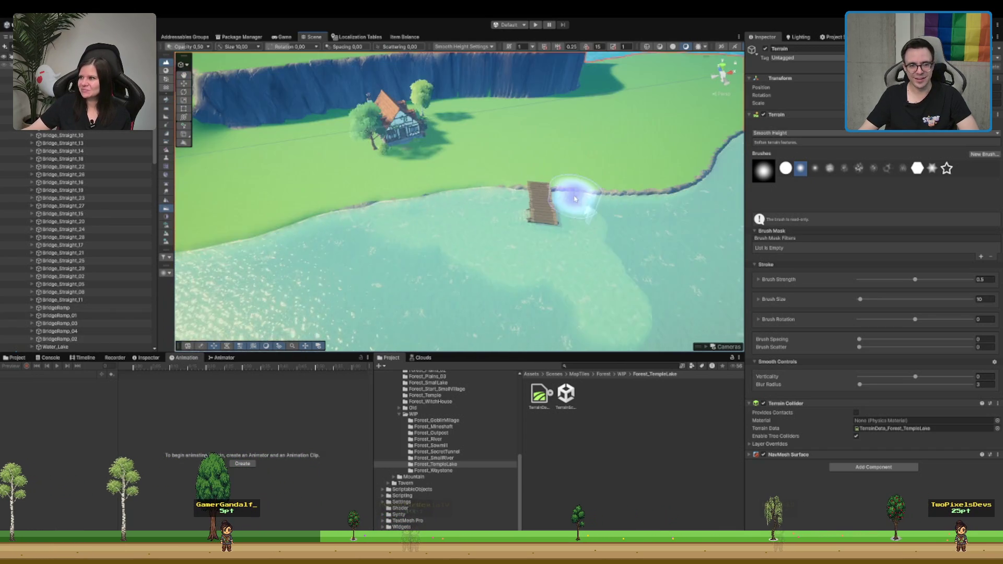
mouse_move(549, 213)
mouse_down()
mouse_move(565, 179)
mouse_move(347, 258)
mouse_up()
drag(587, 195, 555, 201)
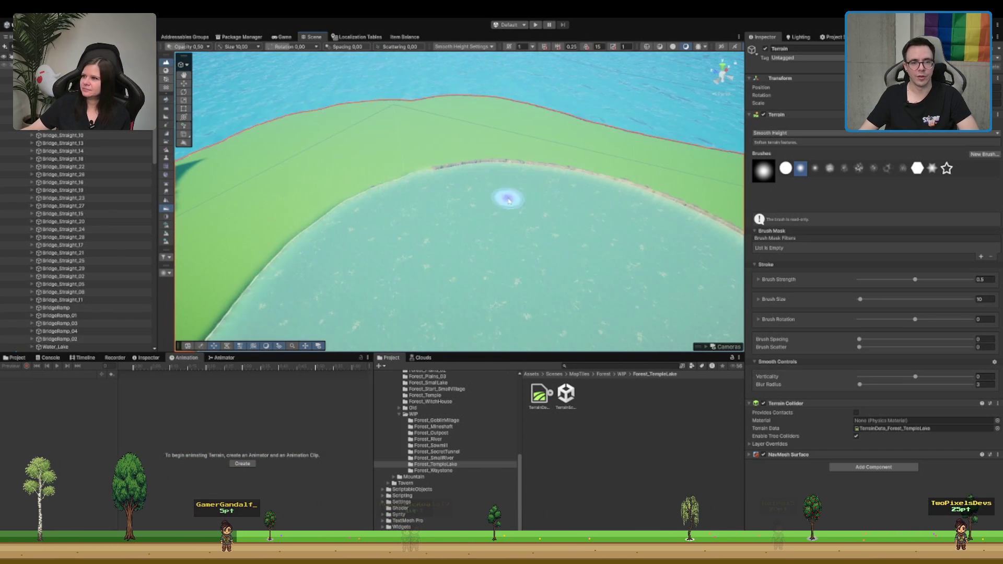
drag(648, 208, 444, 237)
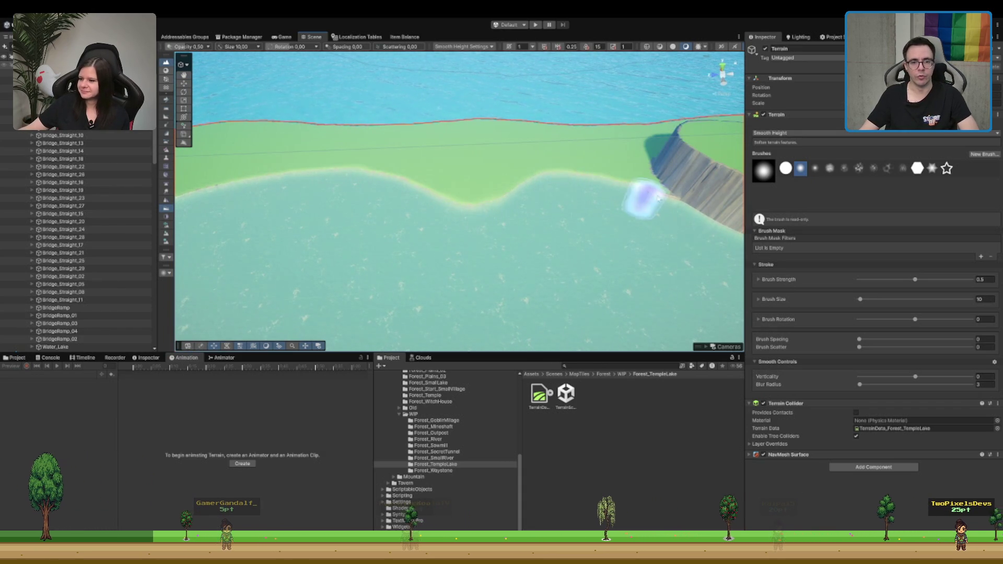
mouse_move(716, 223)
mouse_down()
mouse_move(646, 166)
mouse_move(575, 152)
mouse_move(390, 151)
mouse_up()
scroll(648, 163, down, 3)
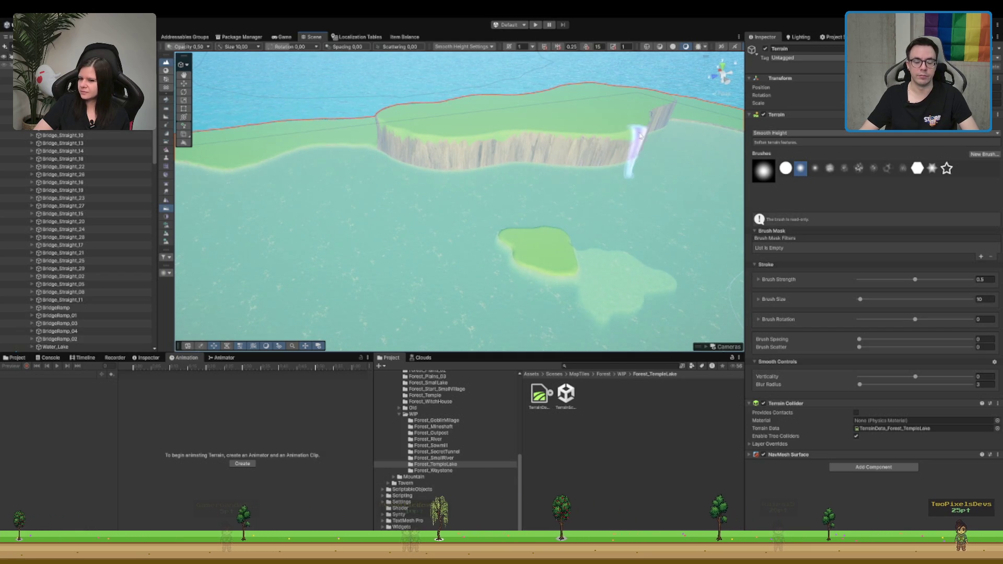
mouse_move(570, 170)
mouse_down()
mouse_move(501, 155)
mouse_move(454, 197)
mouse_move(413, 198)
mouse_up()
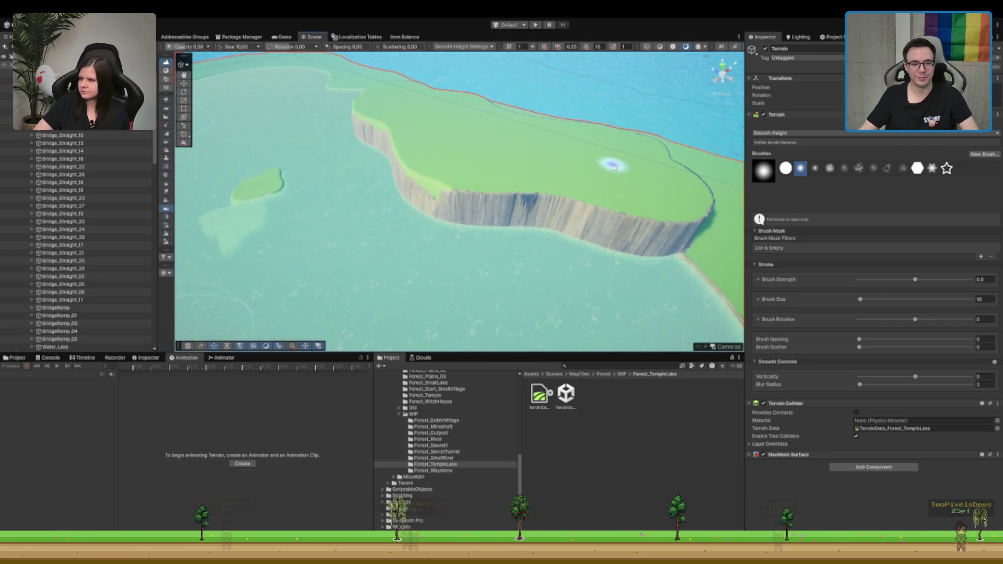
drag(616, 223, 443, 230)
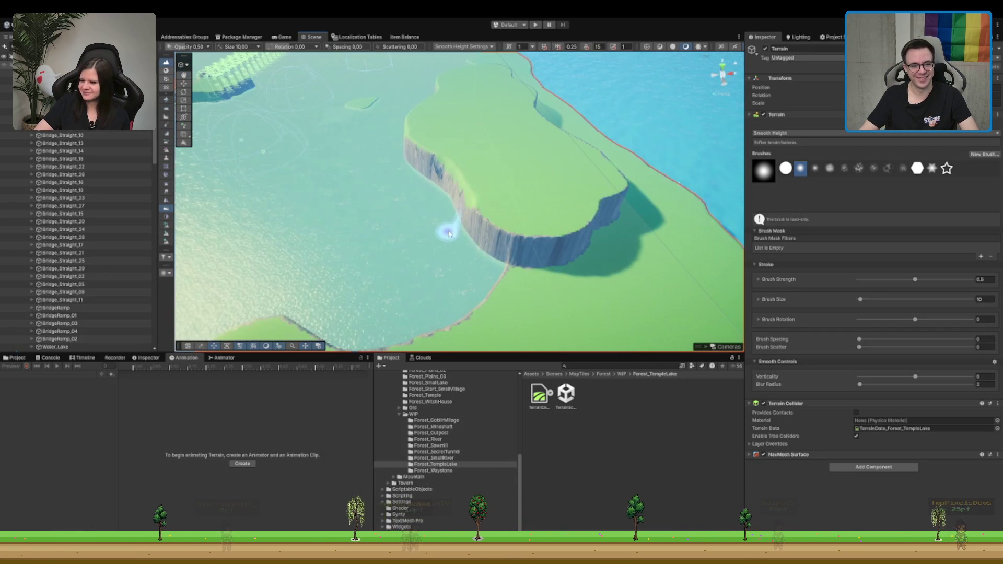
mouse_move(543, 234)
mouse_down()
mouse_move(582, 223)
mouse_move(485, 191)
mouse_move(489, 182)
mouse_move(352, 205)
mouse_up()
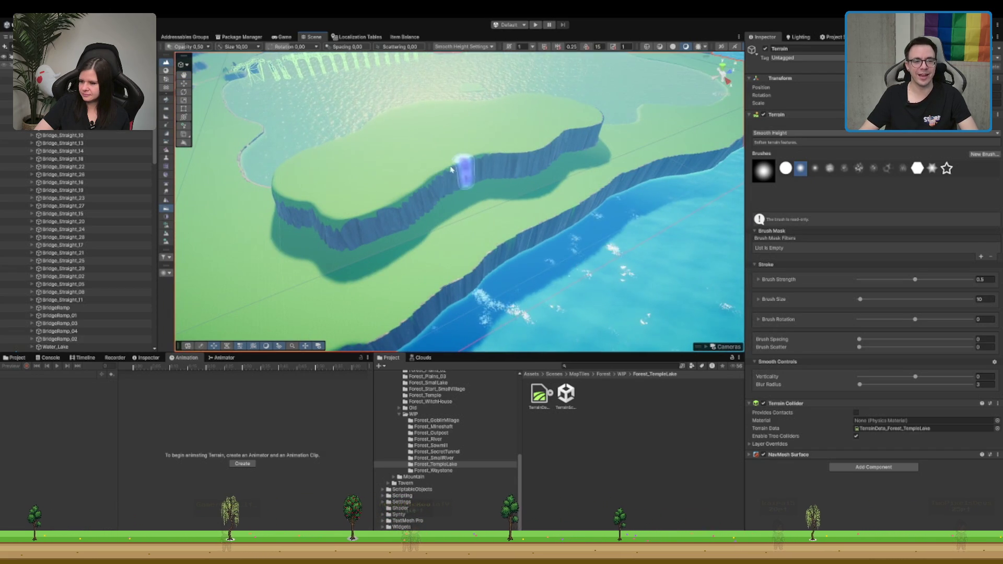
mouse_move(524, 161)
mouse_down()
mouse_move(537, 168)
mouse_move(441, 195)
mouse_move(383, 197)
mouse_up()
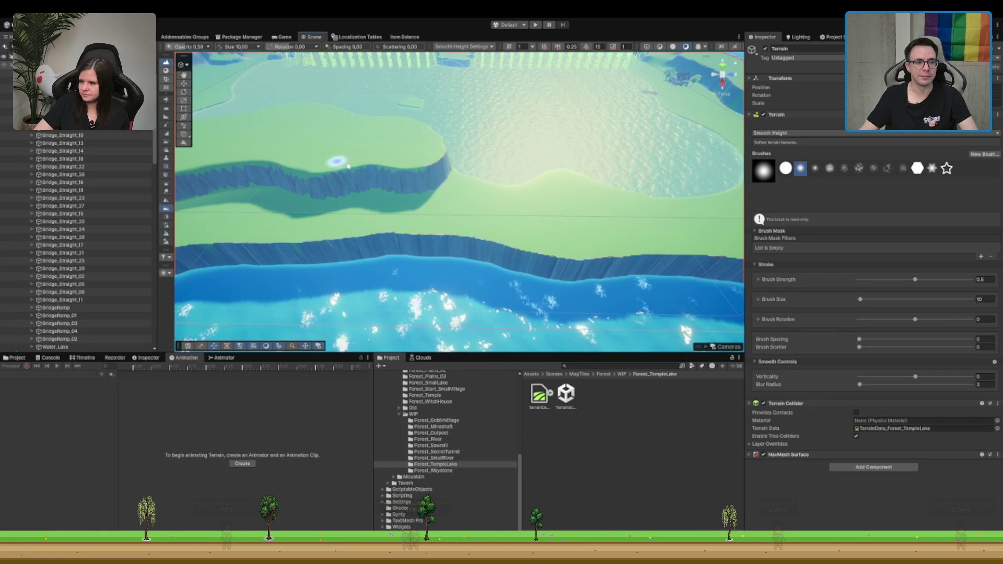
scroll(414, 190, up, 3)
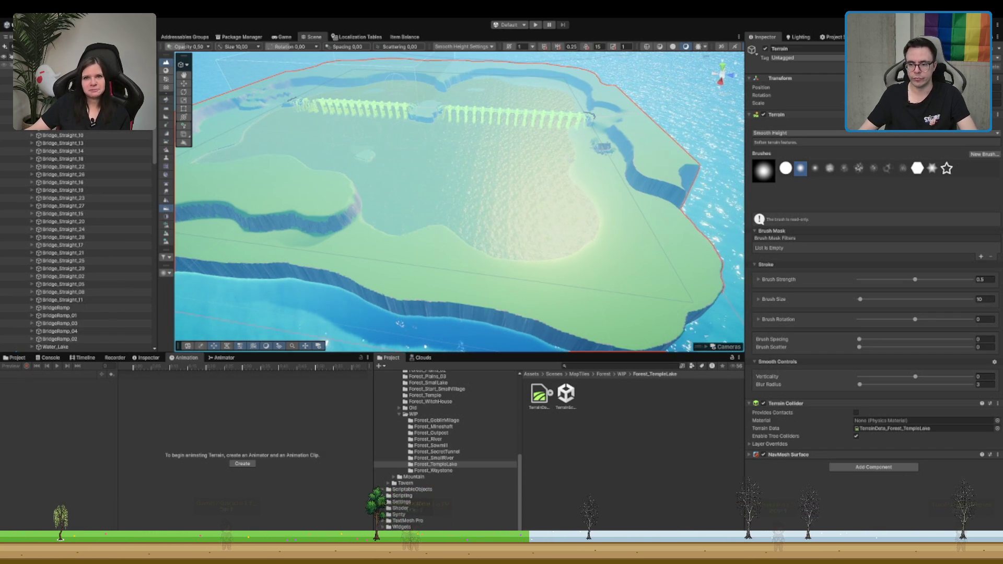
scroll(571, 286, up, 5)
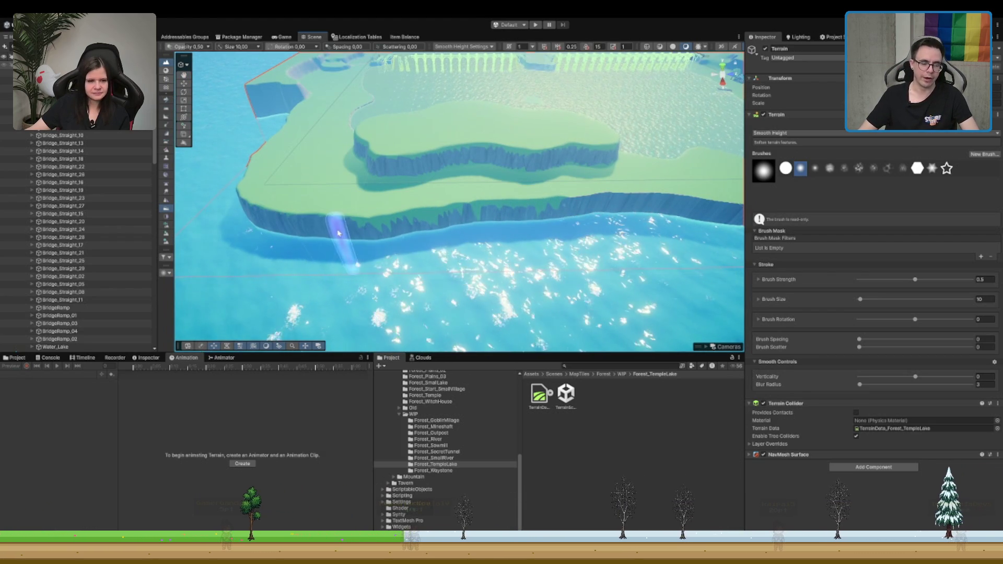
key(Right)
key(Right)
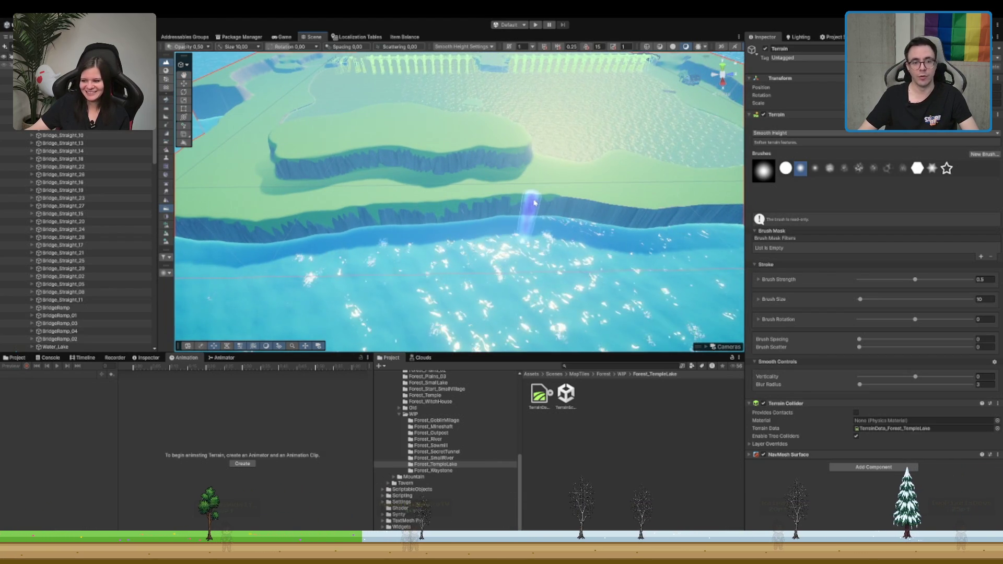
drag(521, 212, 486, 204)
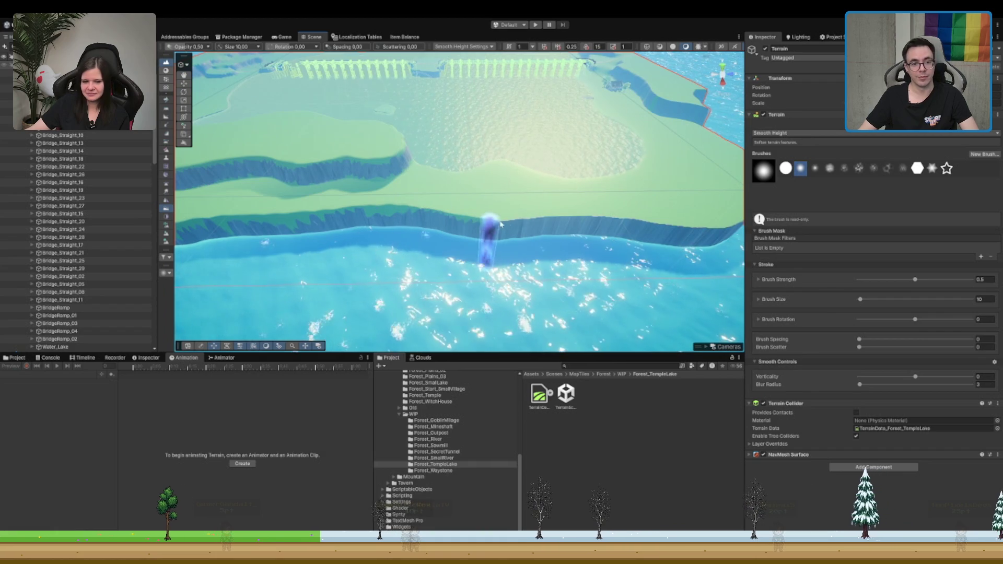
mouse_move(660, 242)
mouse_down()
mouse_move(597, 225)
mouse_move(512, 235)
mouse_move(483, 226)
mouse_move(546, 237)
mouse_move(510, 212)
mouse_up()
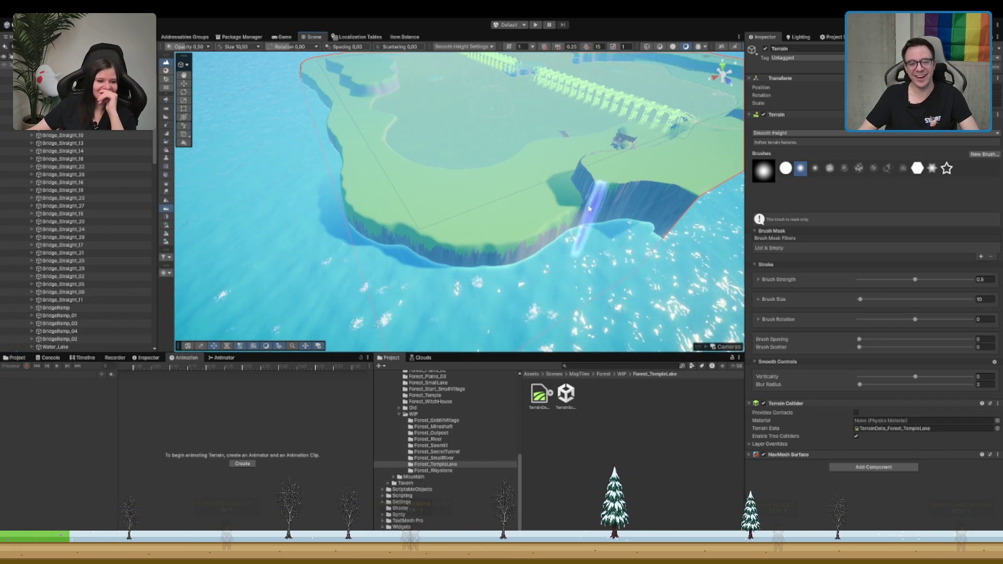
mouse_move(605, 209)
mouse_down()
mouse_move(538, 213)
mouse_move(605, 222)
mouse_move(558, 255)
mouse_up()
scroll(604, 222, up, 5)
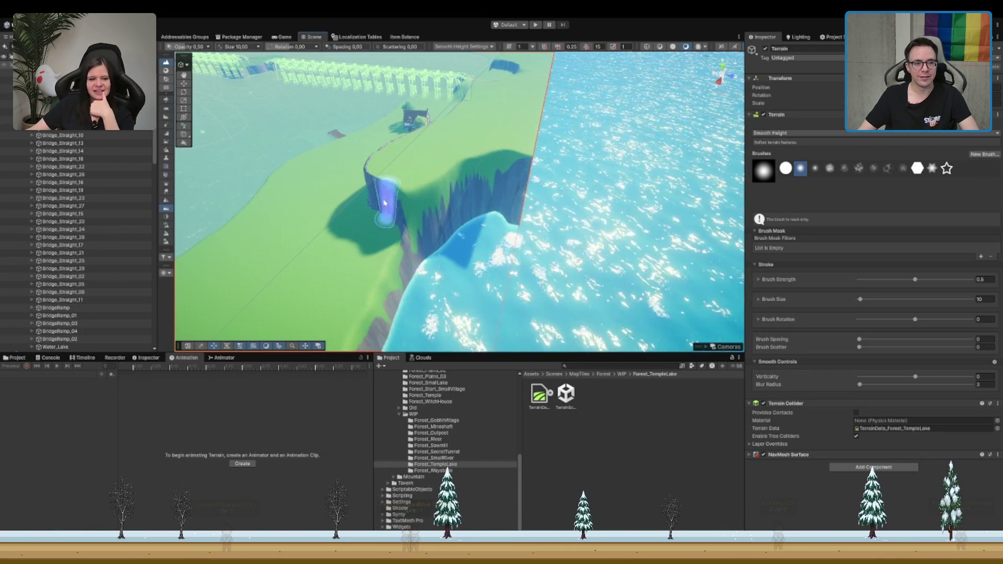
mouse_move(384, 203)
mouse_down()
mouse_move(452, 230)
mouse_move(500, 225)
mouse_up()
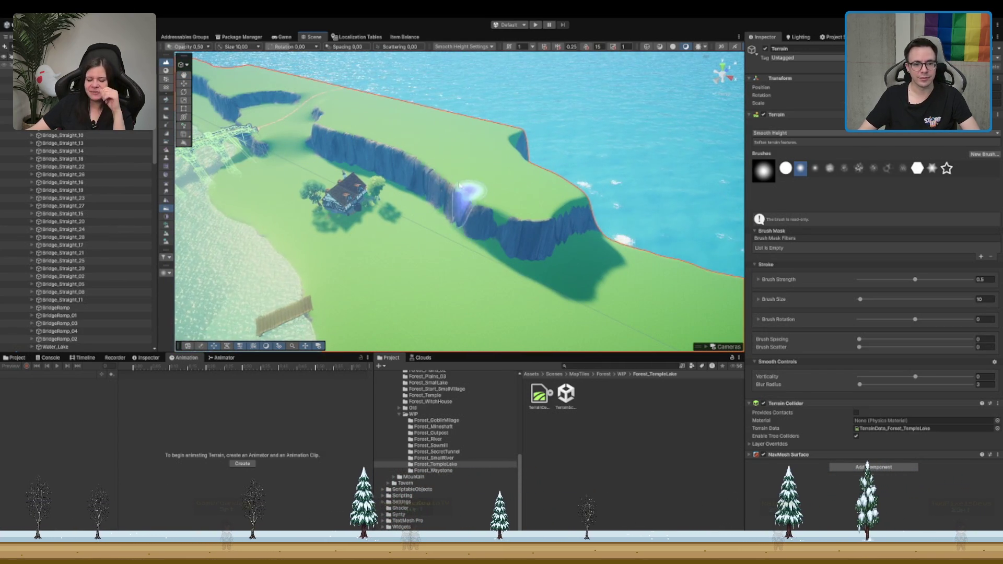
scroll(499, 248, down, 5)
mouse_move(498, 251)
mouse_down()
mouse_move(504, 214)
mouse_move(453, 209)
mouse_move(481, 209)
mouse_move(502, 236)
mouse_up()
scroll(499, 240, up, 5)
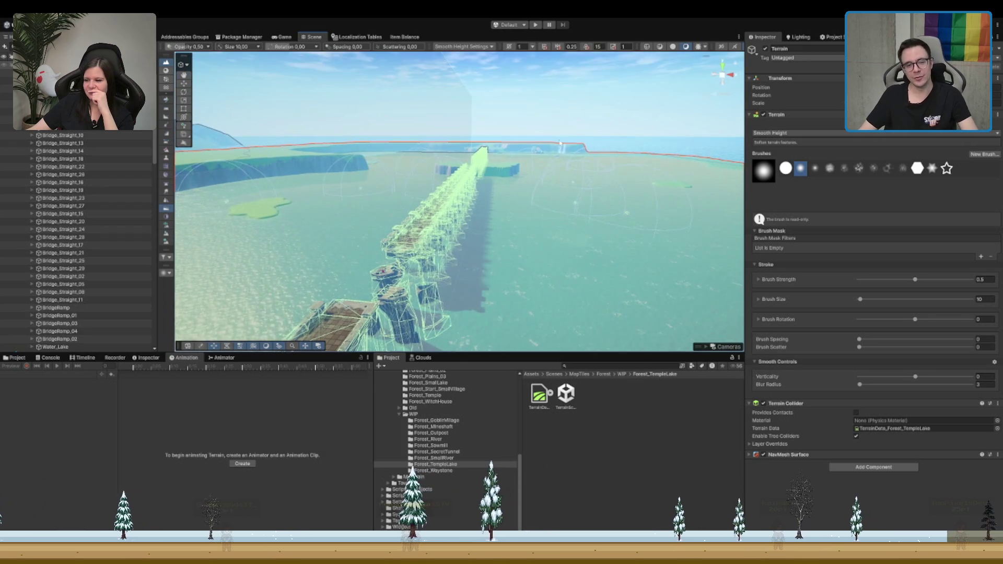
click(583, 171)
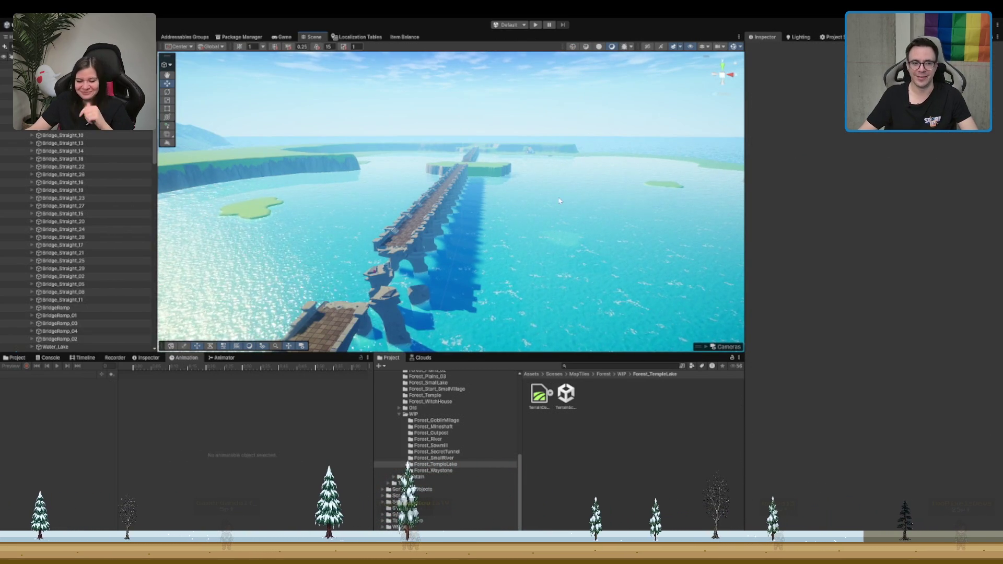
Step: Zoom and reframe the view to look down the length of the stone bridge
scroll(530, 241, up, 10)
scroll(532, 244, down, 5)
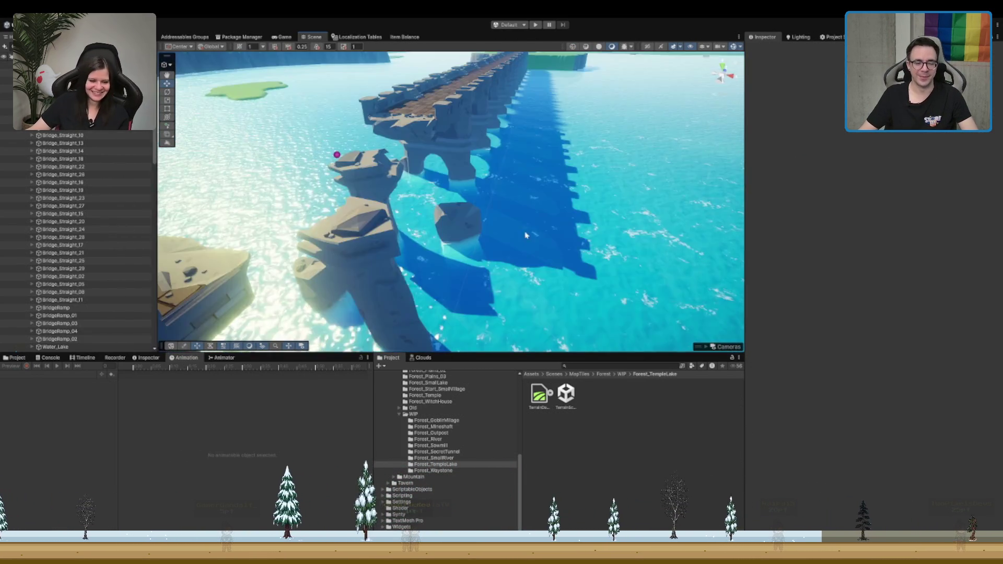
scroll(496, 177, down, 5)
scroll(496, 177, up, 3)
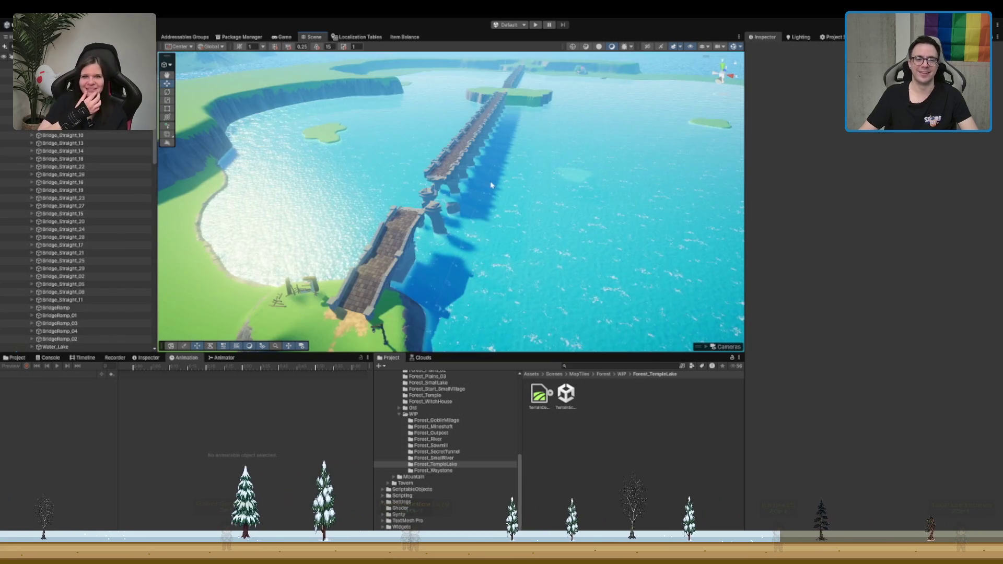
scroll(448, 200, up, 3)
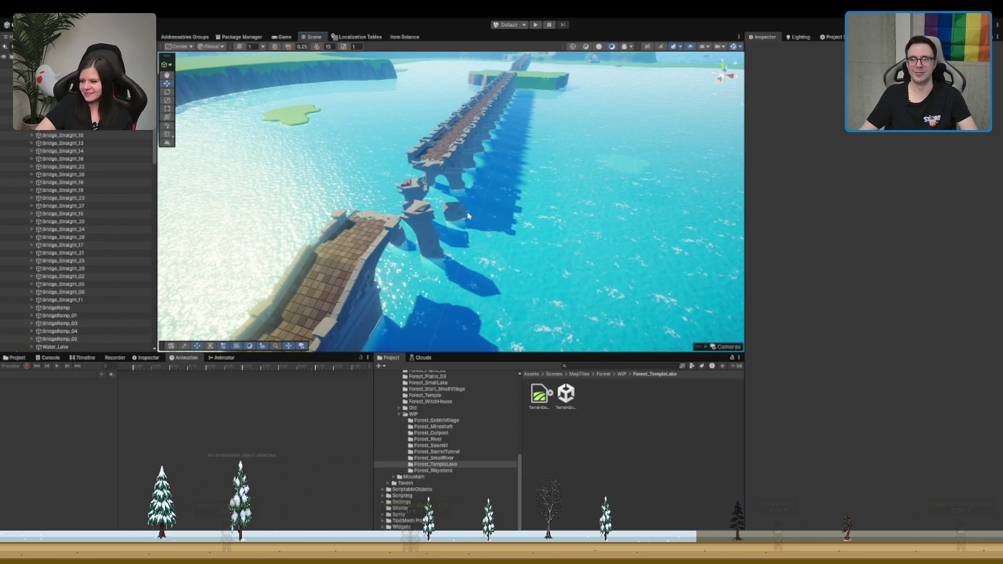
scroll(574, 224, down, 5)
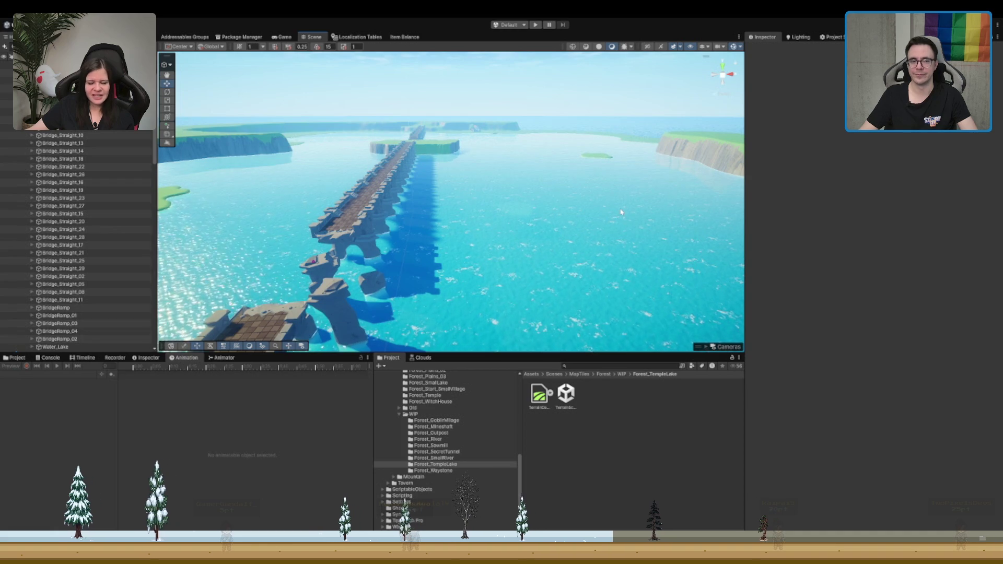
scroll(608, 210, down, 2)
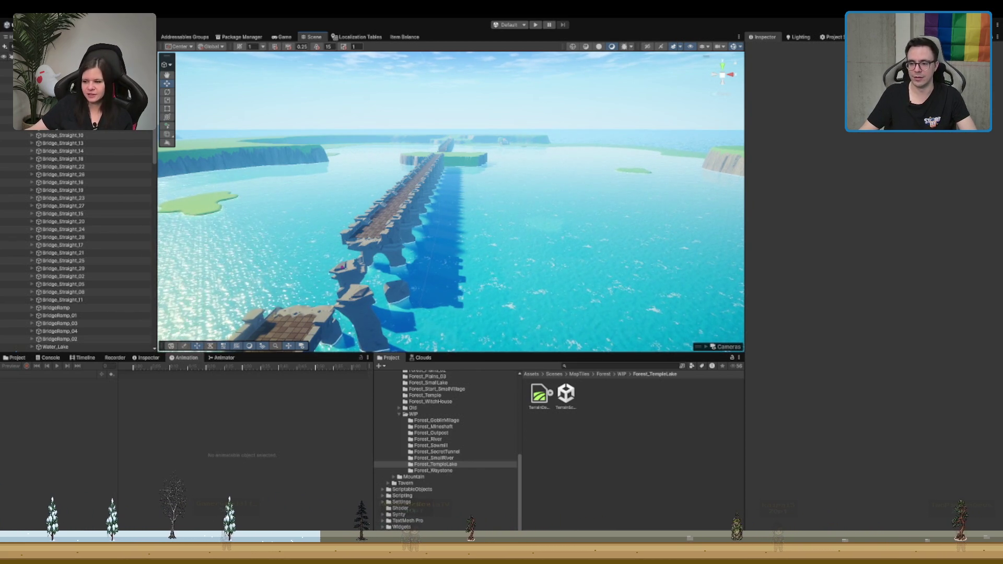
mouse_move(543, 173)
mouse_down()
mouse_move(523, 178)
mouse_move(563, 179)
mouse_up()
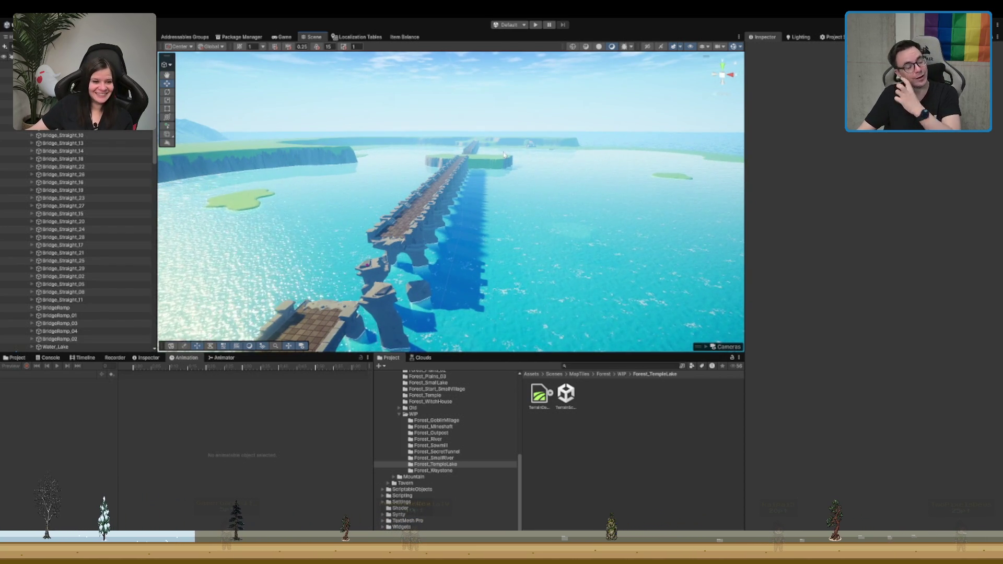
mouse_move(515, 116)
mouse_down()
mouse_move(547, 207)
mouse_move(493, 209)
mouse_move(504, 196)
mouse_move(562, 226)
mouse_move(502, 224)
mouse_up()
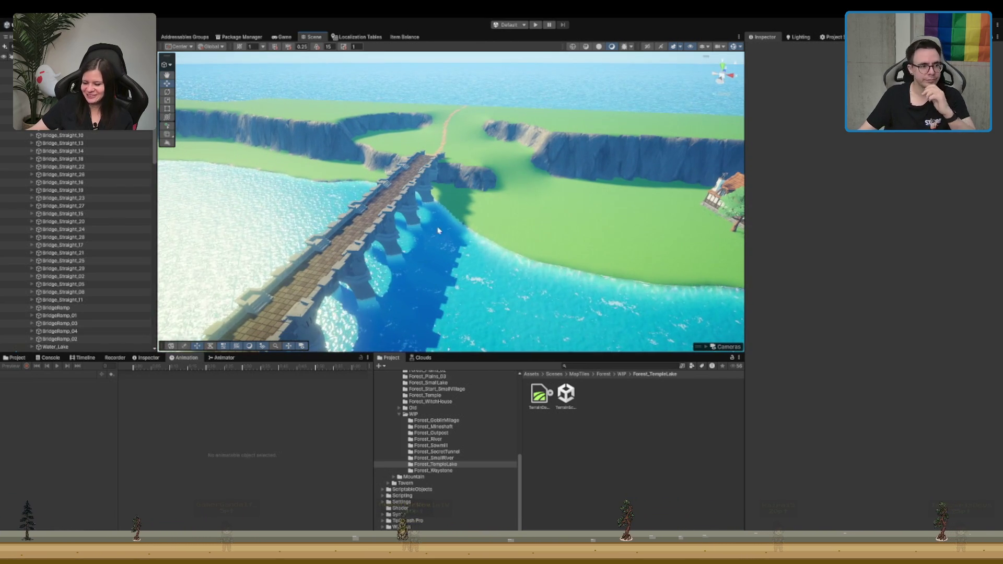
scroll(61, 216, down, 15)
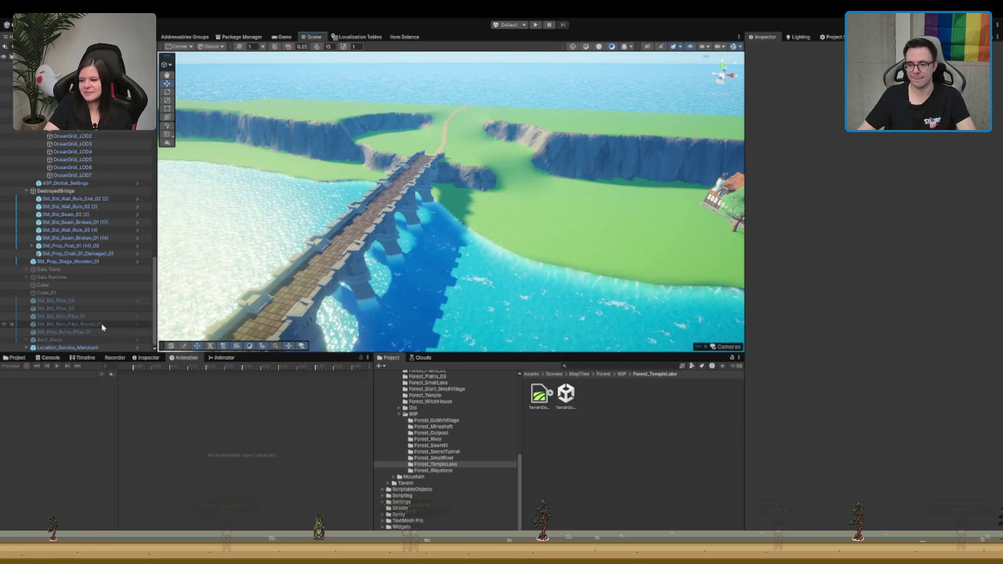
Step: Expand Forest_Biome Biome in the Hierarchy and select its Forest_Biome_Textures spawner
click(106, 269)
shift+click(101, 278)
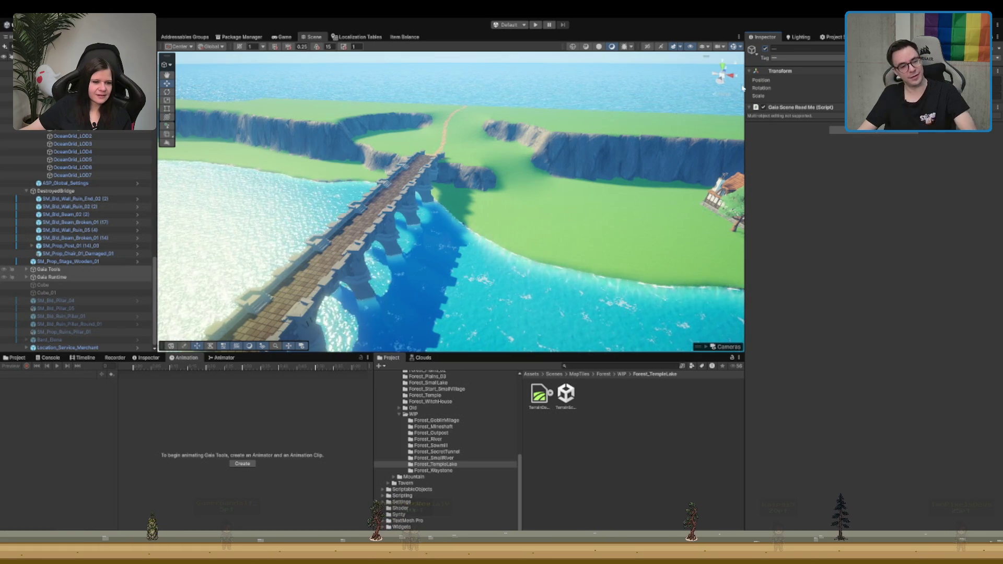
scroll(429, 77, down, 3)
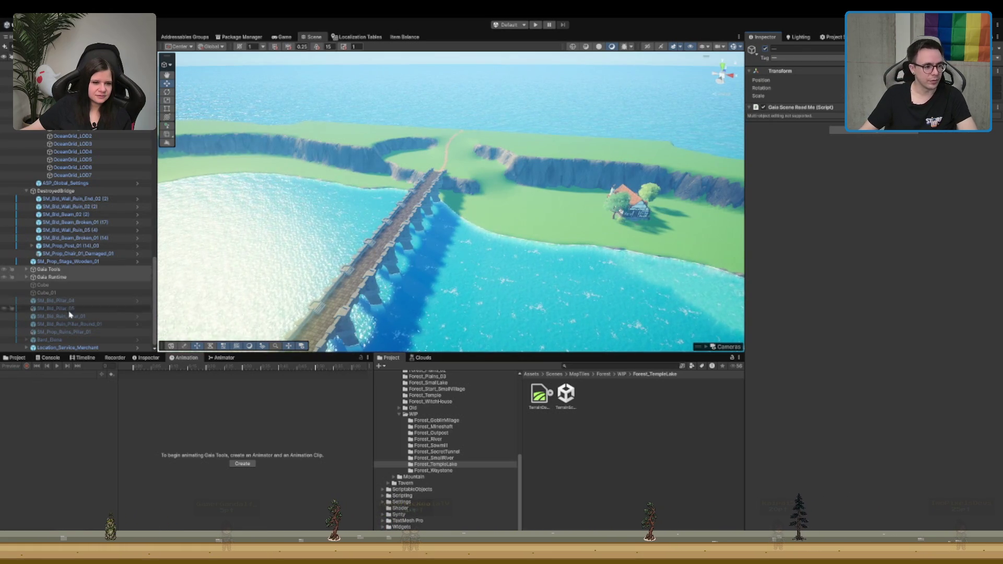
click(26, 269)
click(65, 285)
key(Right)
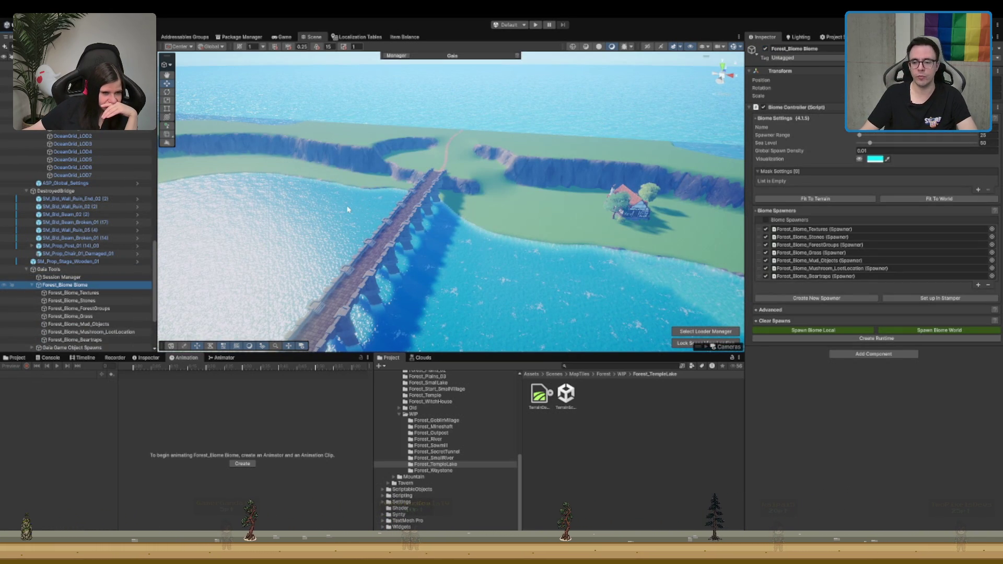
key(Down)
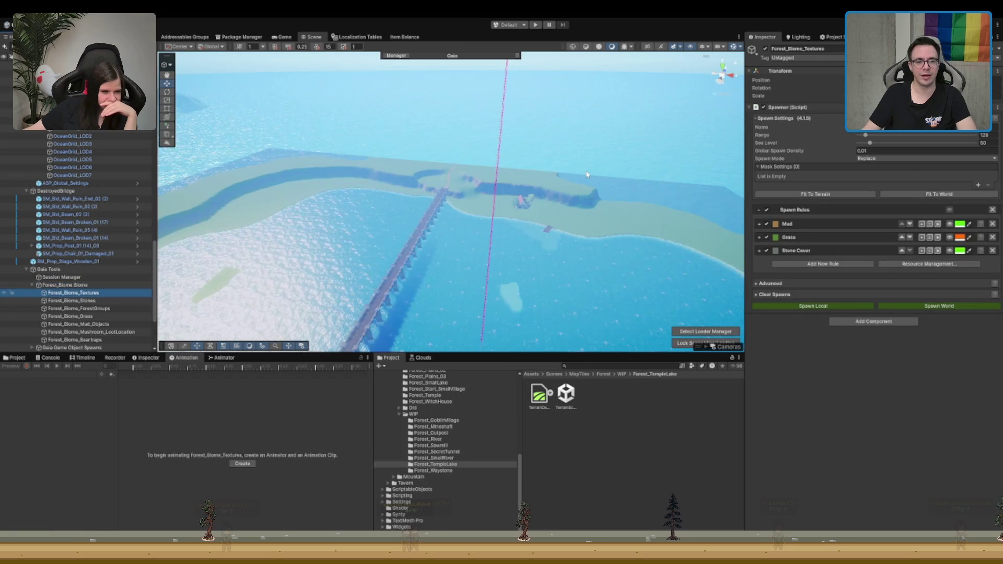
Step: Fly the view over the bridge landing and out across the water
mouse_move(460, 247)
mouse_down()
mouse_move(502, 186)
mouse_move(497, 206)
mouse_move(532, 209)
mouse_up()
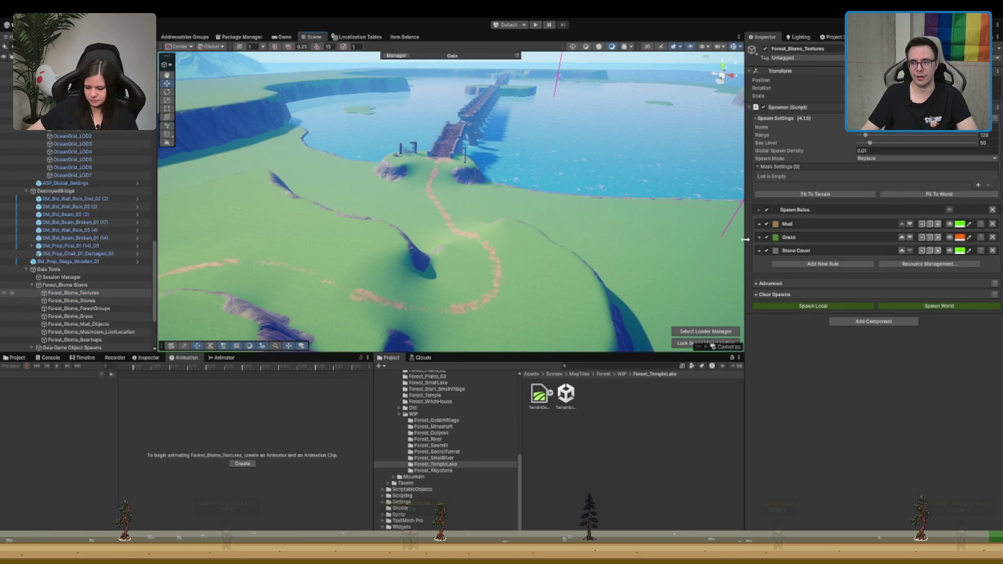
mouse_move(522, 172)
mouse_down()
mouse_move(501, 157)
mouse_move(543, 167)
mouse_move(512, 157)
mouse_move(557, 201)
mouse_up()
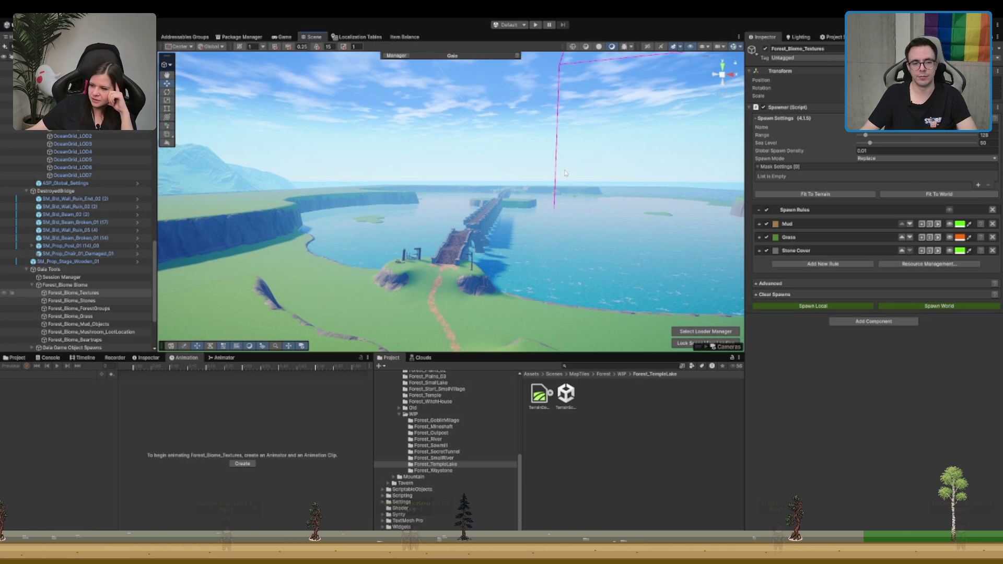
drag(459, 182, 466, 190)
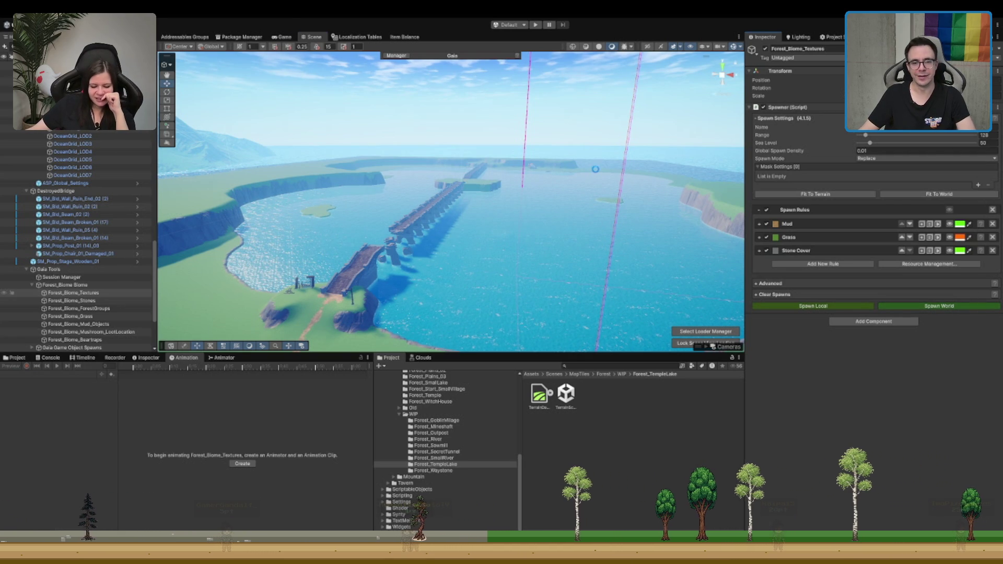
scroll(545, 196, up, 10)
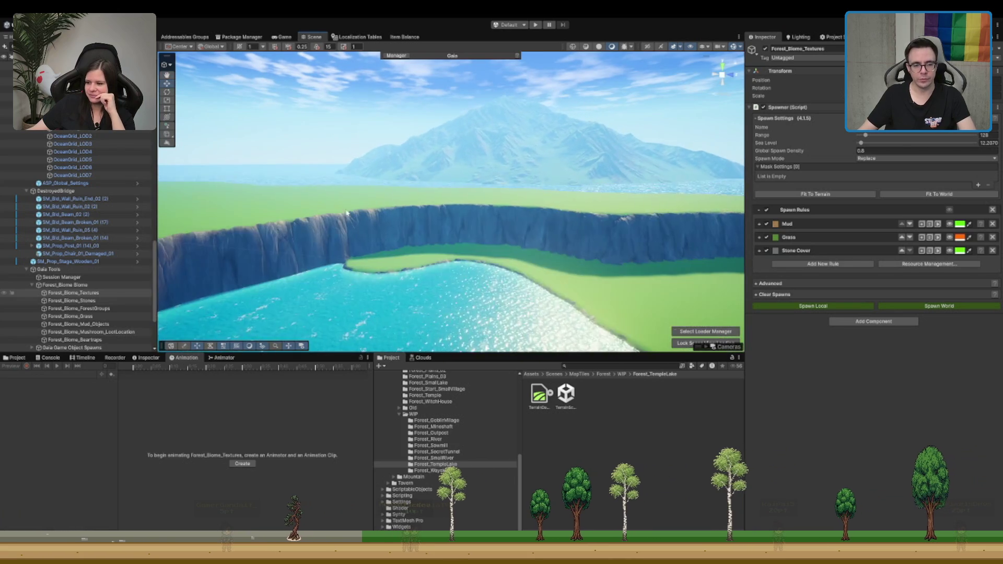
Step: Fly and orbit around the ruined stone bridge to see its broken pillars
mouse_move(639, 211)
mouse_down()
mouse_move(503, 201)
mouse_move(524, 201)
mouse_move(403, 152)
mouse_move(440, 184)
mouse_move(416, 198)
mouse_up()
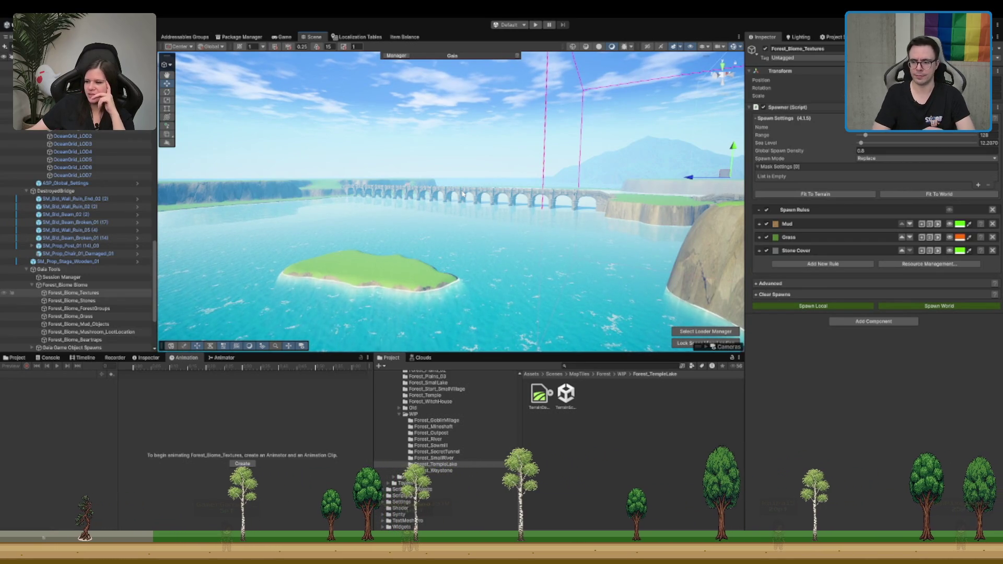
drag(442, 210, 581, 209)
drag(540, 197, 495, 192)
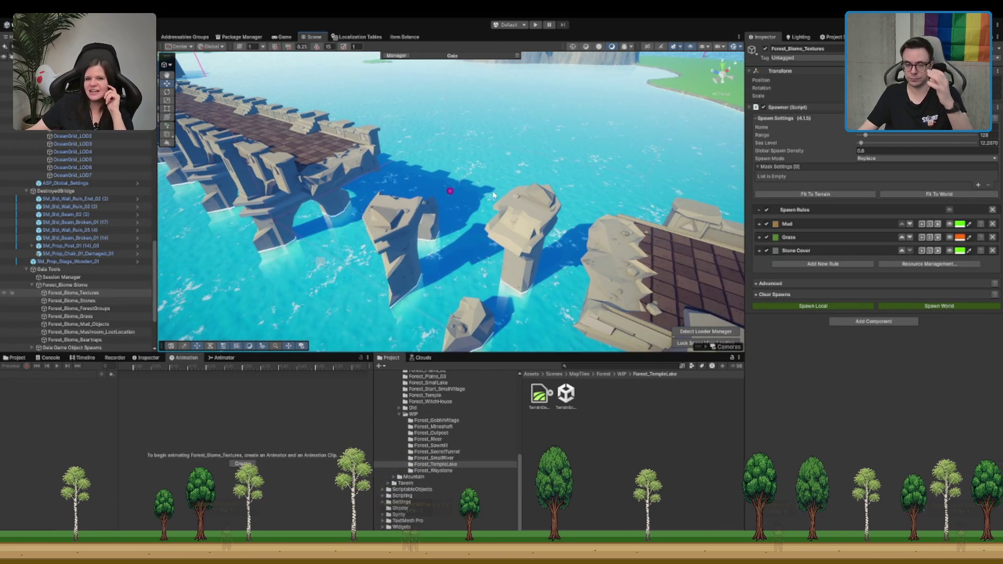
scroll(539, 201, down, 5)
scroll(538, 205, up, 3)
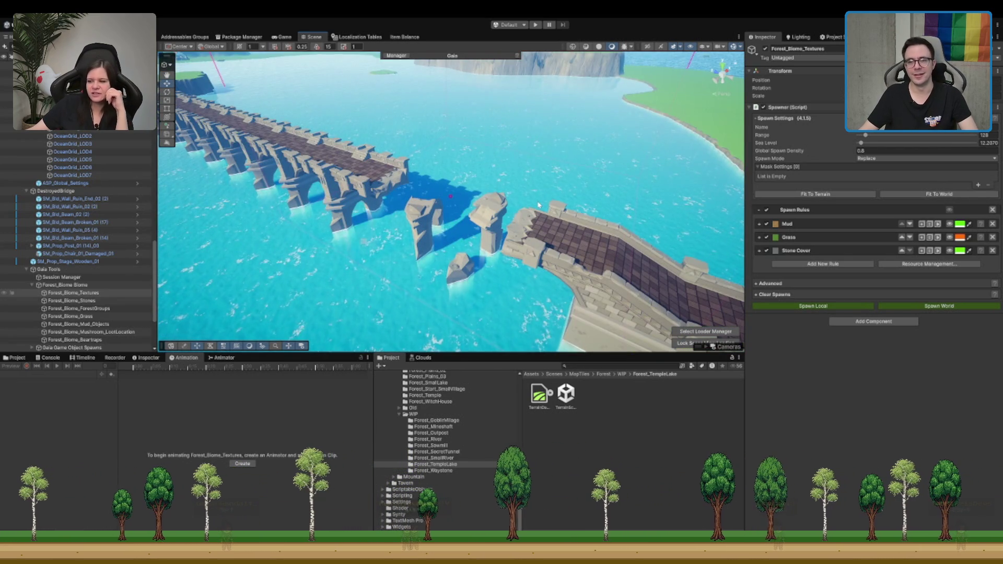
drag(544, 205, 527, 202)
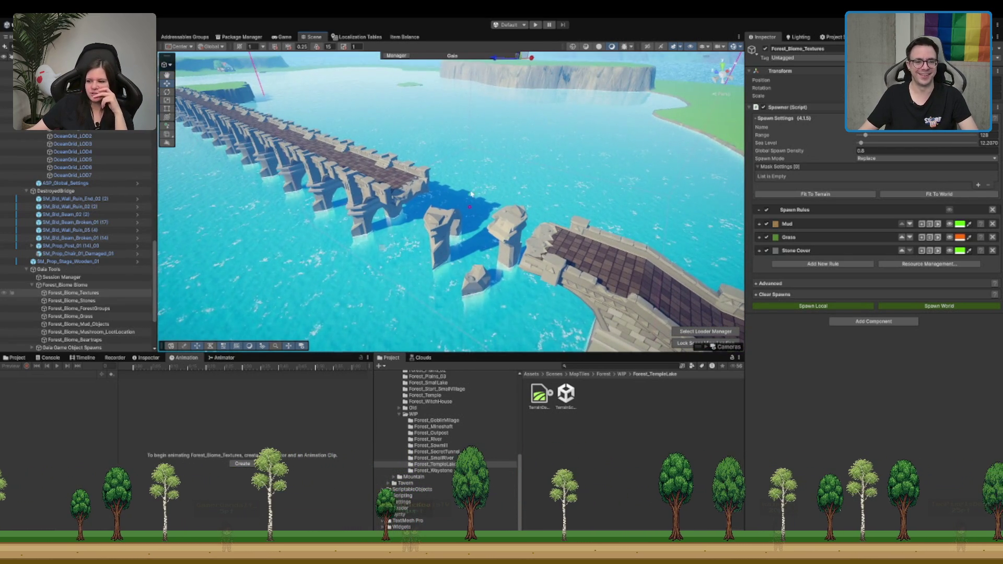
scroll(471, 194, up, 3)
Step: Collapse the Gaia Tools and DestroyedBridge groups and select a middle bridge segment
click(86, 270)
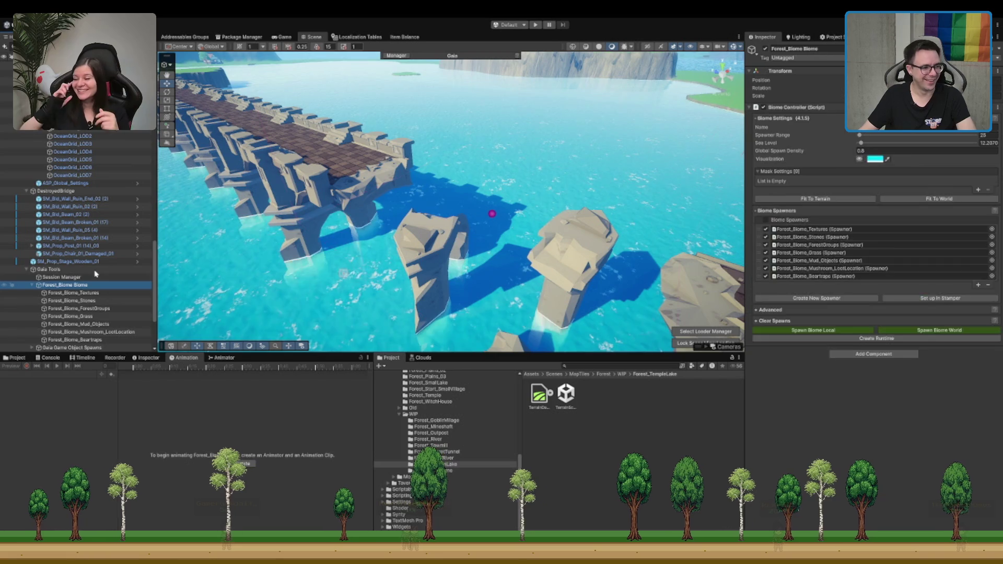
key(Left)
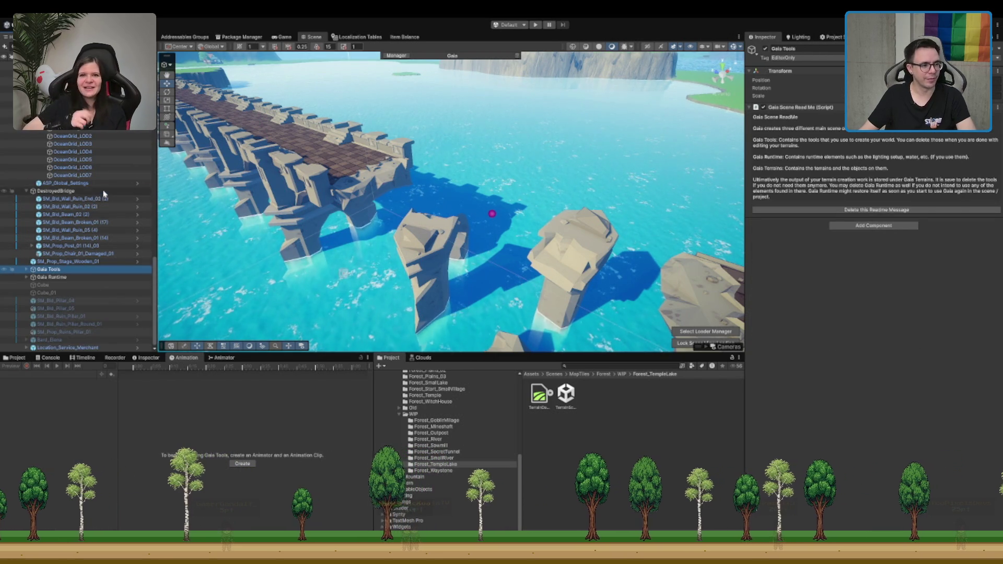
click(56, 191)
key(Left)
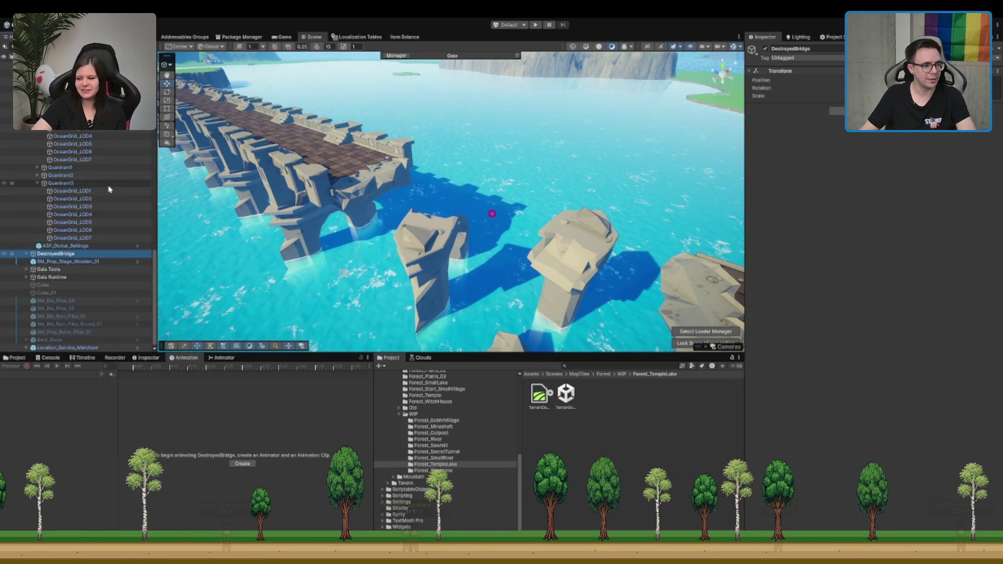
drag(220, 197, 376, 205)
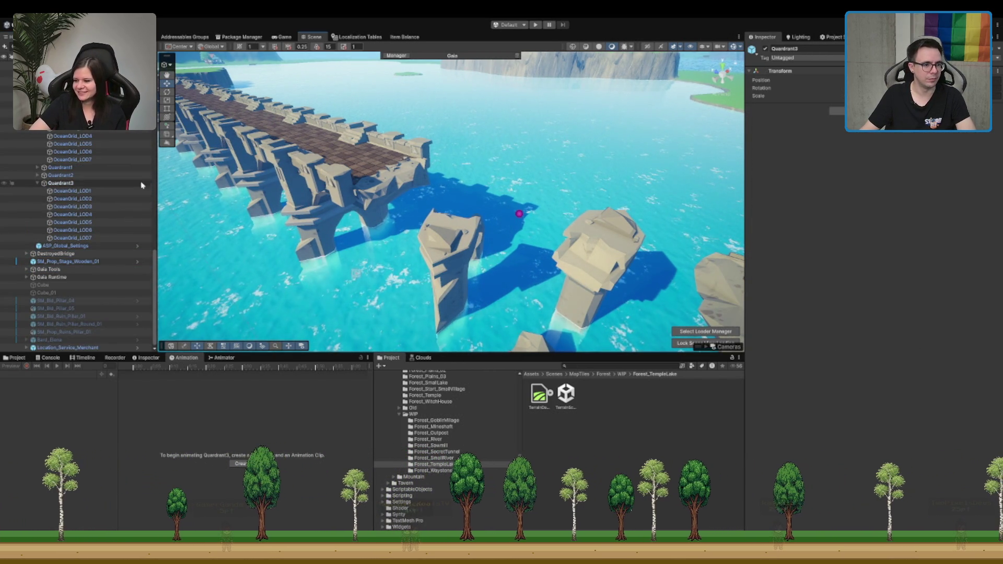
mouse_move(454, 172)
mouse_down()
mouse_move(466, 176)
mouse_move(456, 172)
mouse_up()
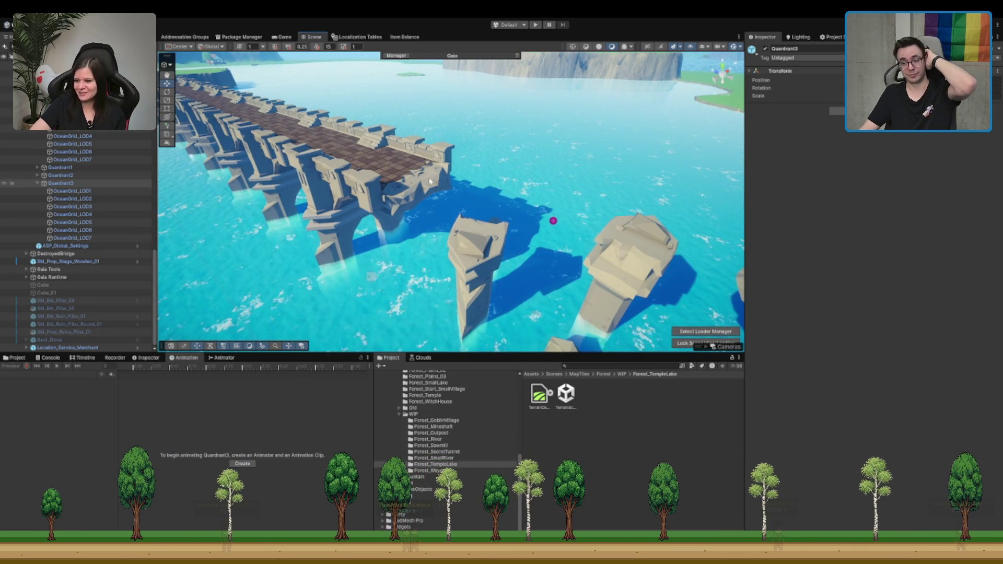
mouse_move(388, 181)
mouse_down()
mouse_move(439, 235)
mouse_move(460, 225)
mouse_up()
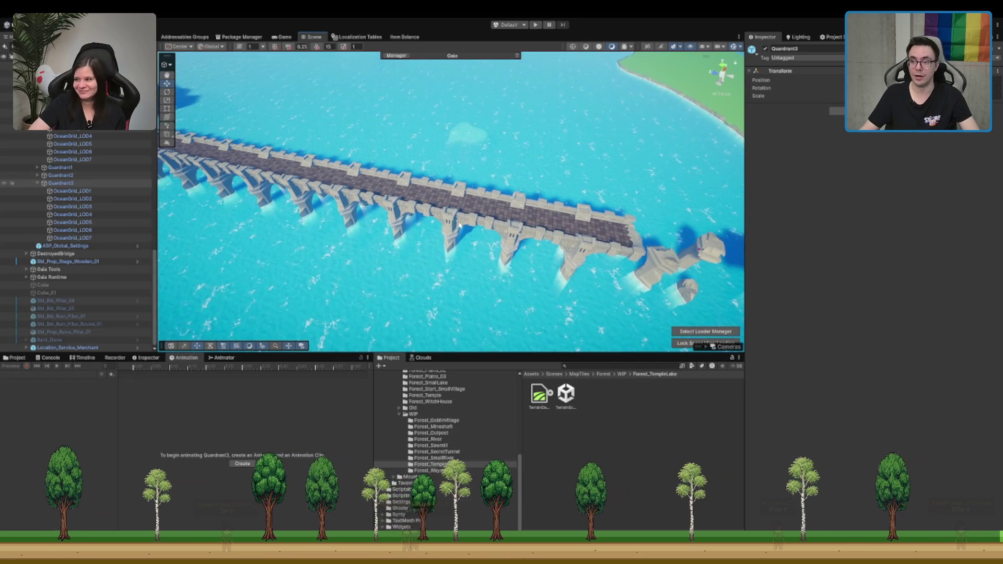
click(479, 198)
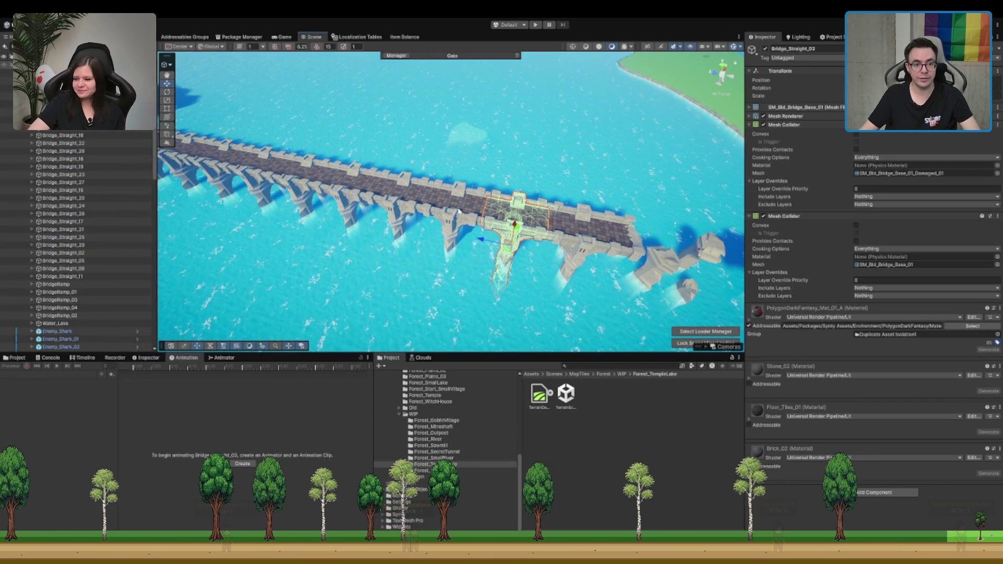
Step: Delete bridge segment Bridge_Straight_09 to leave a gap in the bridge
drag(479, 198, 468, 165)
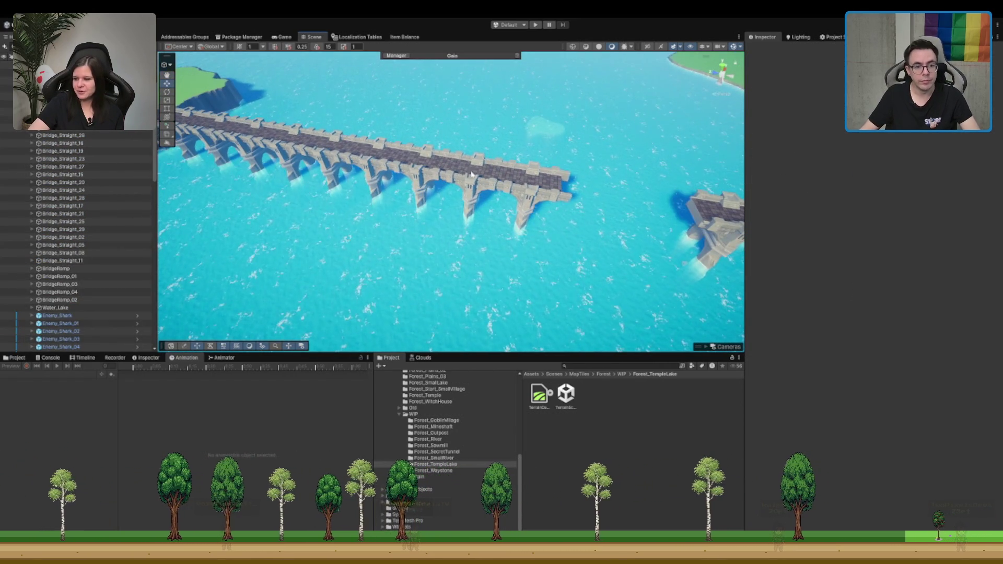
click(468, 165)
click(416, 170)
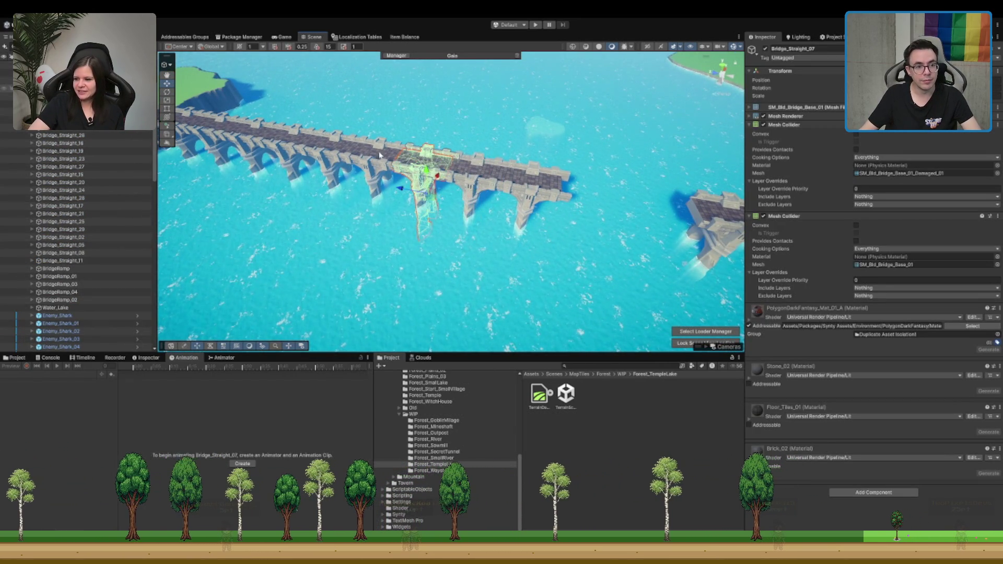
click(296, 147)
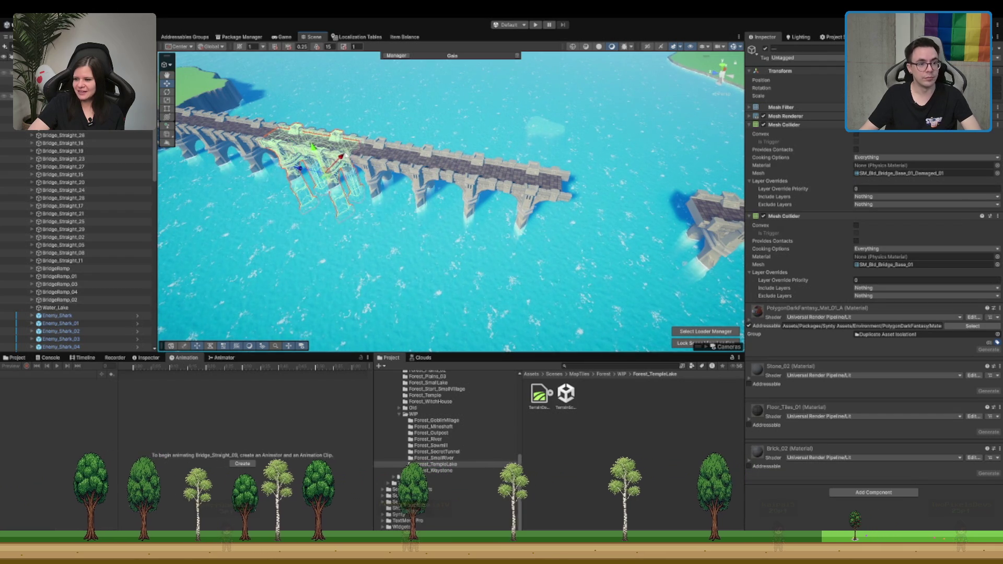
key(Delete)
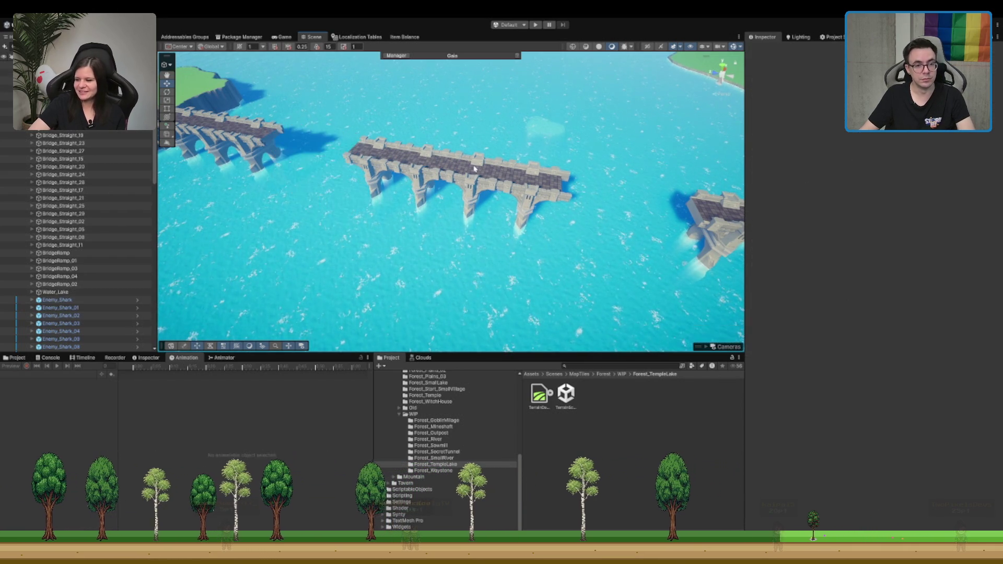
Step: Inspect the broken bridge pieces and select the LootDecoration_BridgeVase group
mouse_move(548, 162)
mouse_down()
mouse_move(286, 152)
mouse_move(363, 189)
mouse_up()
click(483, 212)
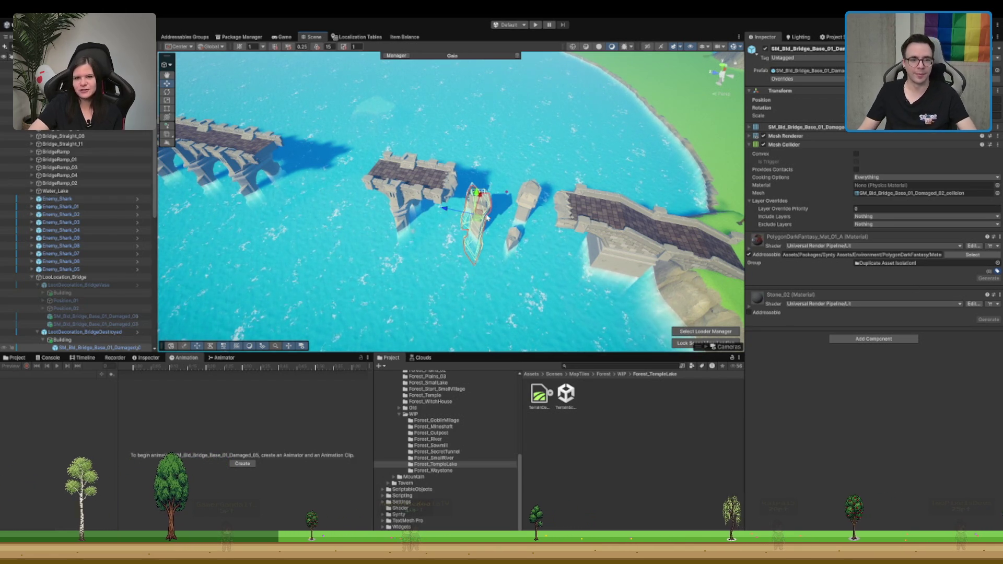
scroll(91, 287, down, 3)
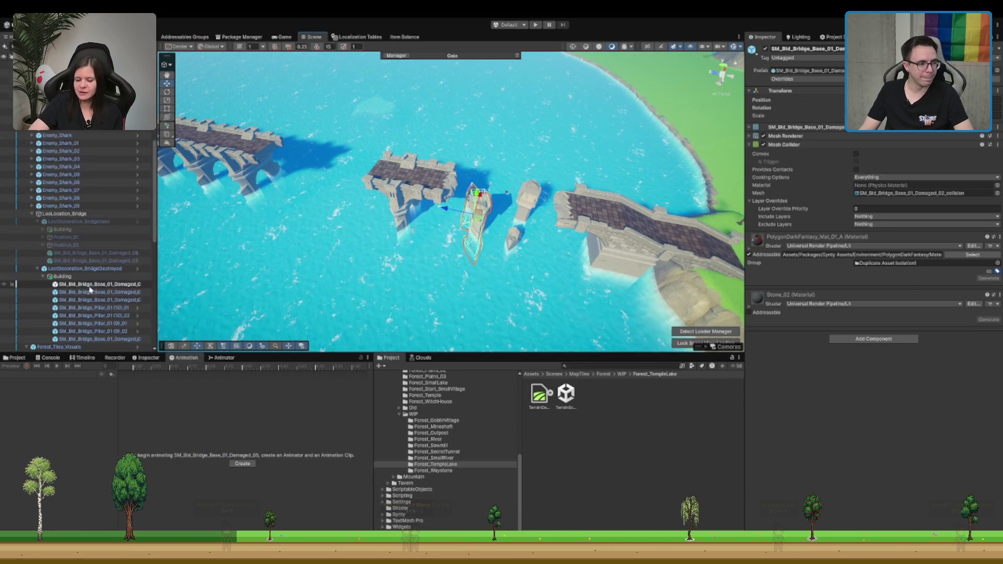
click(110, 292)
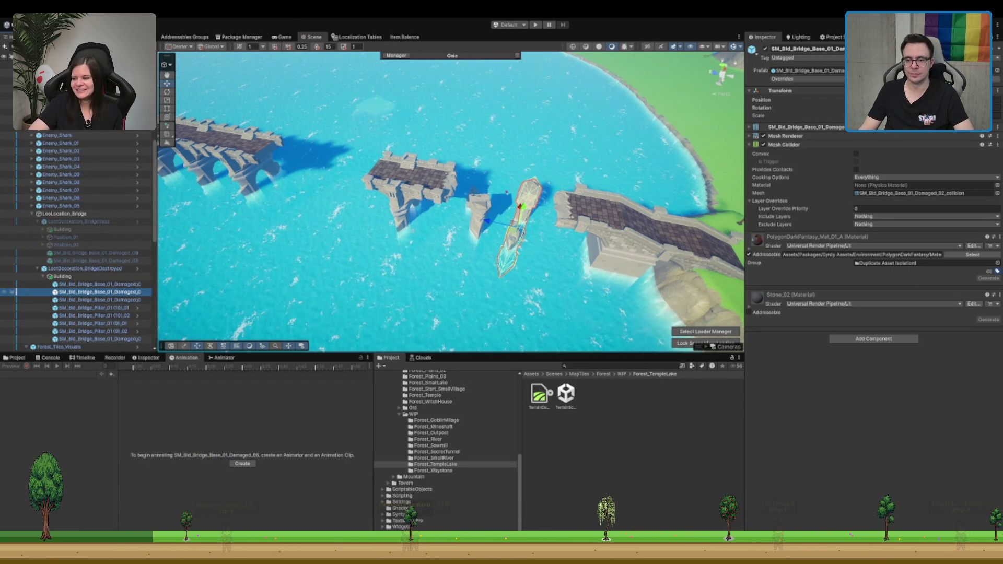
click(95, 285)
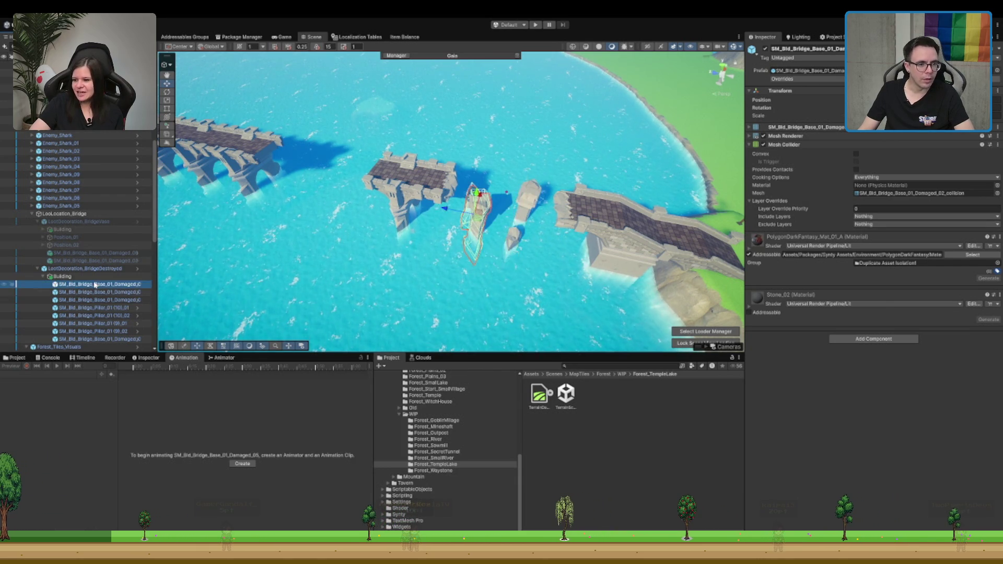
click(125, 269)
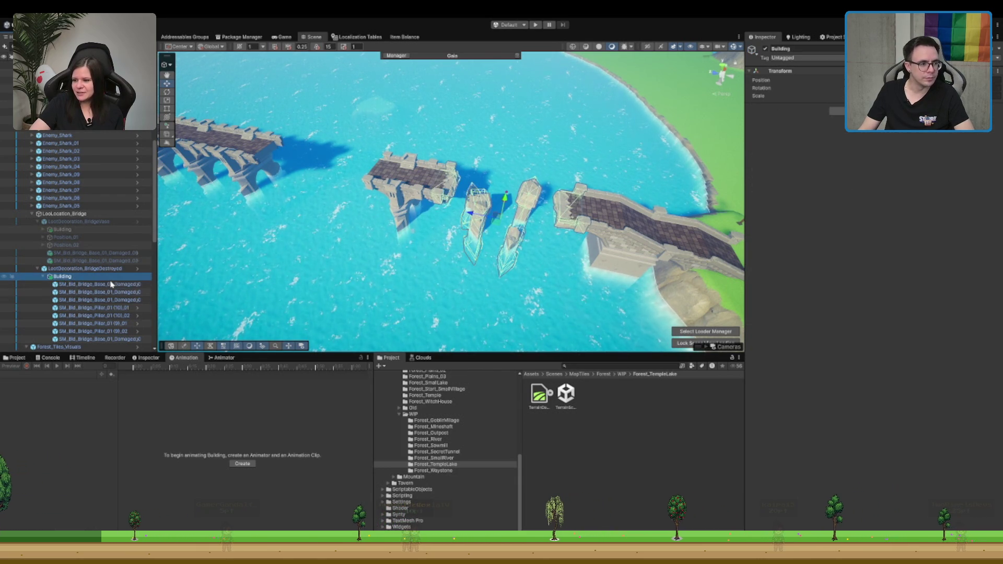
click(105, 222)
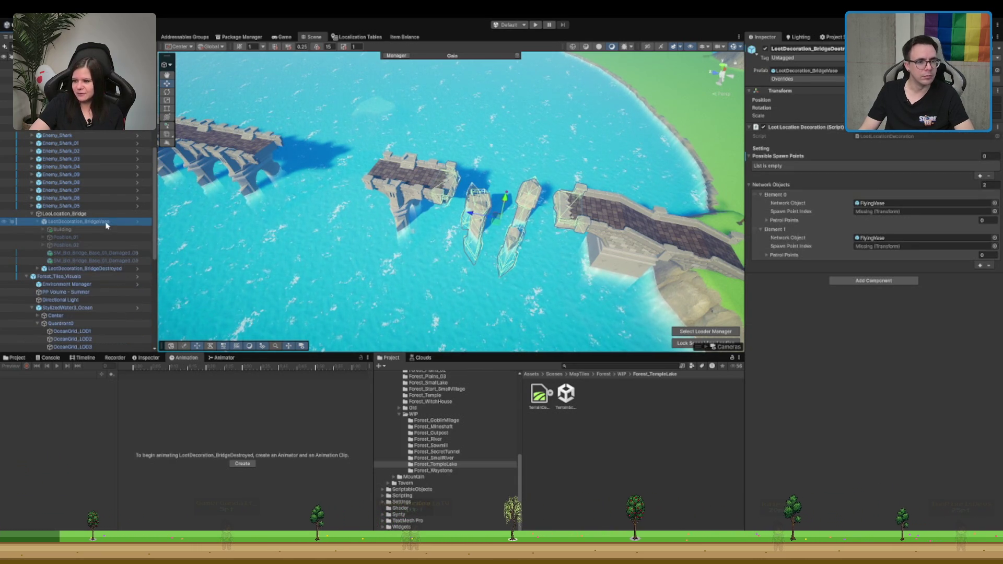
Step: Activate LootDecoration_BridgeVase and view the intact bridge from several angles
click(765, 49)
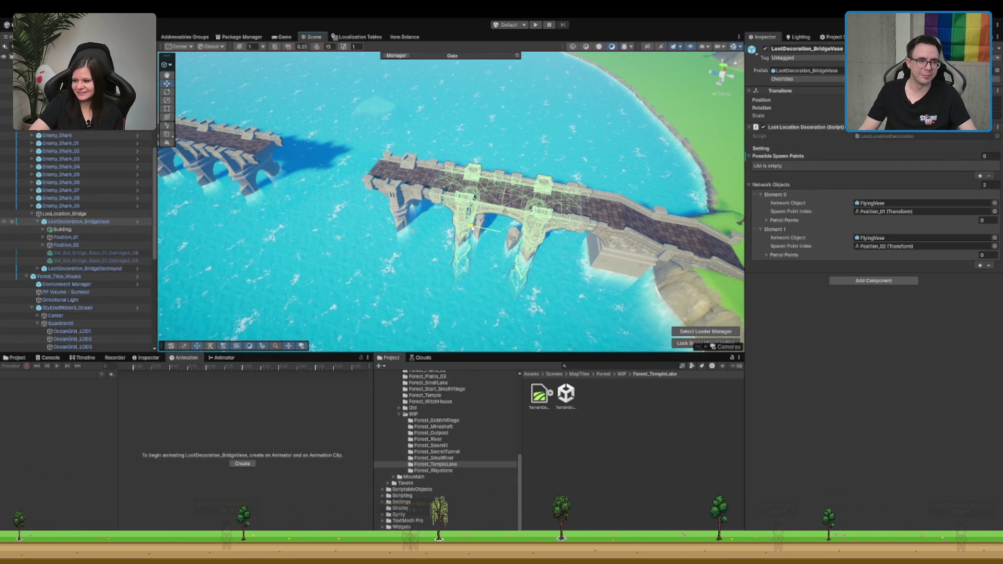
key(f)
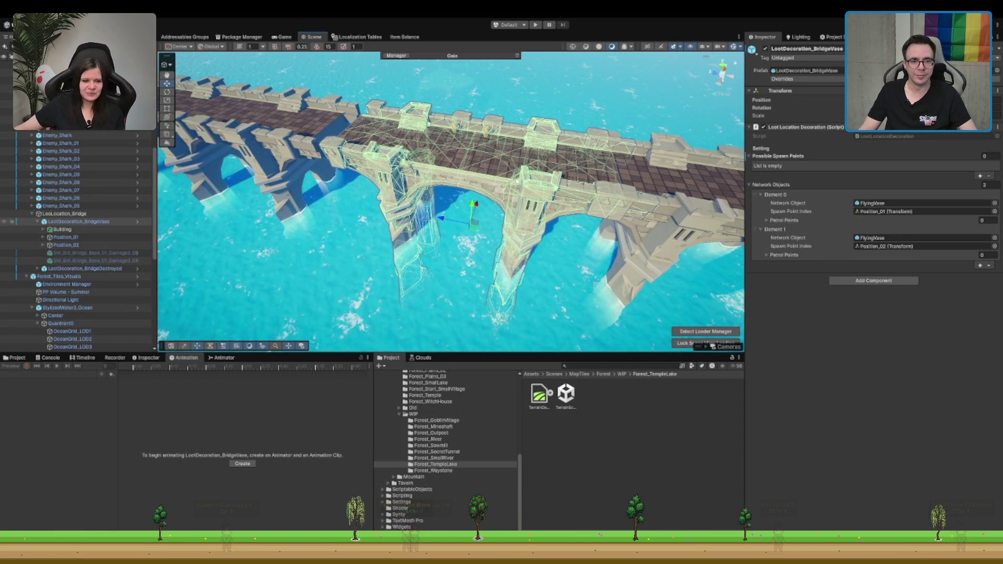
drag(436, 219, 421, 222)
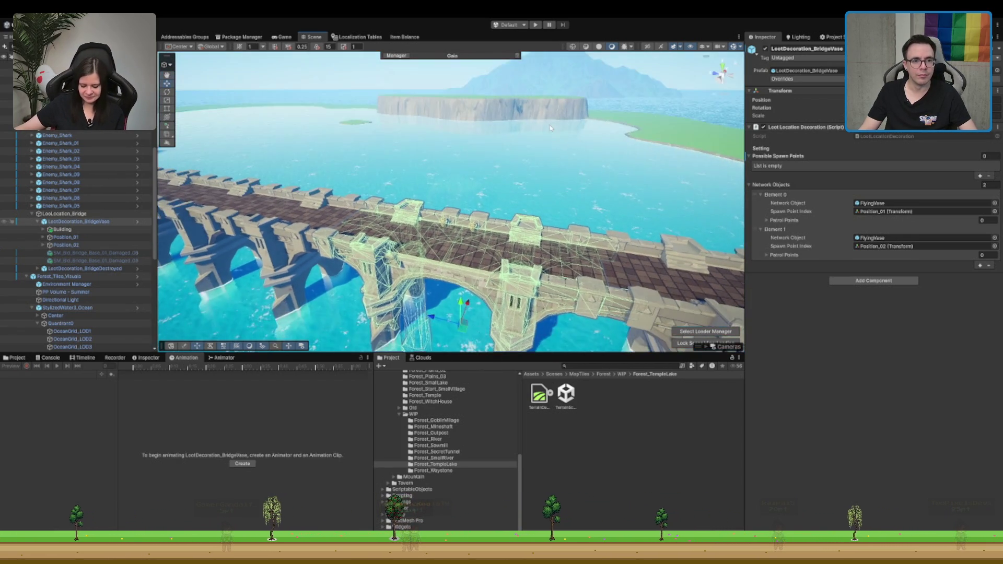
click(611, 155)
scroll(535, 216, down, 5)
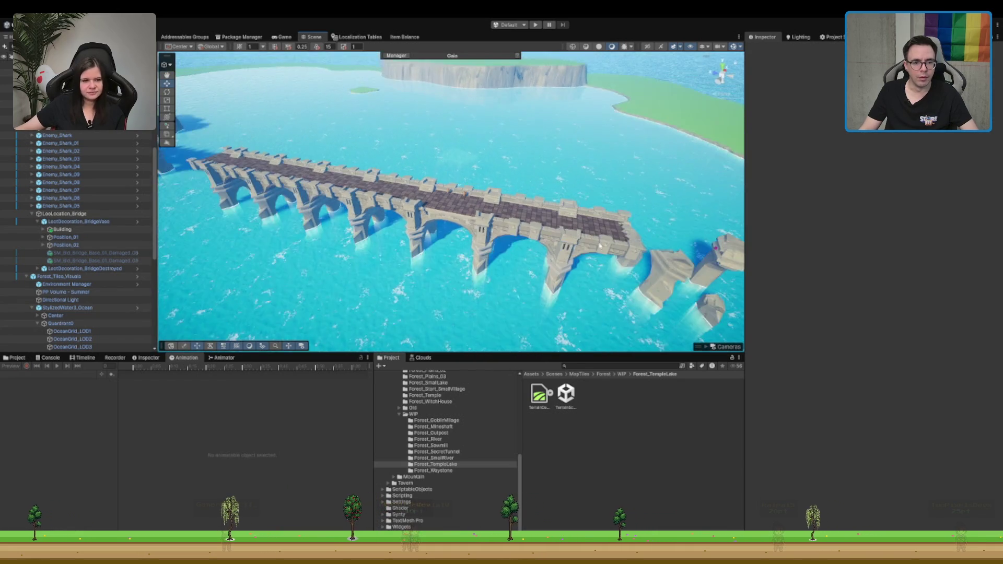
drag(535, 215, 434, 206)
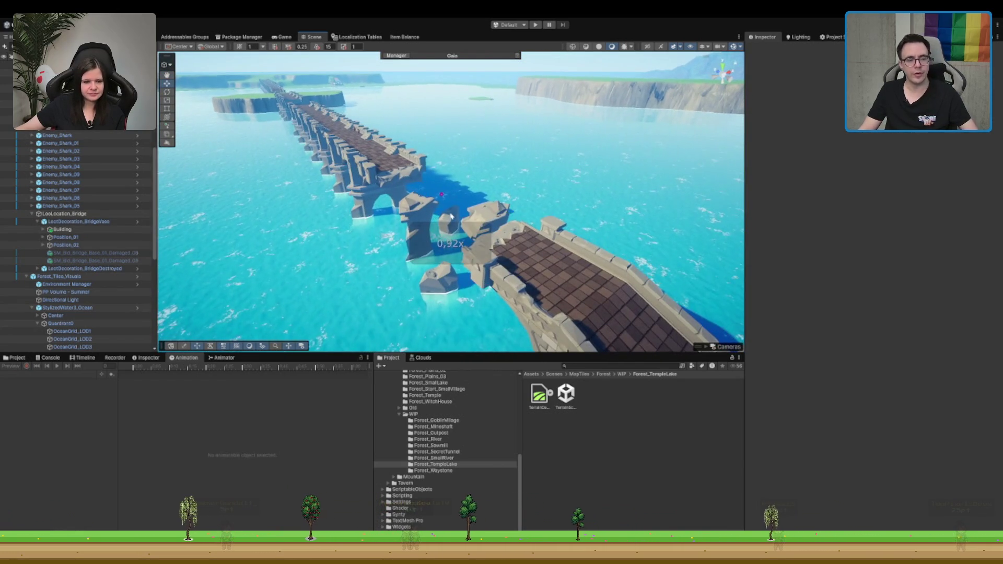
drag(516, 175, 458, 217)
drag(530, 176, 566, 198)
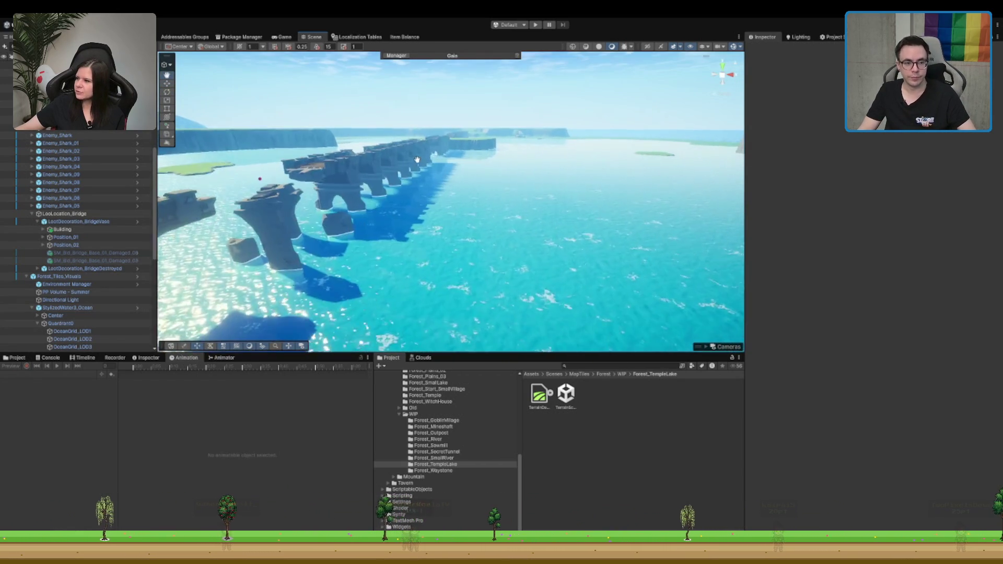
drag(440, 174, 528, 204)
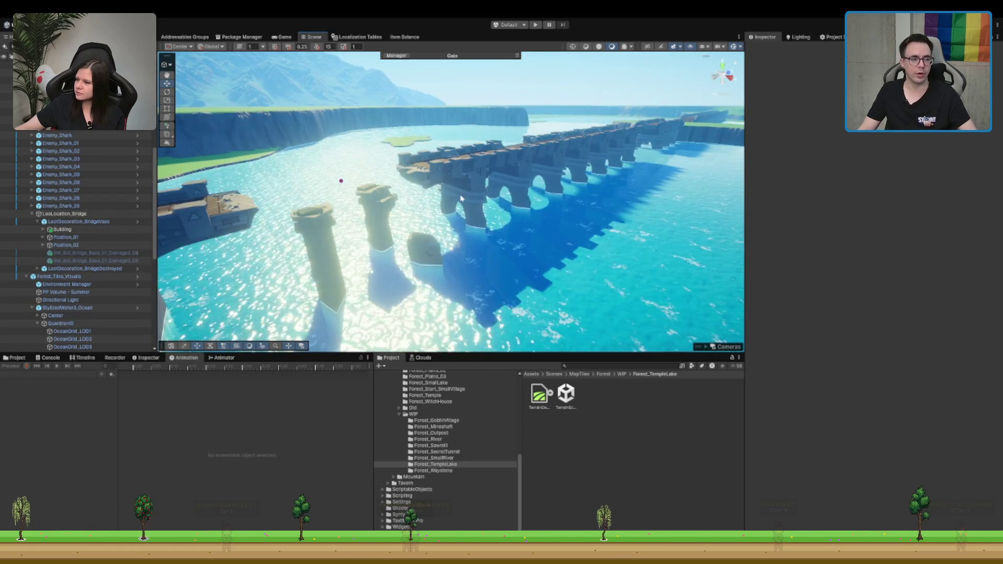
Step: Refocus on LootDecoration_BridgeVase, collapse its children, and orbit along the bridge
double_click(104, 222)
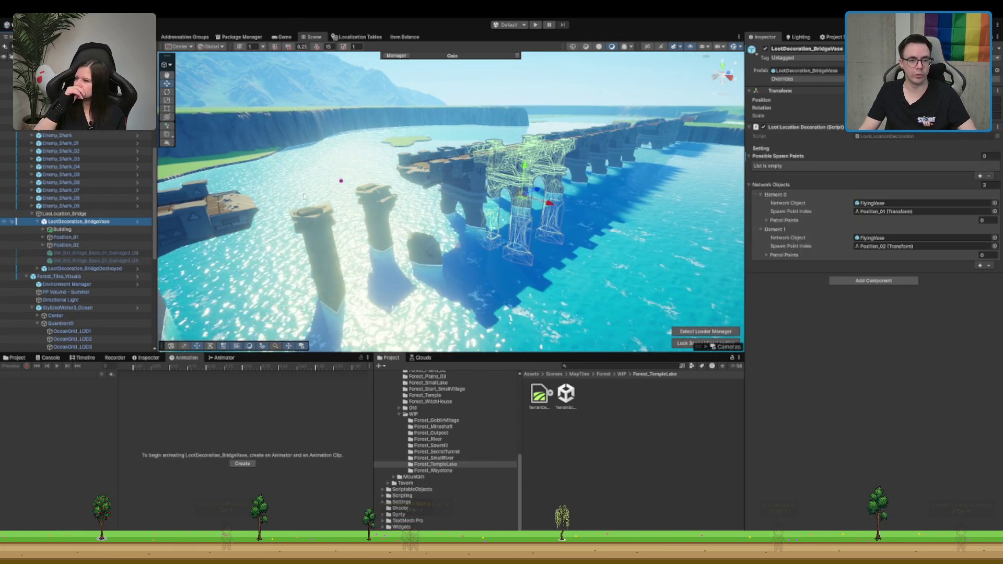
drag(414, 193, 169, 181)
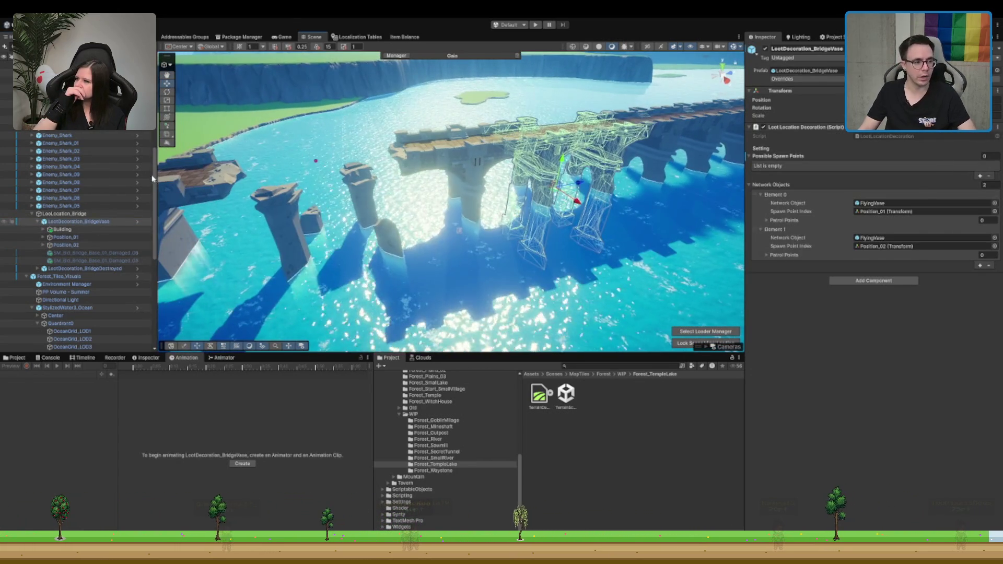
key(Left)
key(Down)
key(Up)
key(Down)
key(Up)
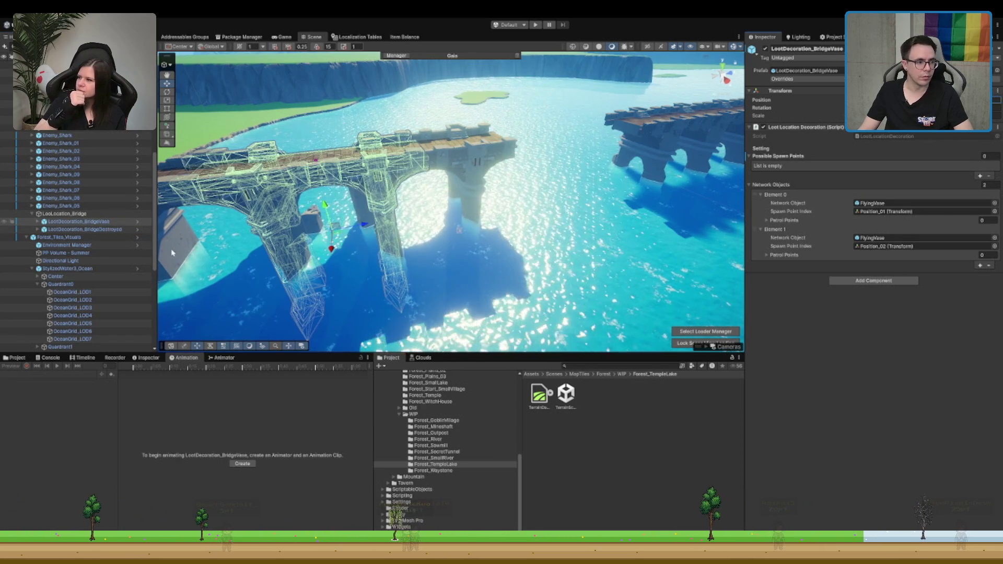
drag(209, 246, 407, 200)
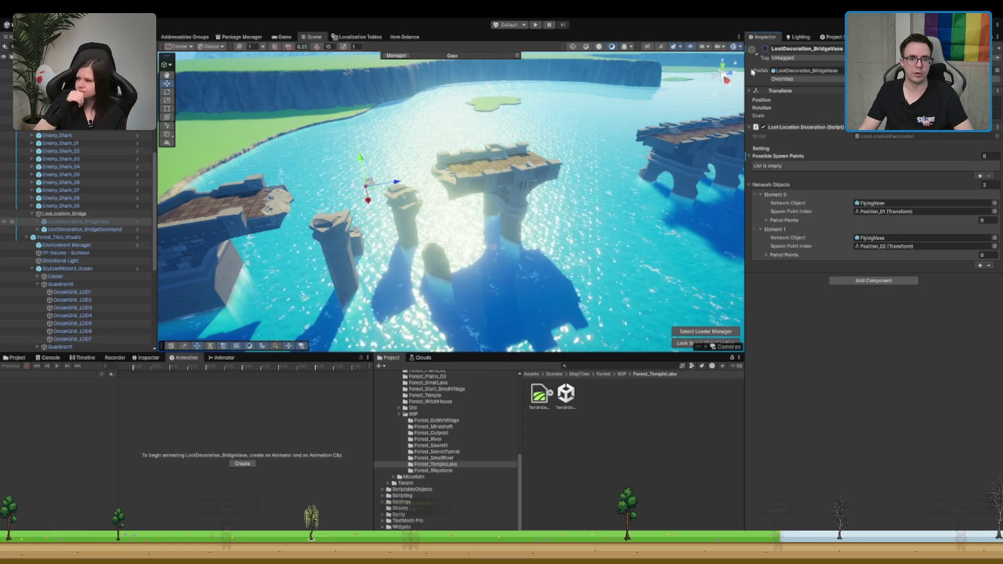
mouse_move(493, 128)
mouse_down()
mouse_move(513, 212)
mouse_move(512, 192)
mouse_move(664, 118)
mouse_up()
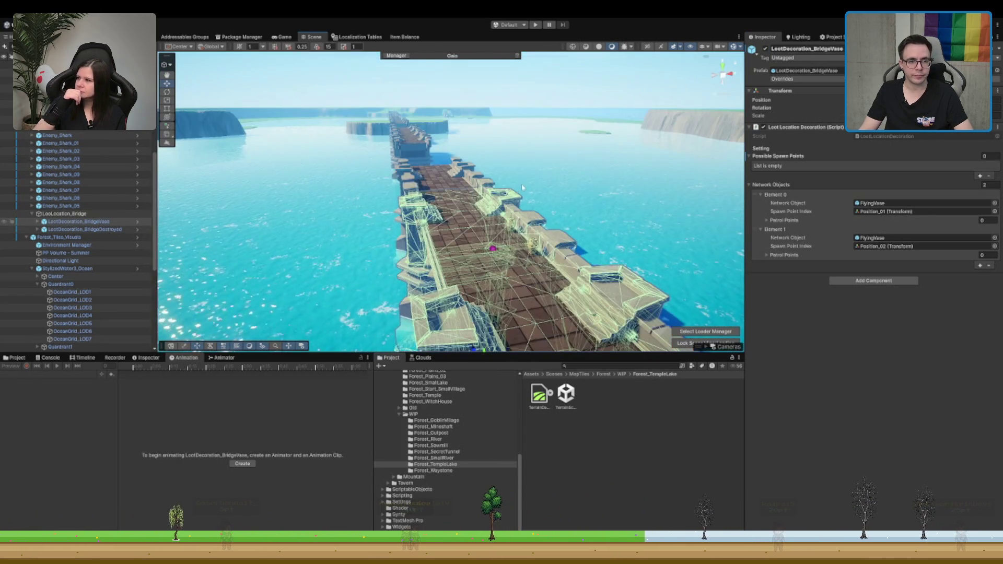
Step: Deactivate LootDecoration_BridgeVase and frame the resulting broken bridge
click(765, 48)
key(f)
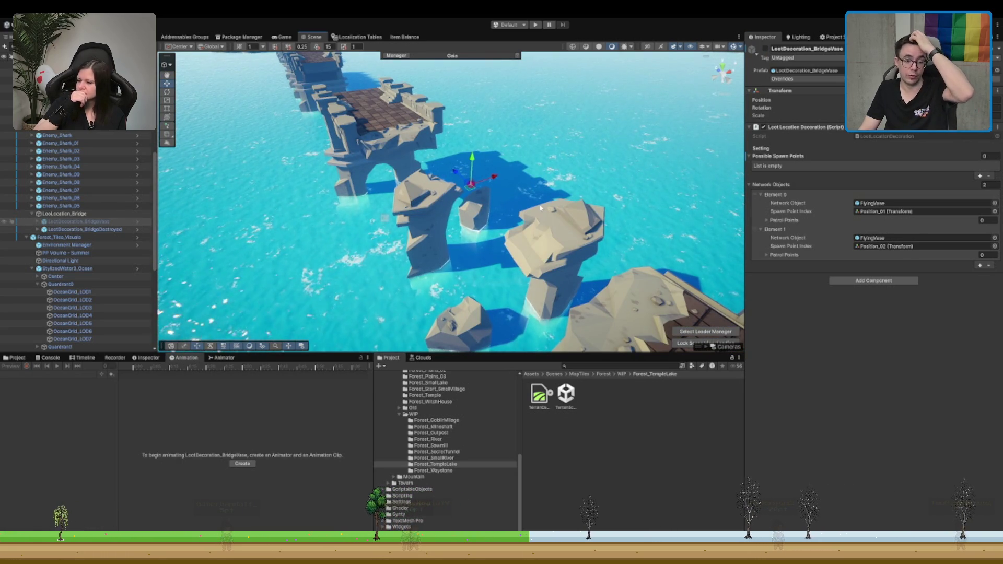
scroll(541, 208, down, 5)
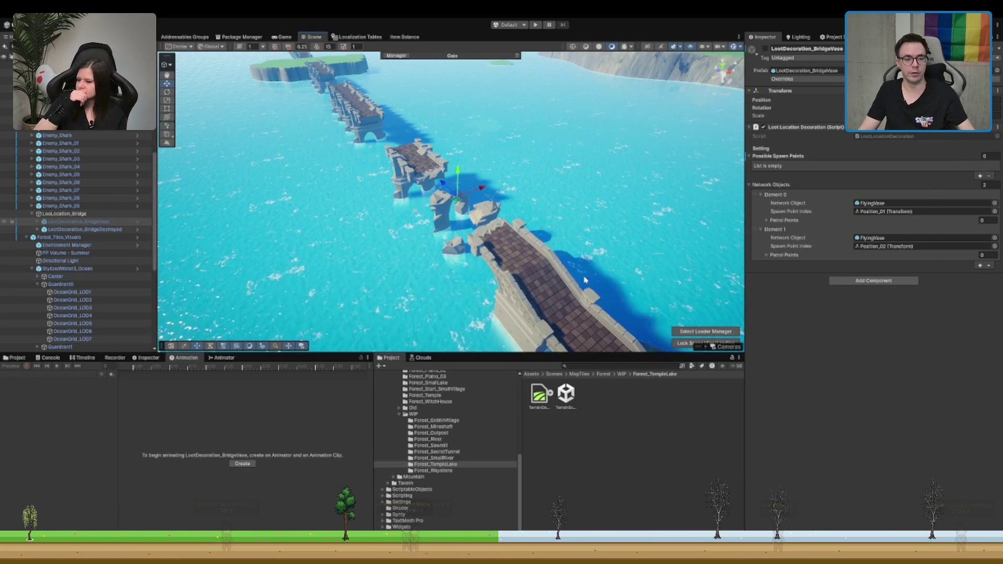
scroll(574, 240, down, 2)
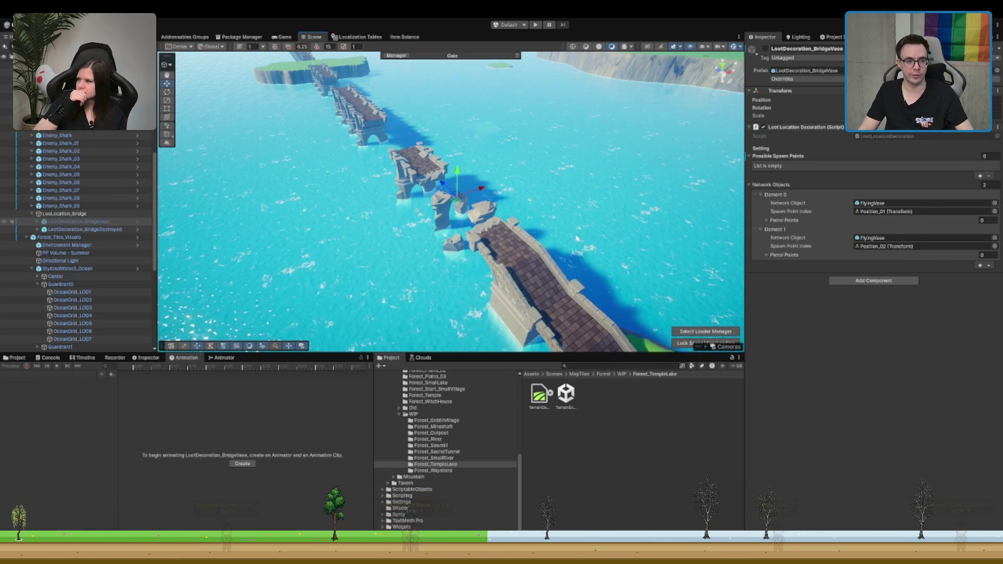
drag(490, 178, 546, 159)
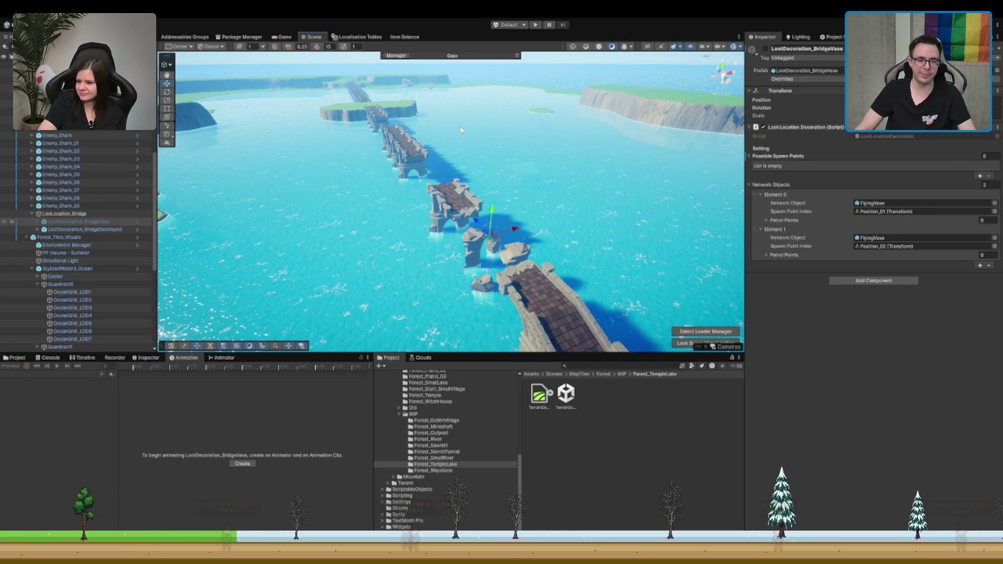
Step: Select LootDecoration_BridgeDestroyed and frame it in the Scene view
key(Down)
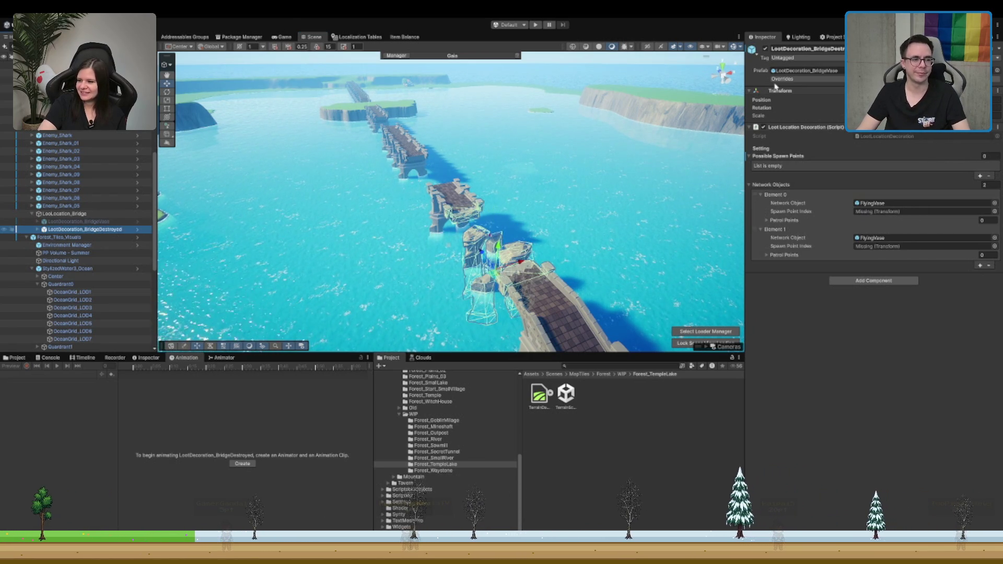
key(f)
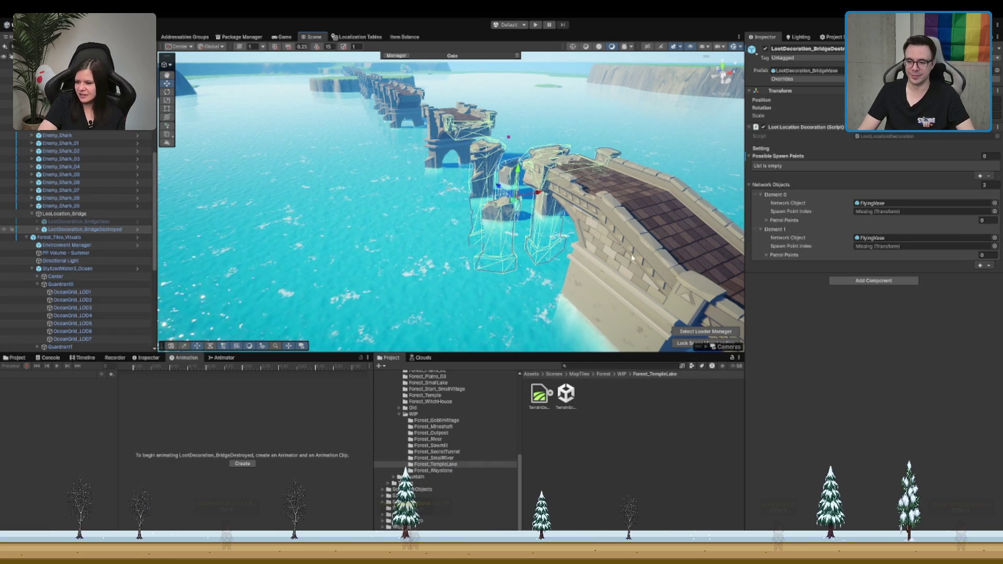
scroll(474, 198, up, 3)
scroll(475, 198, up, 3)
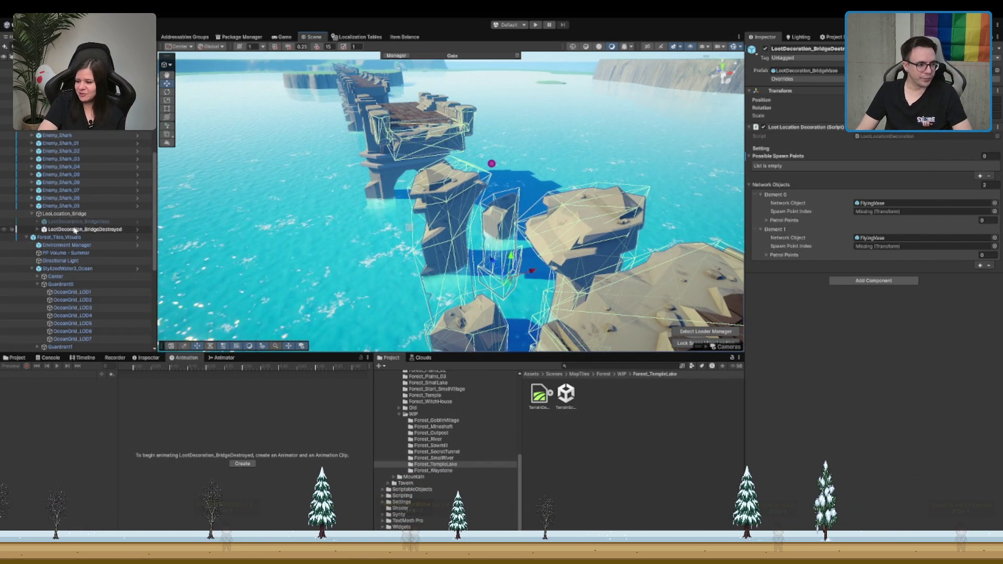
Step: Hide the LootDecoration_BridgeVase rubble and orbit to the other side of the broken pier
click(122, 222)
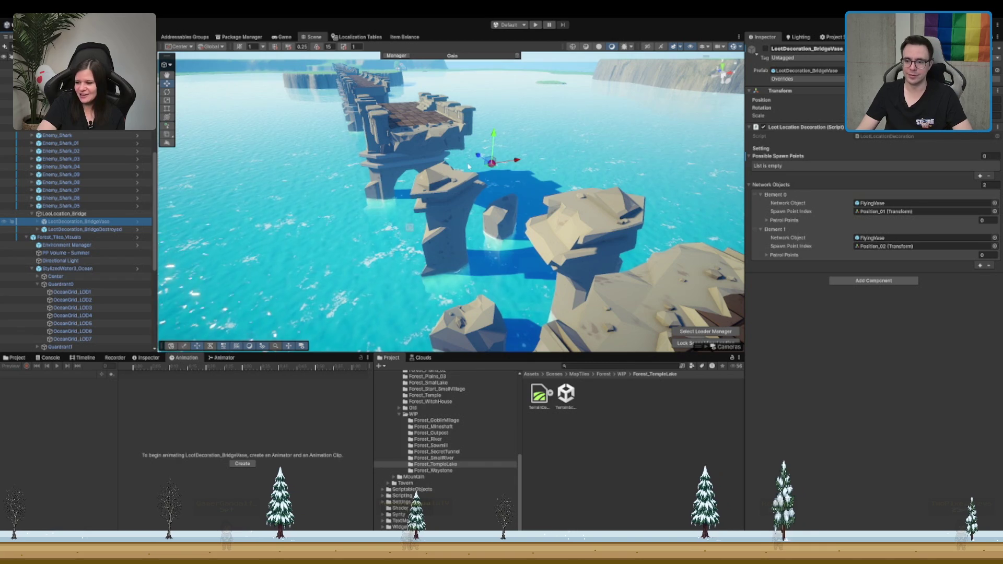
scroll(463, 162, down, 3)
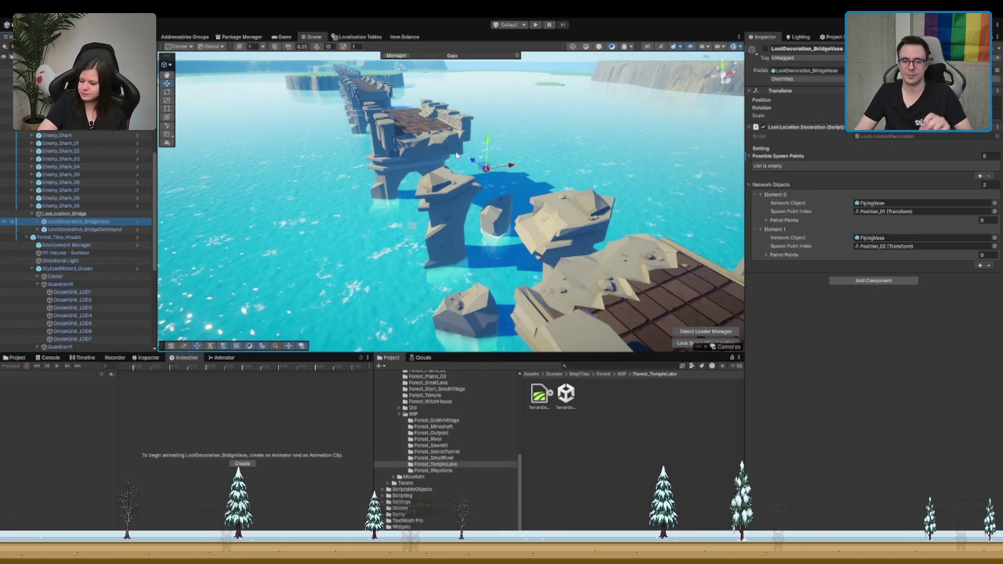
key(h)
scroll(492, 204, up, 3)
drag(493, 203, 499, 158)
Step: Search the project assets for 'plank' and inspect the P_Plank_Group_01_Summer prefab
click(606, 366)
text(lank)
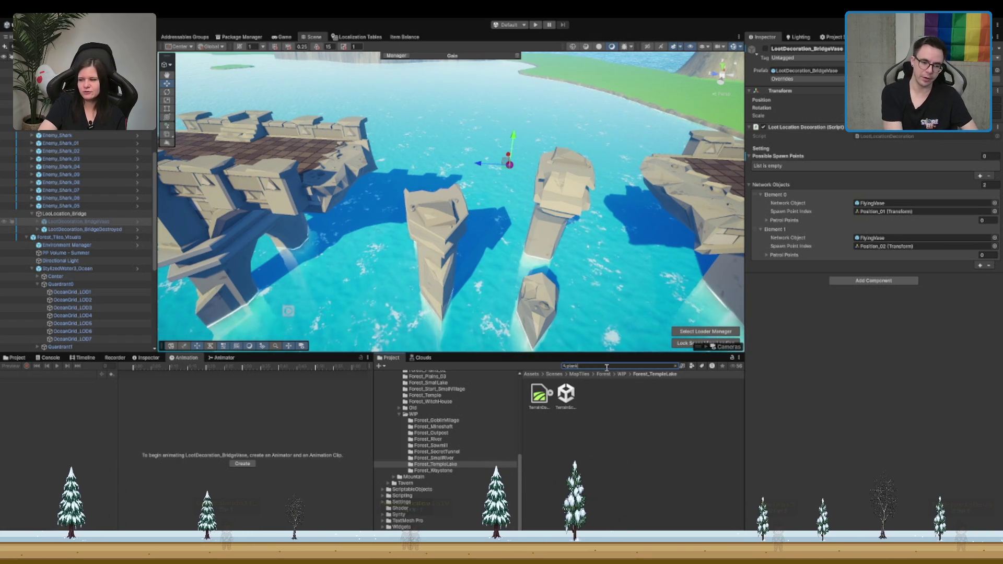
scroll(601, 433, down, 3)
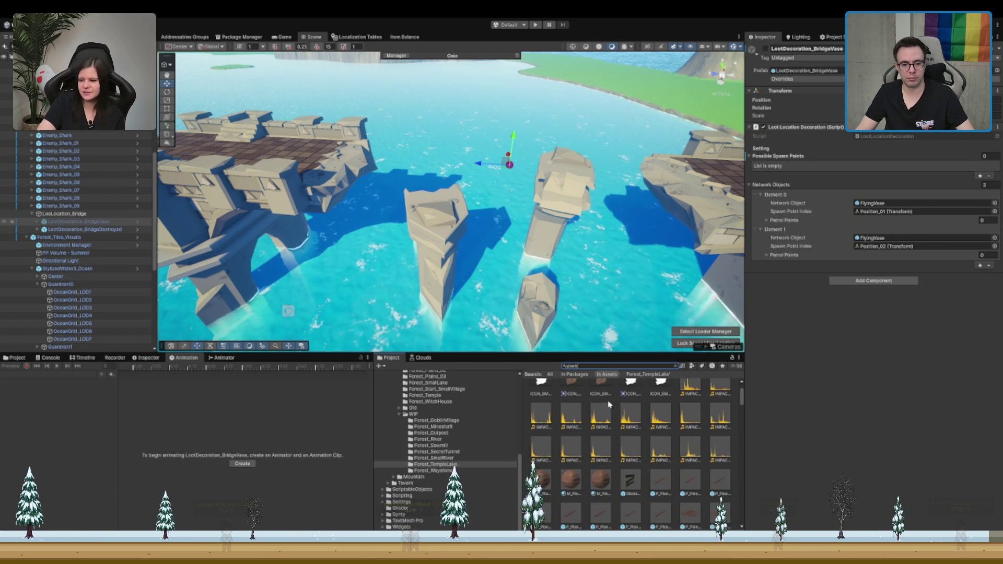
click(682, 458)
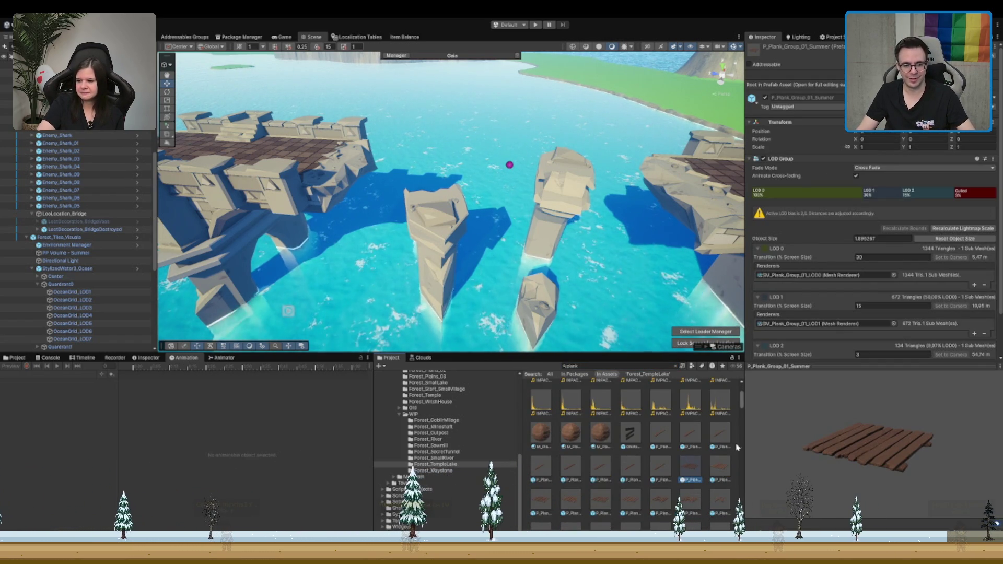
scroll(687, 473, down, 3)
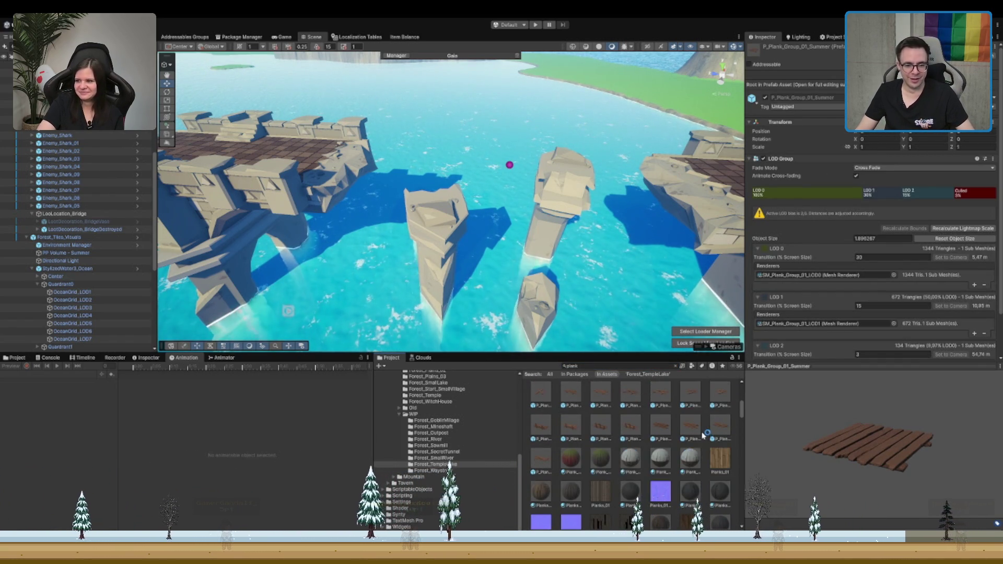
scroll(691, 470, down, 5)
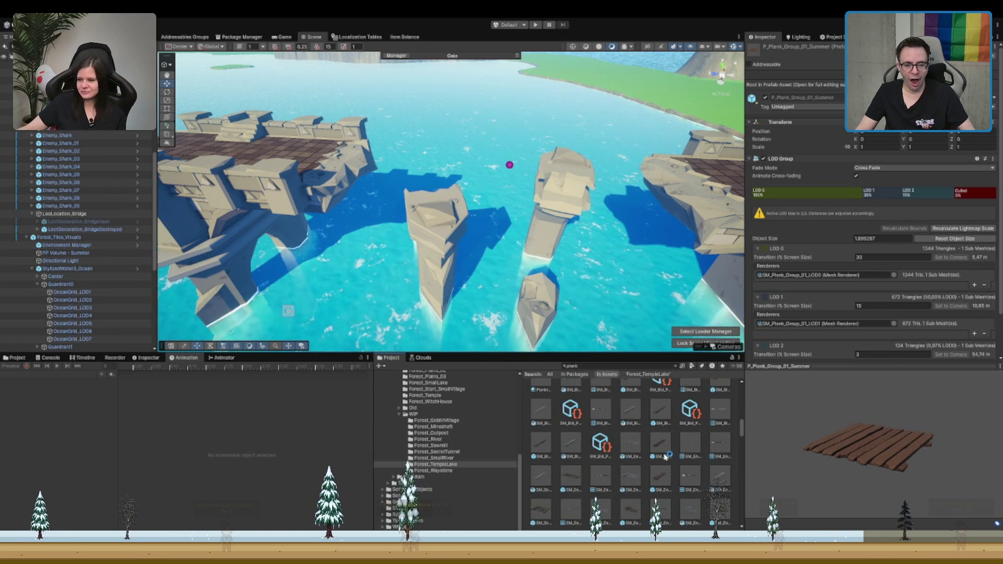
Step: Preview SM_Env_Road_Planks_01, SM_Bld_Plank_02 and then SM_Env_Road_Planks_02 over the broken bridge
click(660, 443)
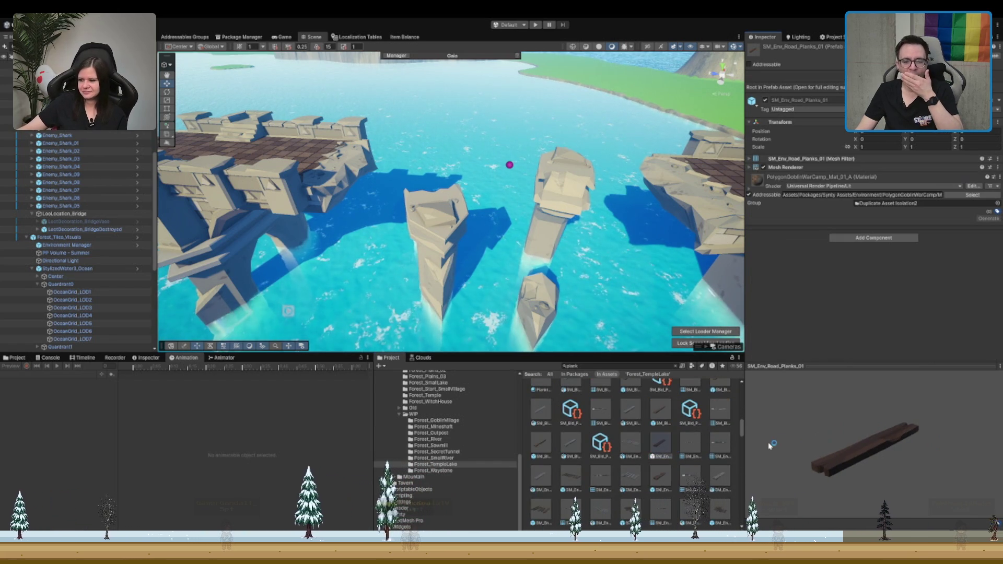
click(540, 443)
drag(882, 460, 849, 449)
click(657, 477)
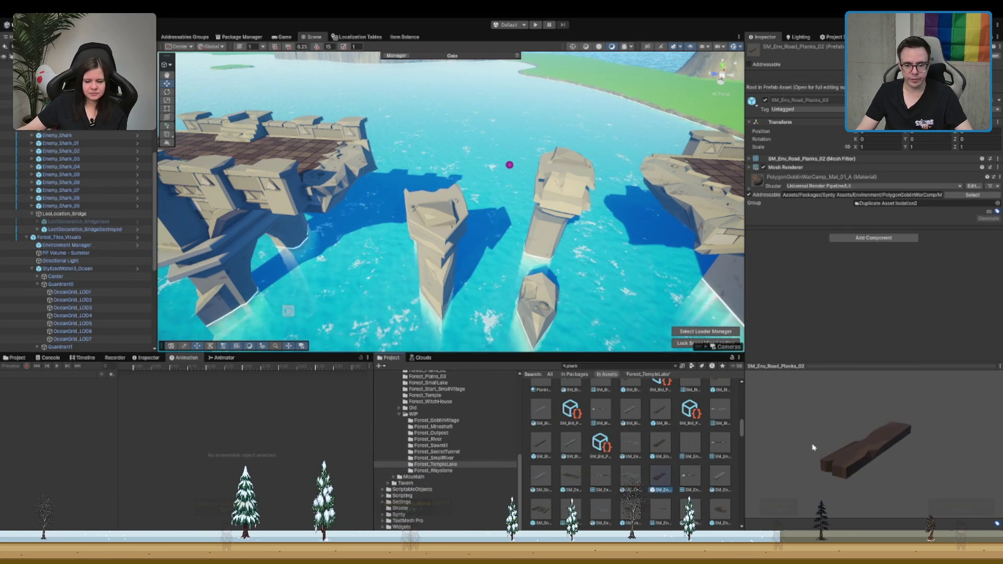
scroll(666, 470, down, 3)
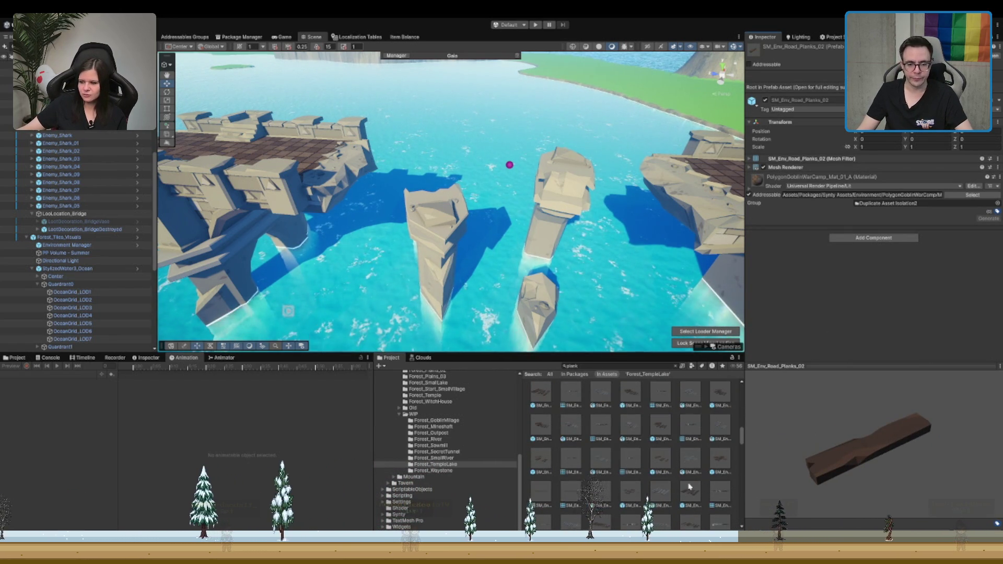
scroll(694, 483, down, 1)
scroll(700, 448, down, 2)
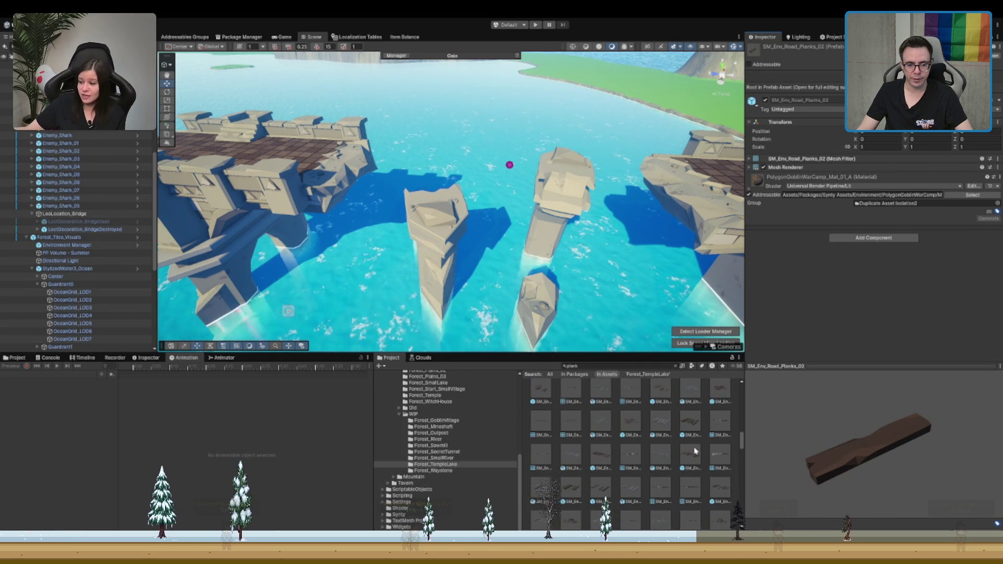
drag(553, 250, 491, 214)
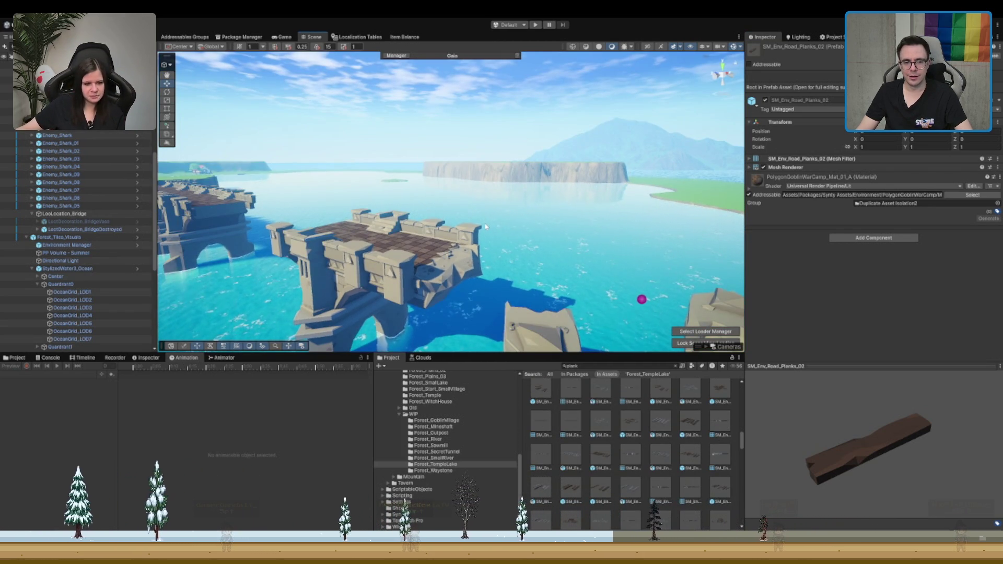
Step: Scroll the Project asset grid down and back up until the Boar prefabs and materials show
scroll(486, 226, down, 4)
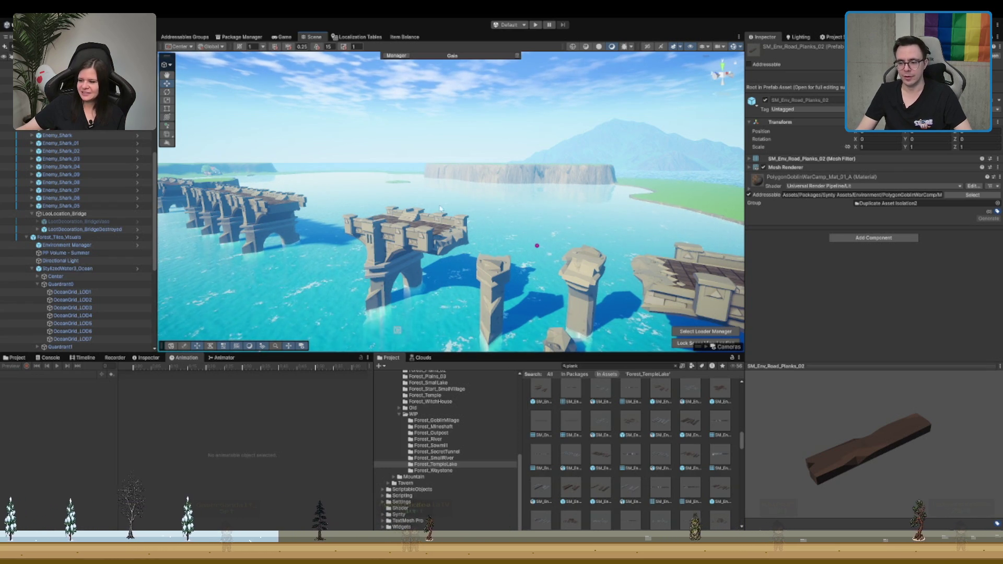
scroll(462, 263, down, 10)
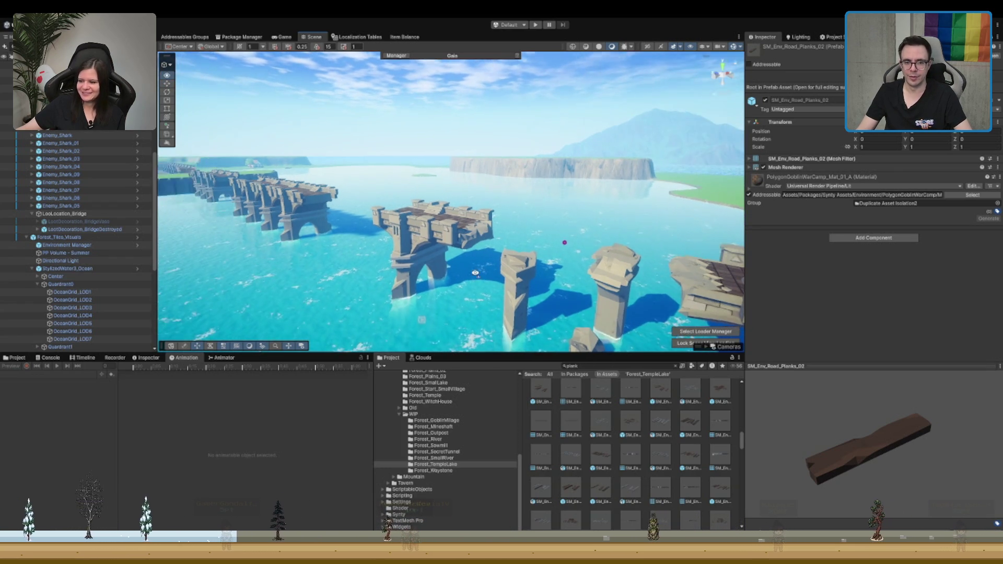
scroll(484, 282, down, 10)
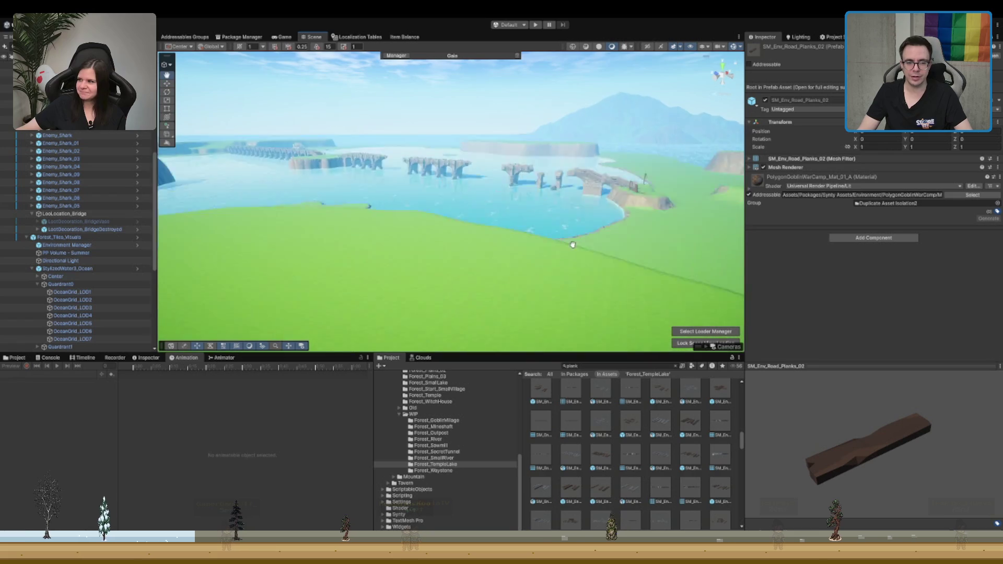
scroll(310, 232, down, 5)
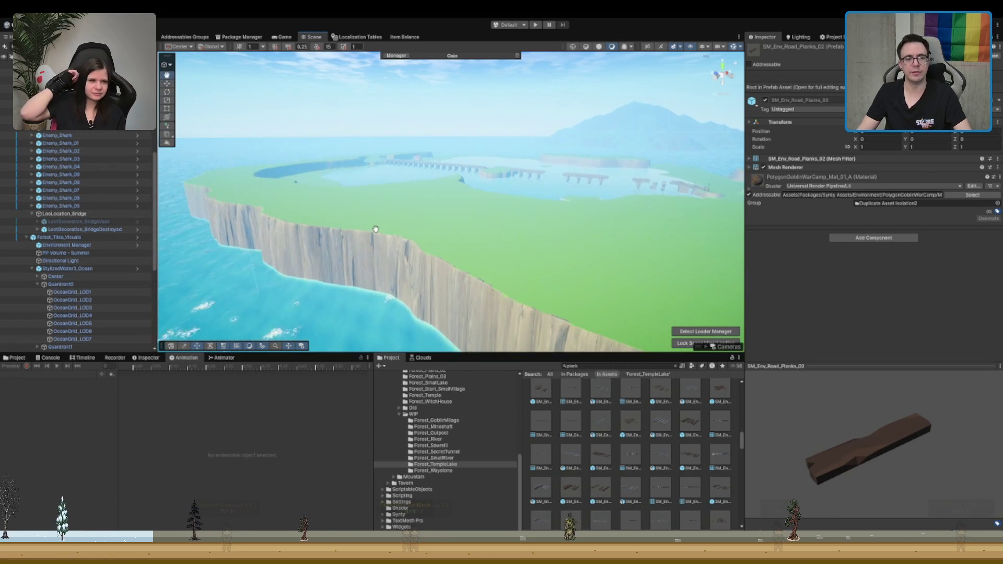
scroll(365, 245, up, 5)
scroll(549, 235, down, 8)
scroll(529, 215, up, 4)
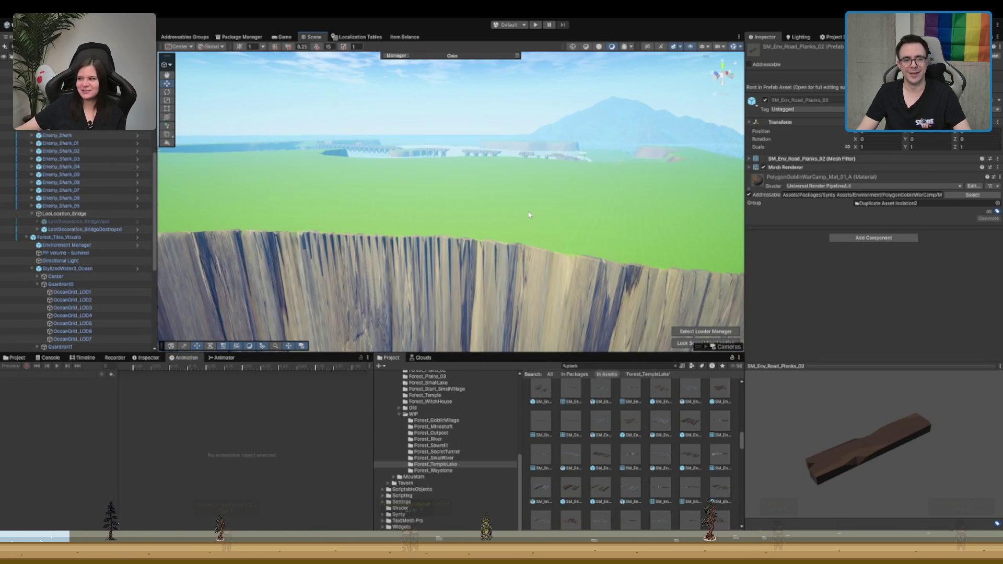
scroll(529, 215, down, 5)
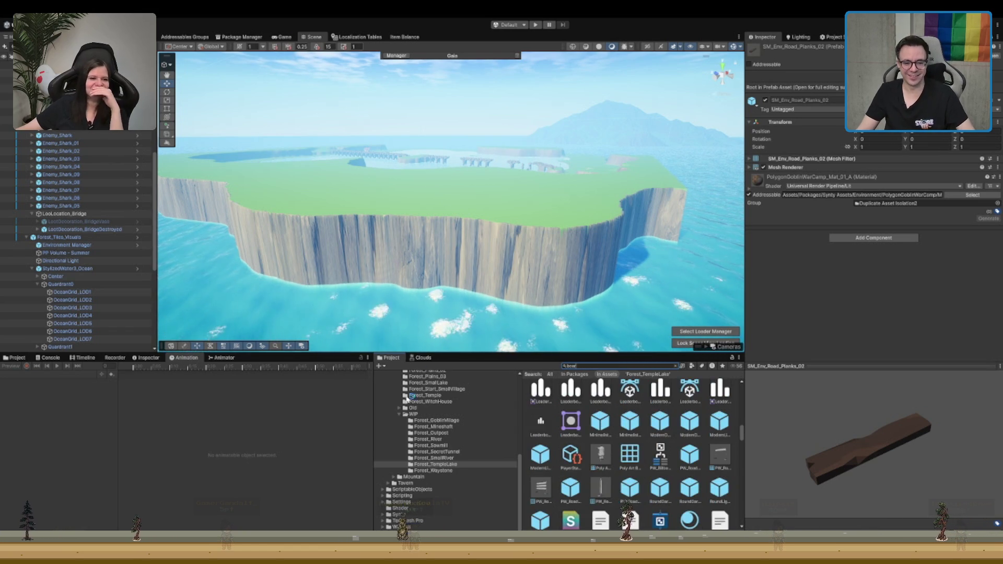
scroll(401, 146, up, 3)
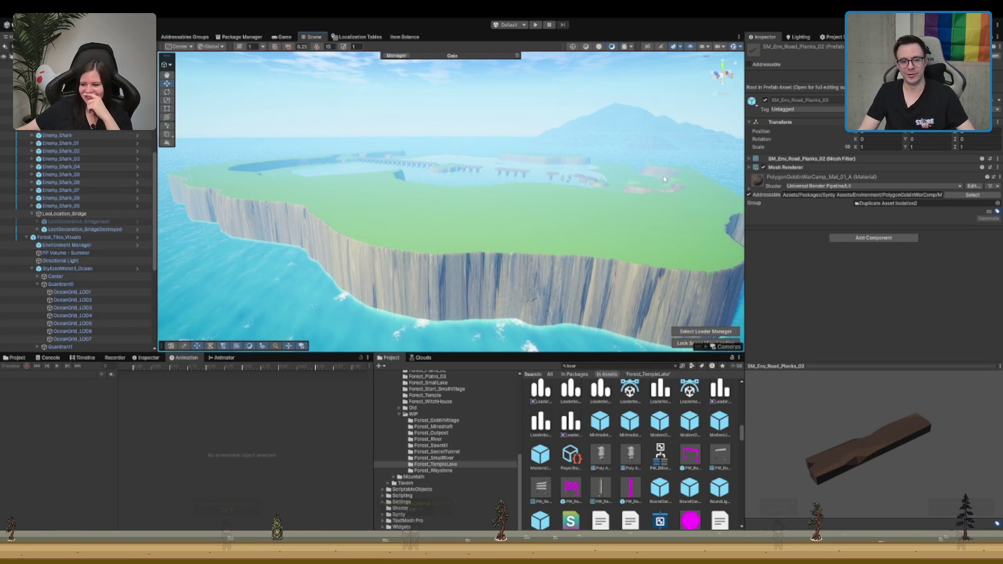
scroll(614, 467, down, 10)
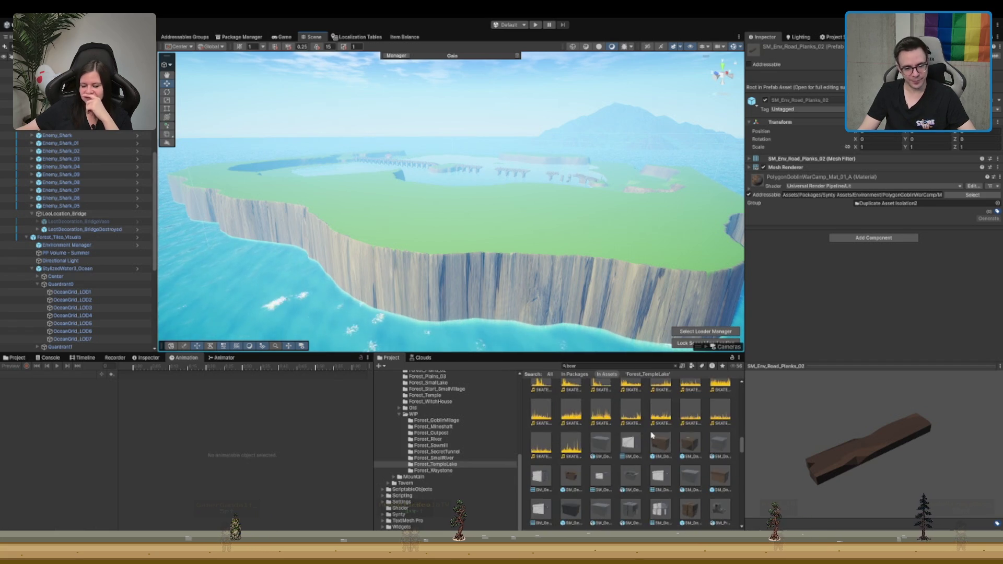
scroll(652, 435, up, 1)
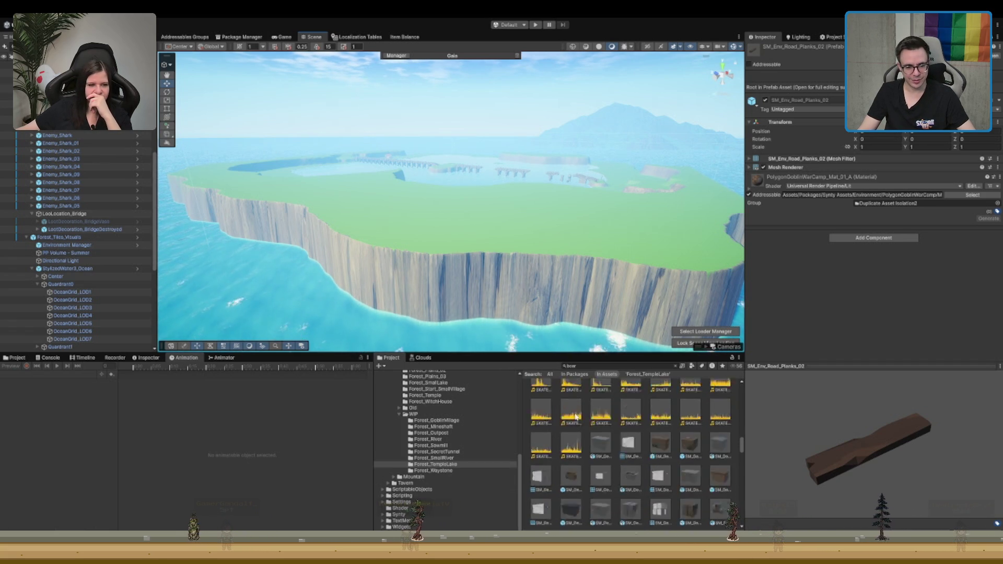
scroll(652, 435, up, 10)
scroll(656, 457, up, 10)
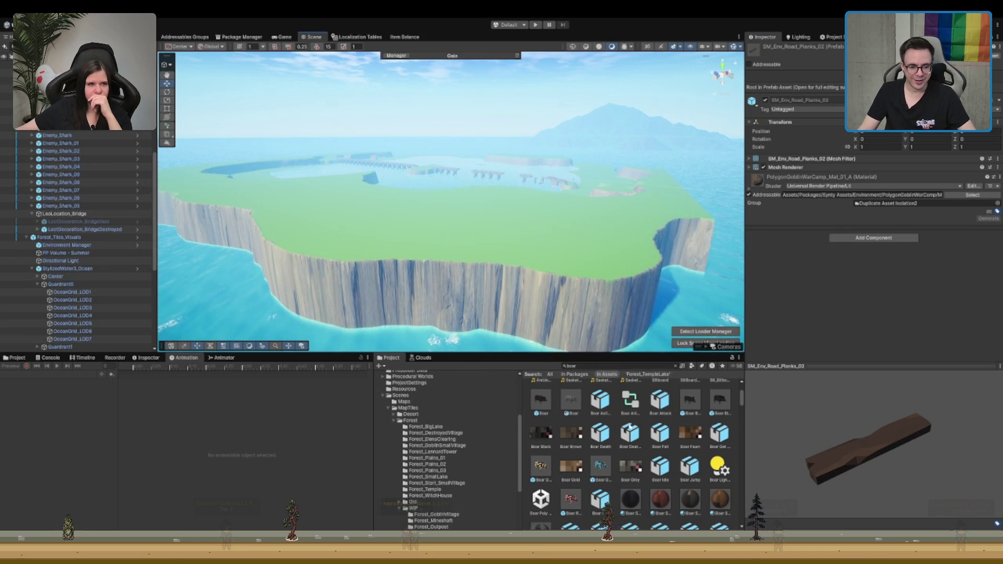
Step: Select Boar Red, frame it and orbit the Scene view around the boar
click(491, 226)
key(f)
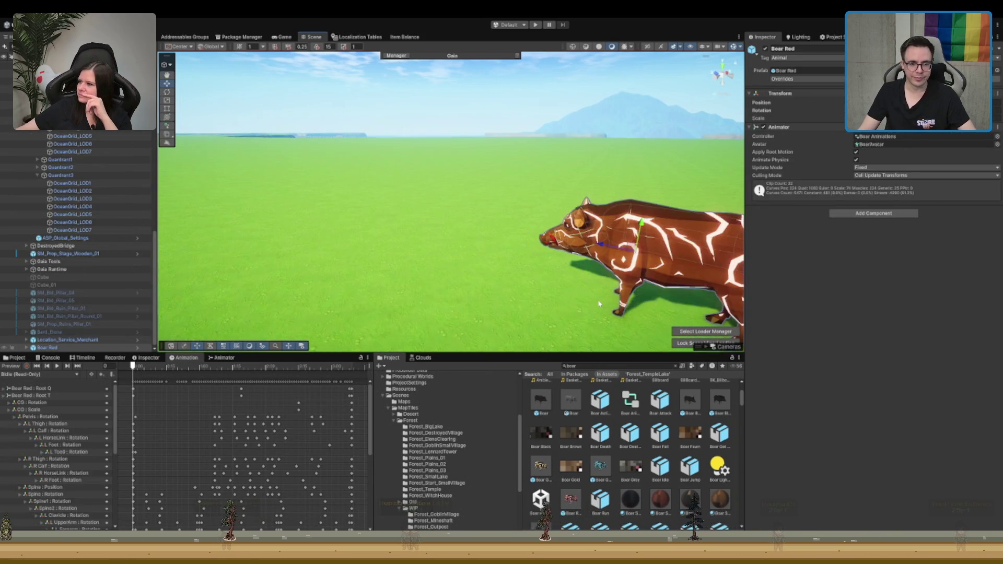
drag(599, 304, 449, 290)
key(f)
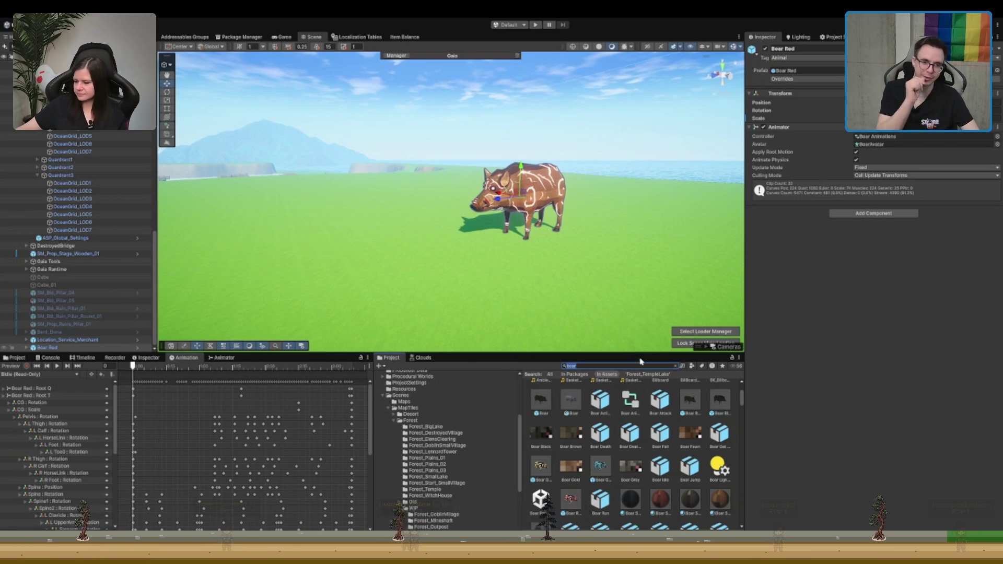
scroll(439, 459, down, 4)
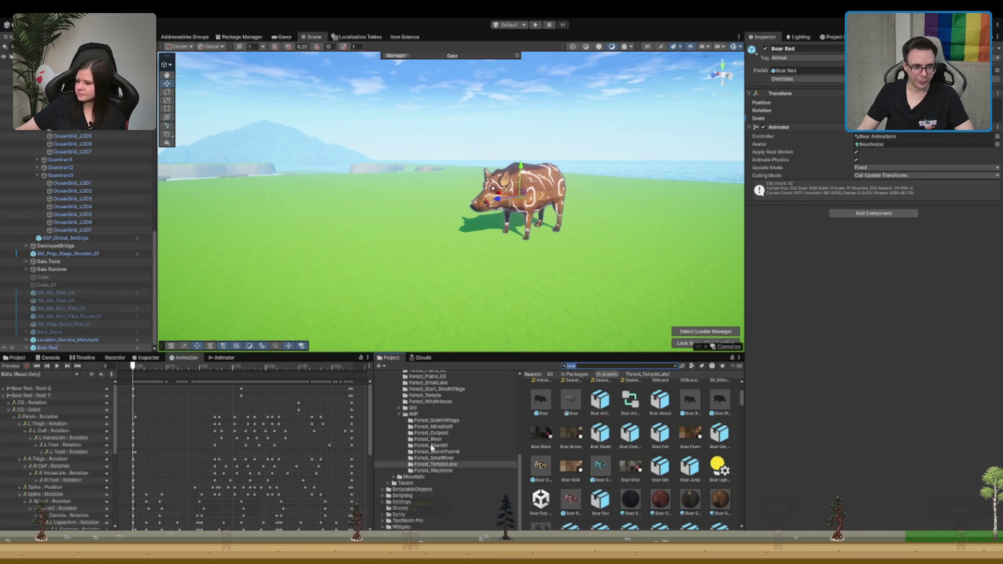
scroll(416, 499, up, 5)
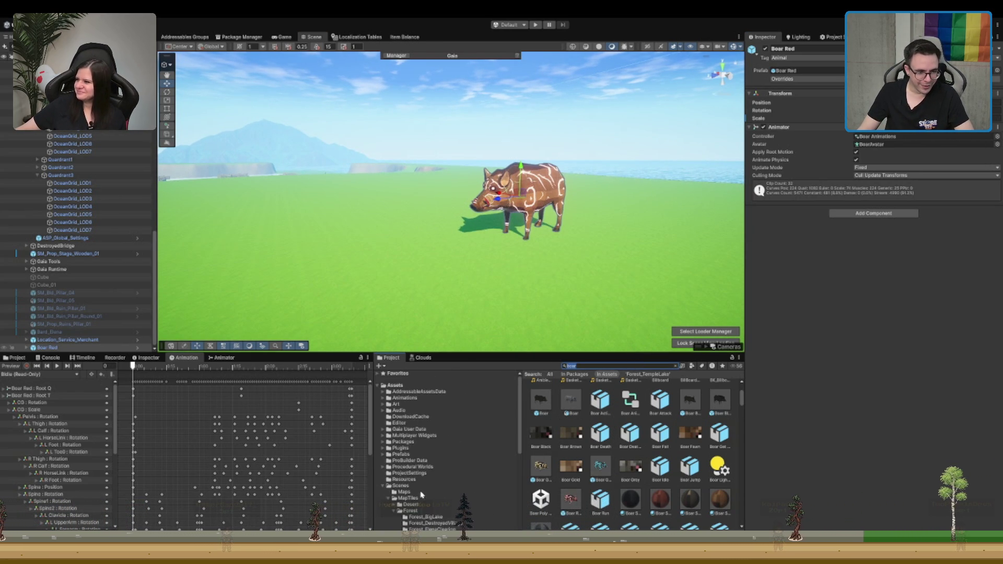
Step: Clear the boar search and browse through Prefabs to the AlinaHope NPC folder
click(418, 486)
click(448, 454)
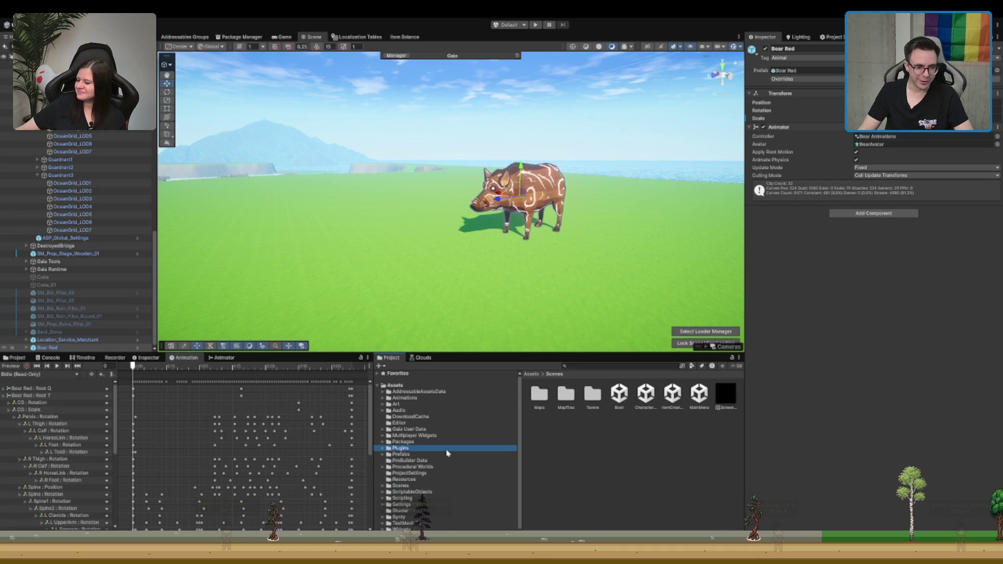
double_click(449, 454)
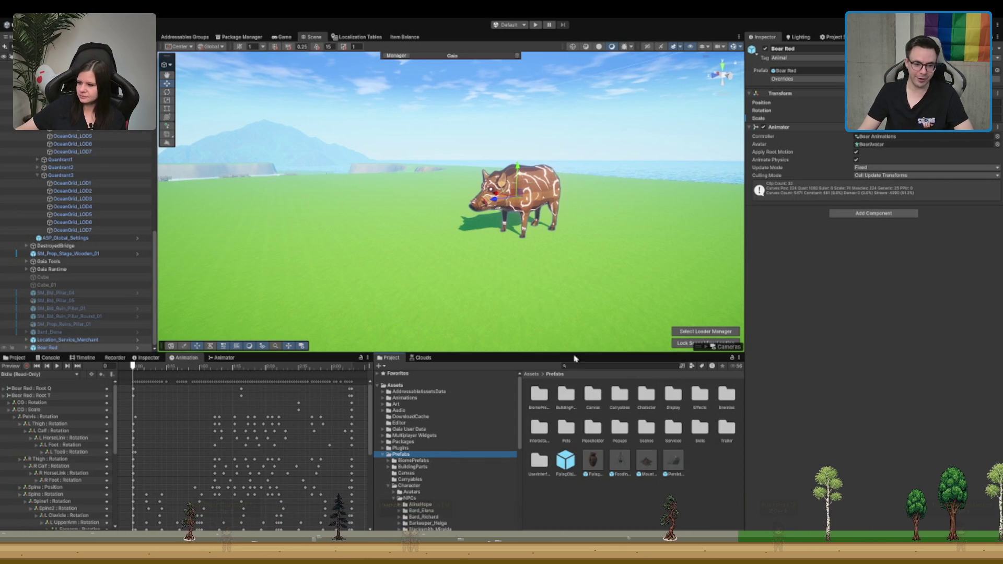
click(439, 460)
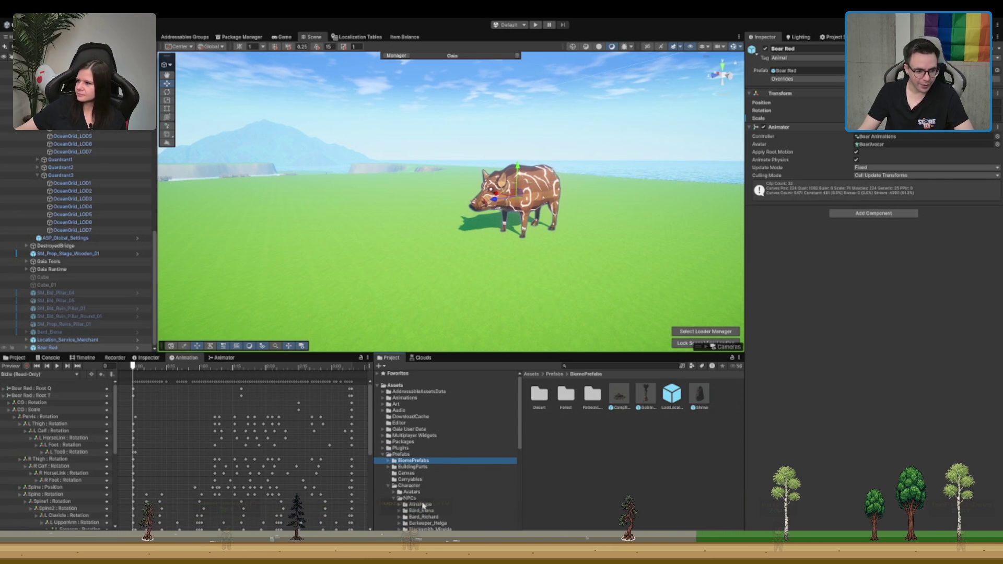
click(422, 504)
Step: Place the AlinaHope character in the scene and move her in front of the boar
mouse_move(620, 394)
mouse_down()
mouse_move(437, 264)
mouse_move(500, 228)
mouse_up()
scroll(524, 224, up, 10)
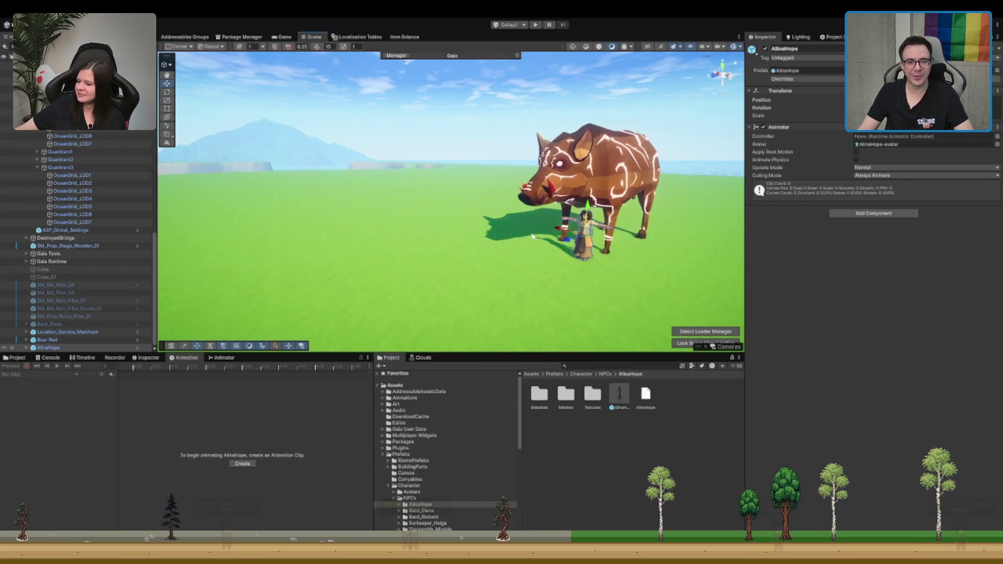
mouse_move(623, 236)
mouse_down()
mouse_move(627, 207)
mouse_move(560, 241)
mouse_move(492, 254)
mouse_up()
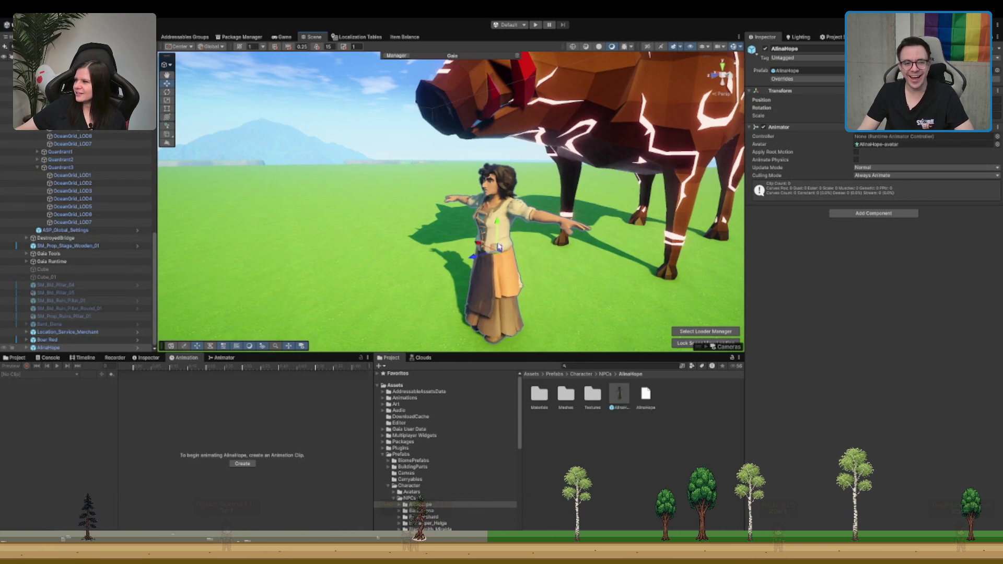
scroll(492, 254, down, 5)
click(528, 168)
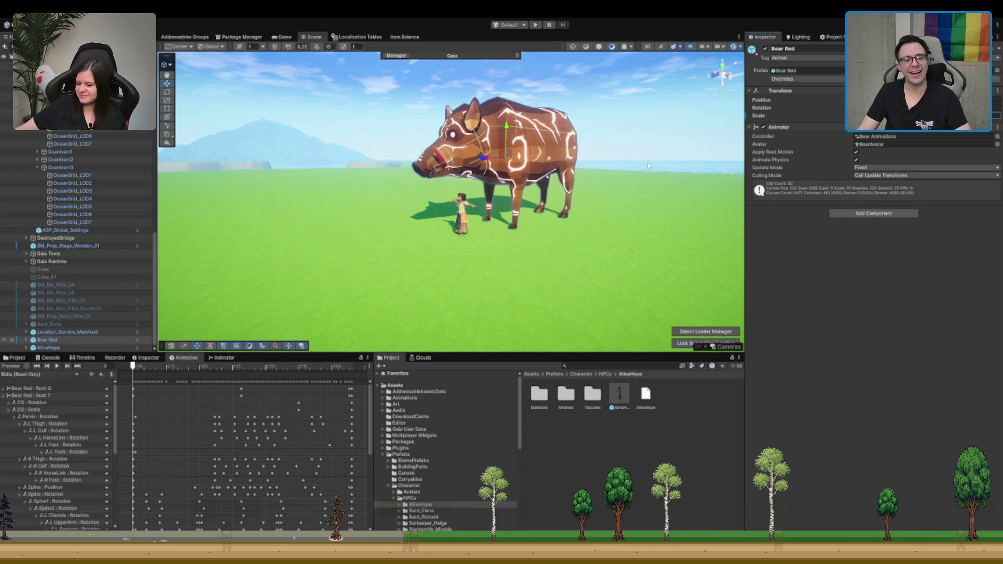
drag(549, 179, 615, 161)
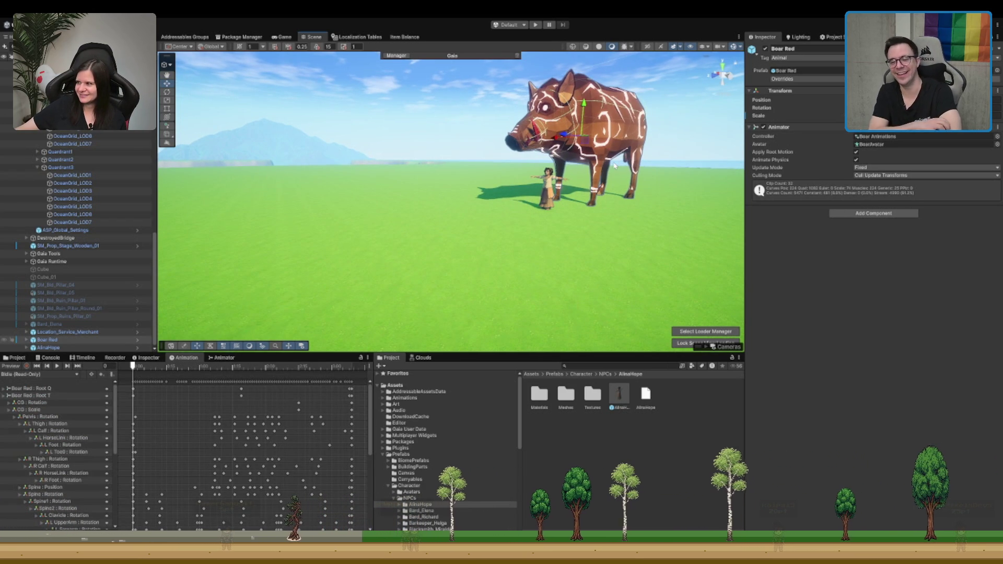
Step: Frame Boar Red, then orbit low and zoom out for a side view with AlinaHope beside it
key(f)
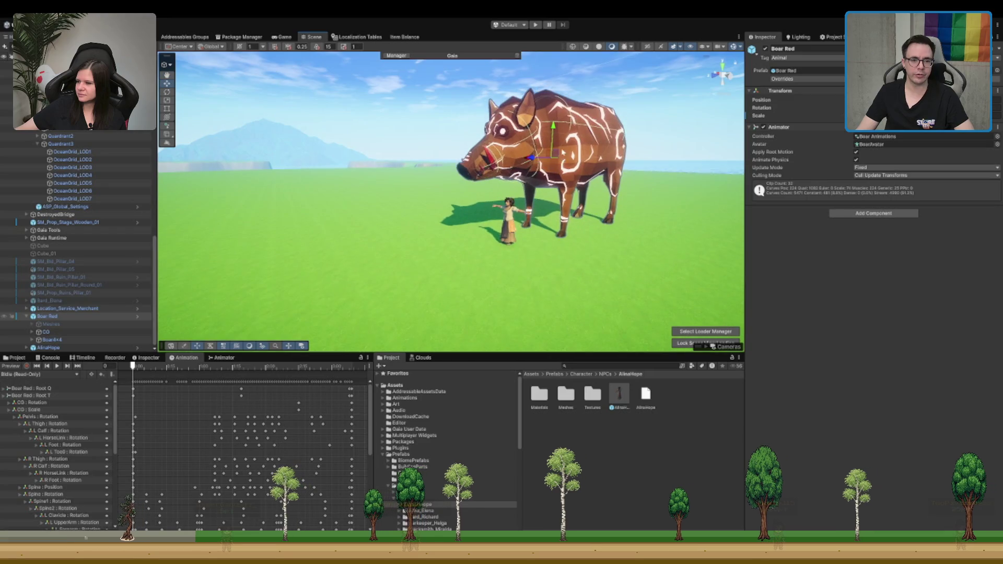
mouse_move(541, 174)
mouse_down()
mouse_move(486, 122)
mouse_move(619, 175)
mouse_up()
mouse_move(357, 223)
mouse_down()
mouse_move(402, 240)
mouse_move(596, 227)
mouse_move(450, 211)
mouse_move(496, 154)
mouse_up()
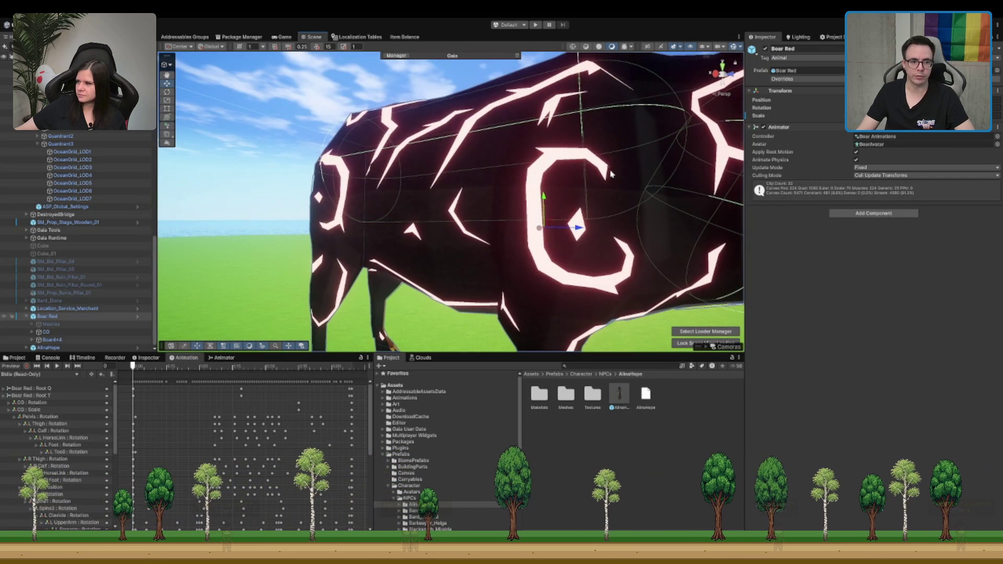
scroll(612, 175, down, 5)
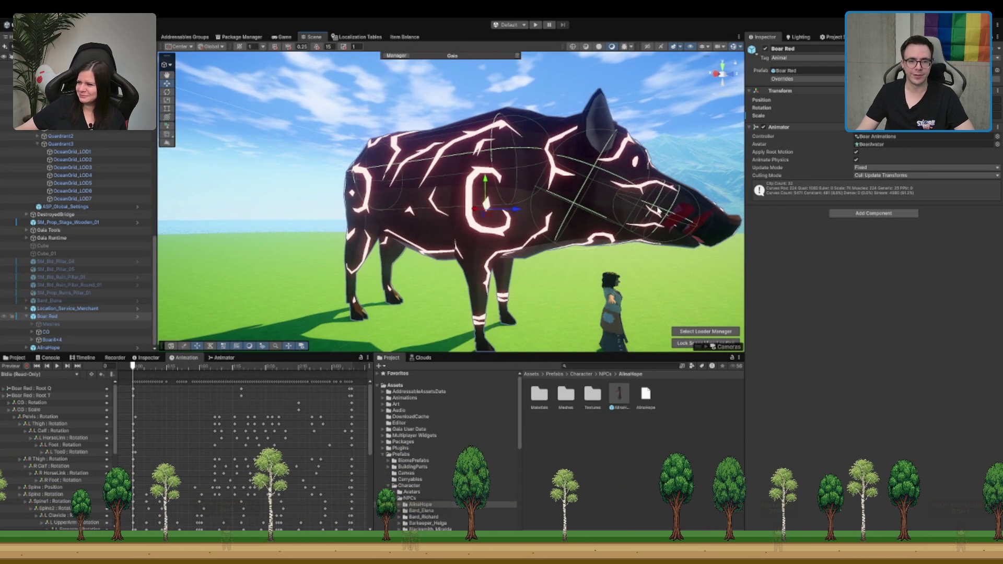
scroll(647, 204, down, 4)
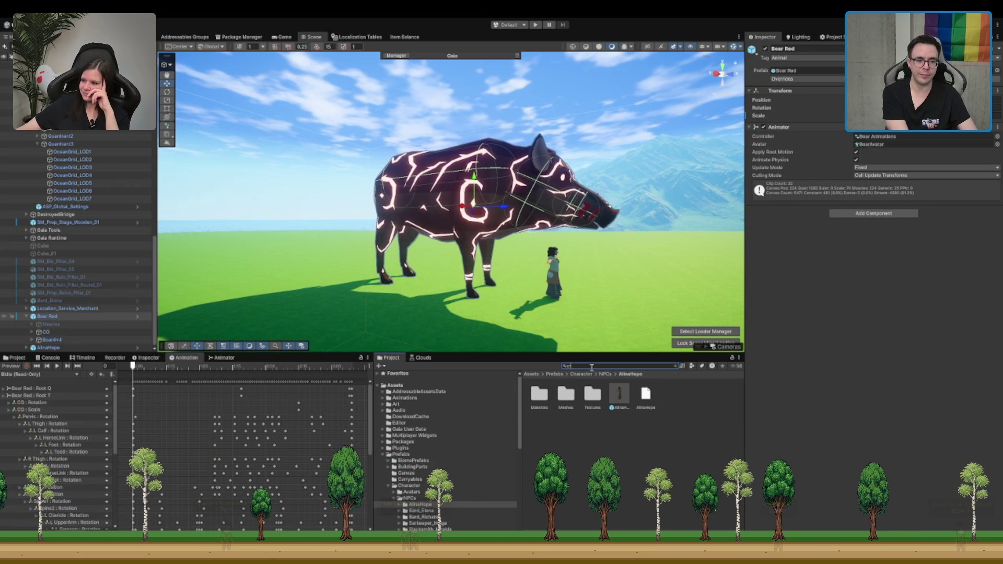
Step: Preview the Chr_Attach_Crown_01 crown asset in the Project results
click(661, 398)
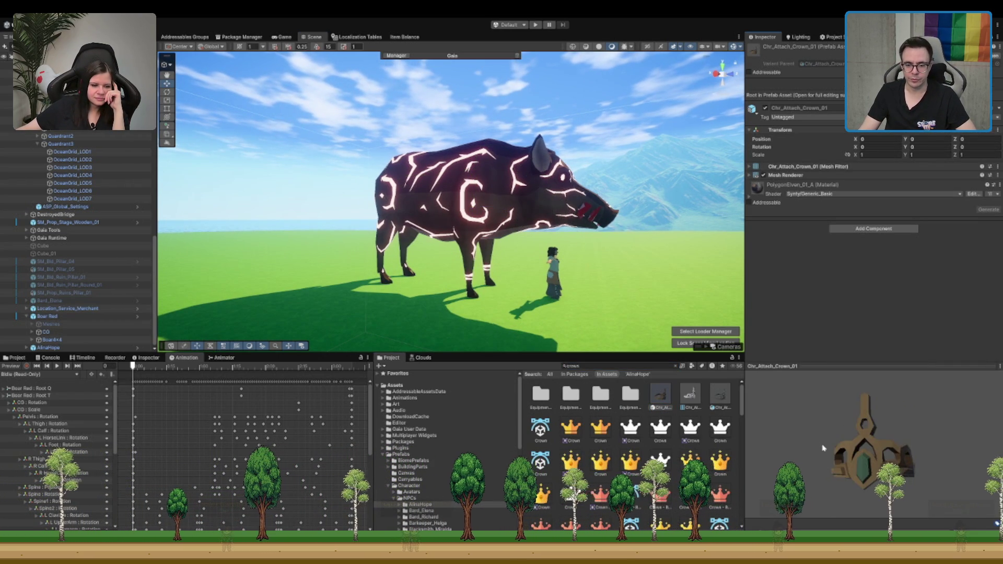
scroll(666, 424, down, 3)
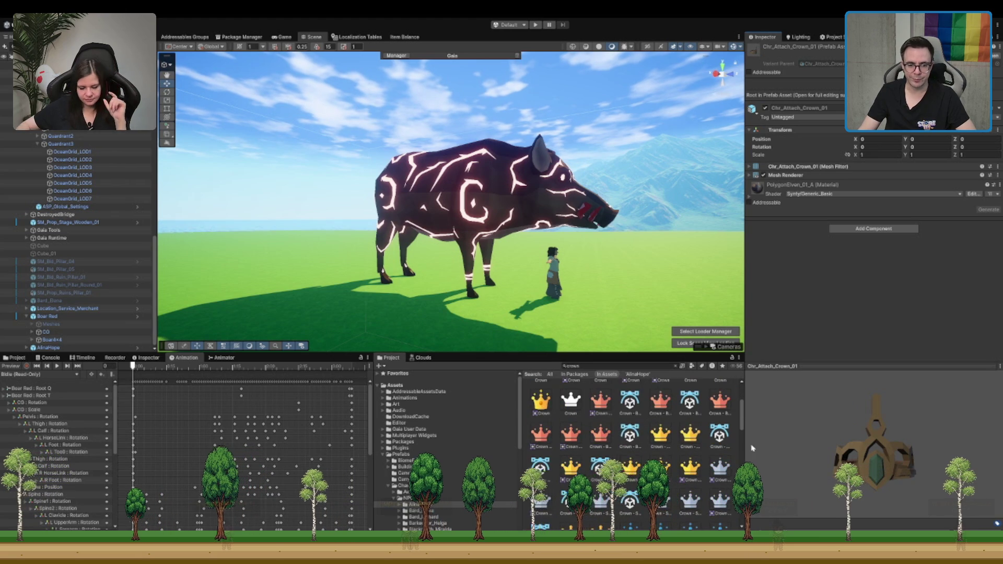
scroll(631, 427, up, 3)
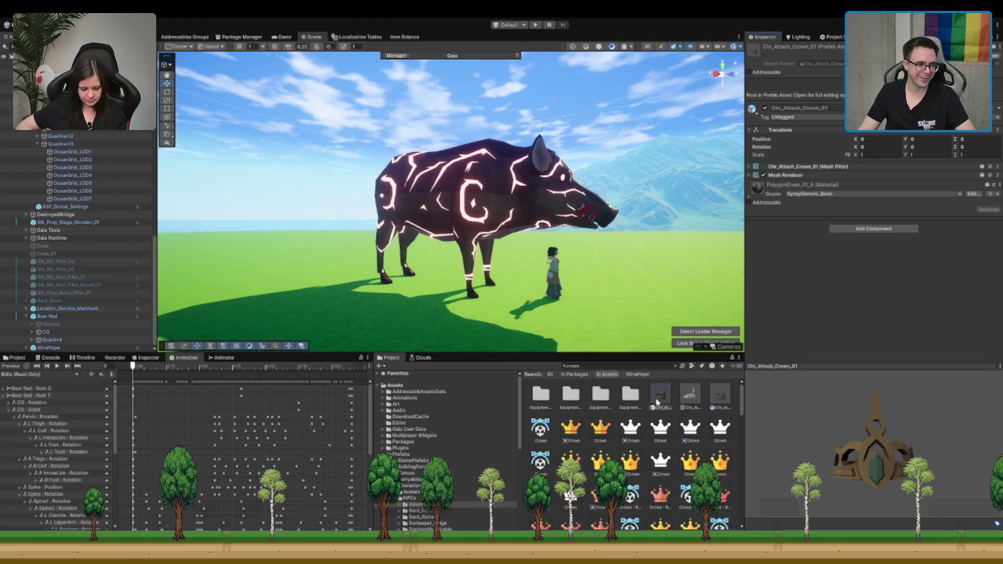
Step: Expand Boar Red's child parts, checking Tusks, and select the Boar4x4 model
click(50, 341)
key(Right)
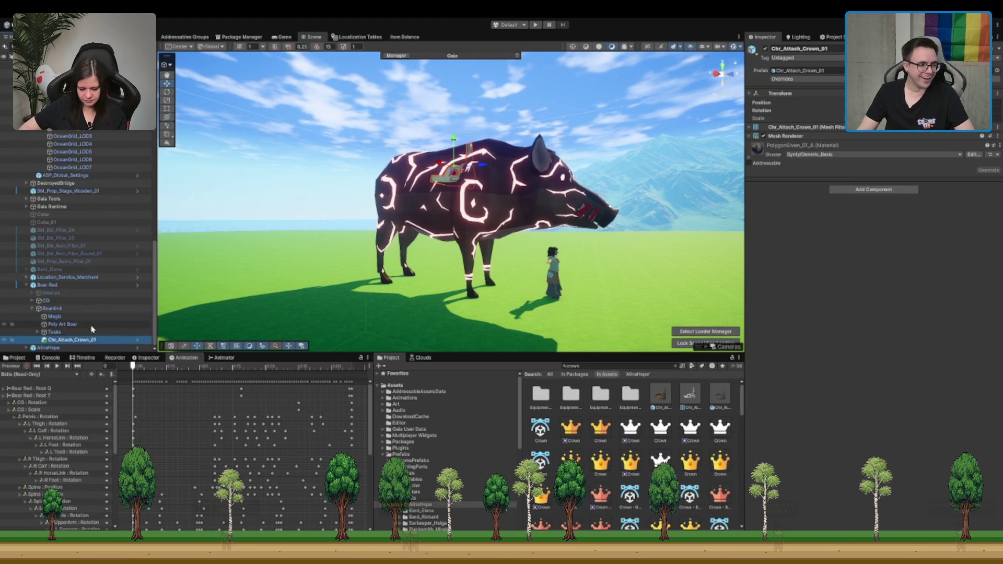
scroll(79, 329, down, 1)
click(81, 332)
scroll(104, 302, down, 2)
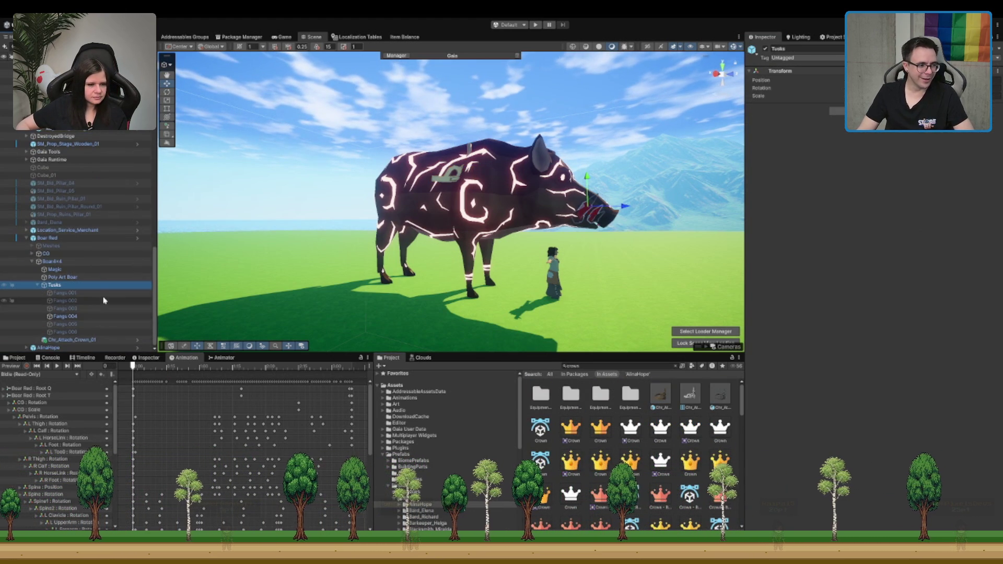
click(96, 319)
key(Left)
key(Left)
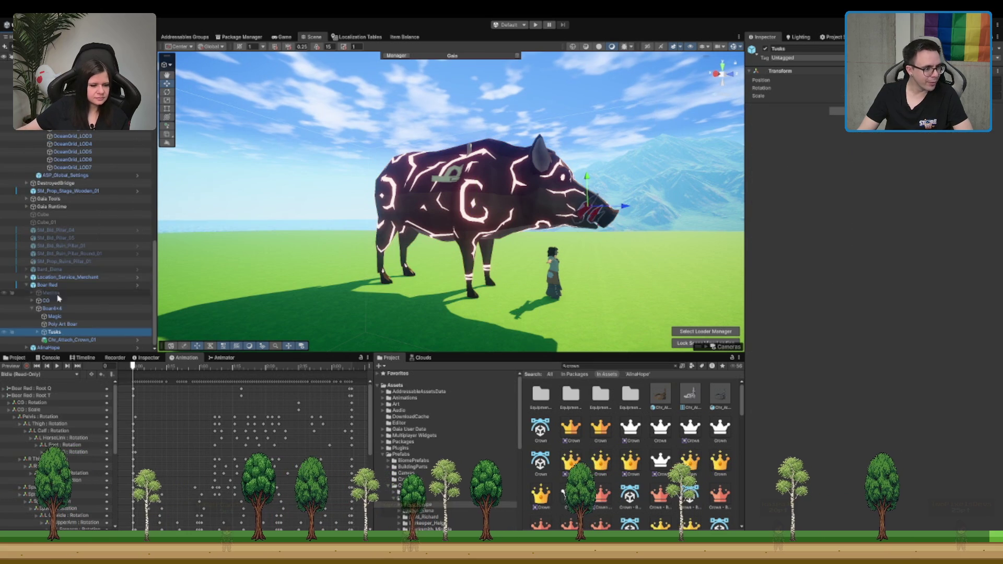
click(59, 307)
Step: Expand the CG skeleton through Pelvis, Spine, Spine2 and Neck, then parent the crown under Head
click(59, 303)
key(Right)
key(Down)
key(Down)
key(Right)
key(Down)
scroll(110, 295, down, 2)
key(Down)
key(Down)
key(Right)
key(Down)
key(Right)
key(Down)
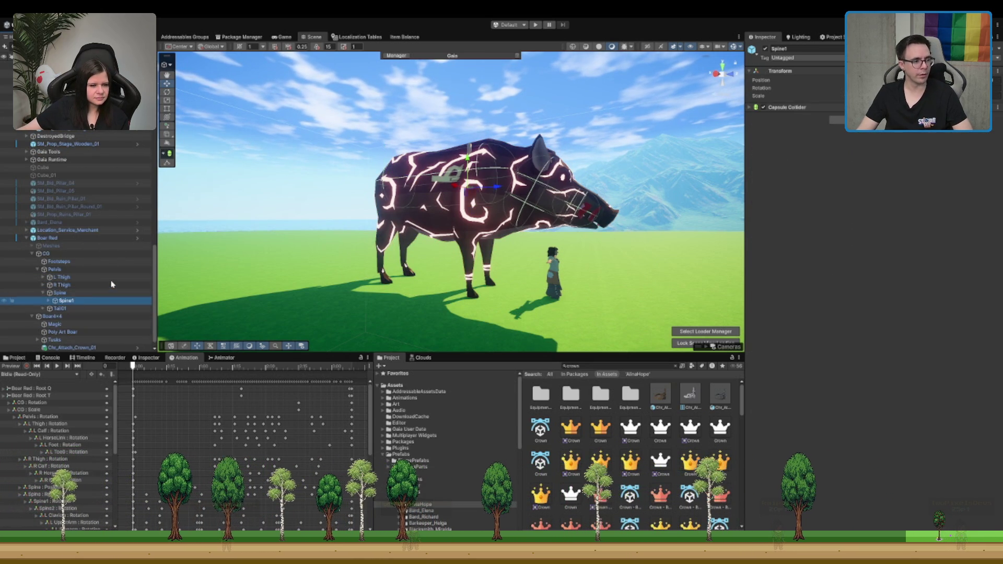
key(Right)
key(Down)
key(Down)
key(Right)
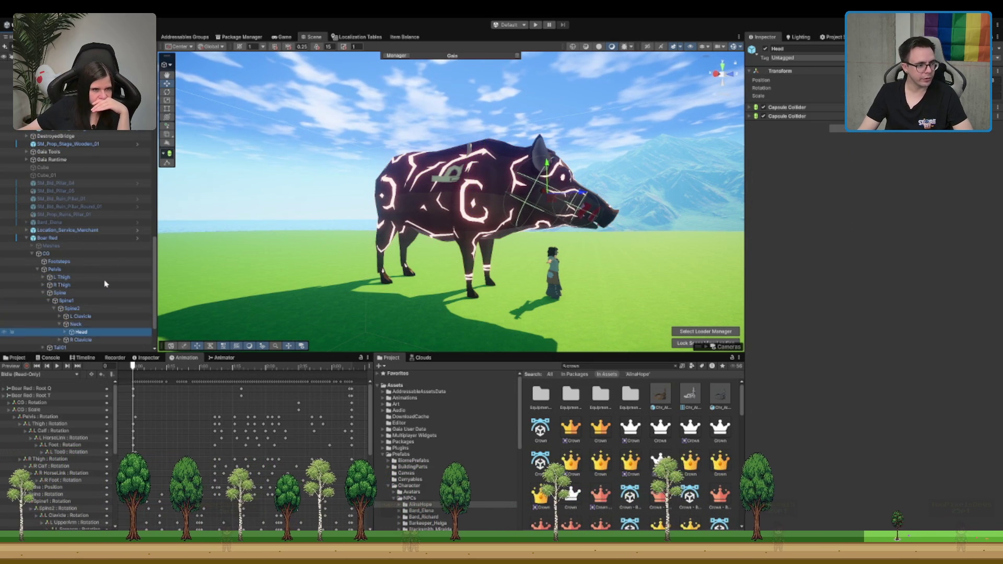
scroll(109, 272, down, 4)
key(Down)
key(Right)
drag(85, 338, 105, 231)
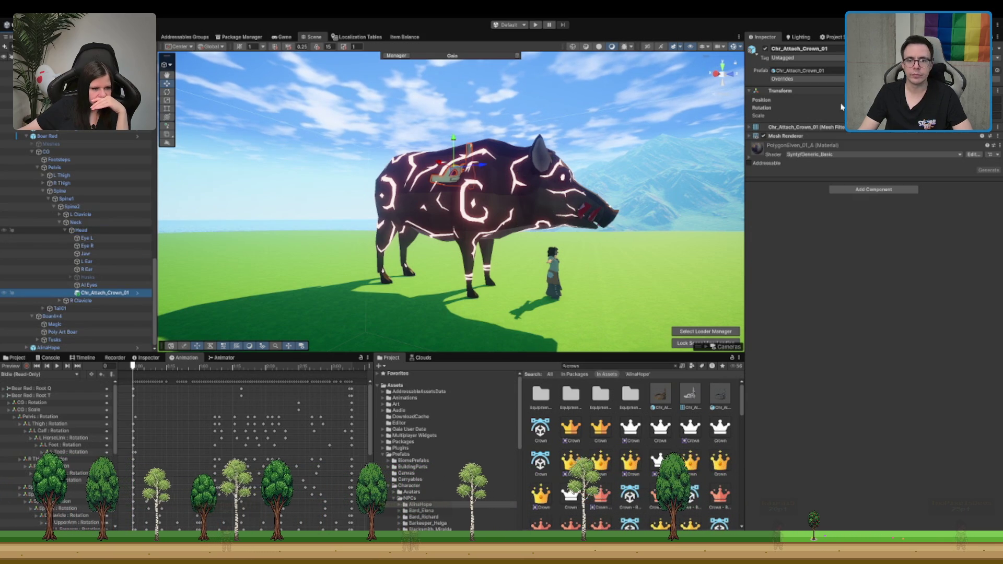
mouse_move(454, 172)
mouse_down()
mouse_move(471, 96)
mouse_move(526, 123)
mouse_move(533, 110)
mouse_up()
Step: Seat the crown on the boar's head and frame it from a close side view
mouse_move(538, 157)
mouse_down()
mouse_move(385, 208)
mouse_move(444, 194)
mouse_move(480, 206)
mouse_move(477, 189)
mouse_move(483, 198)
mouse_up()
key(f)
scroll(475, 202, up, 5)
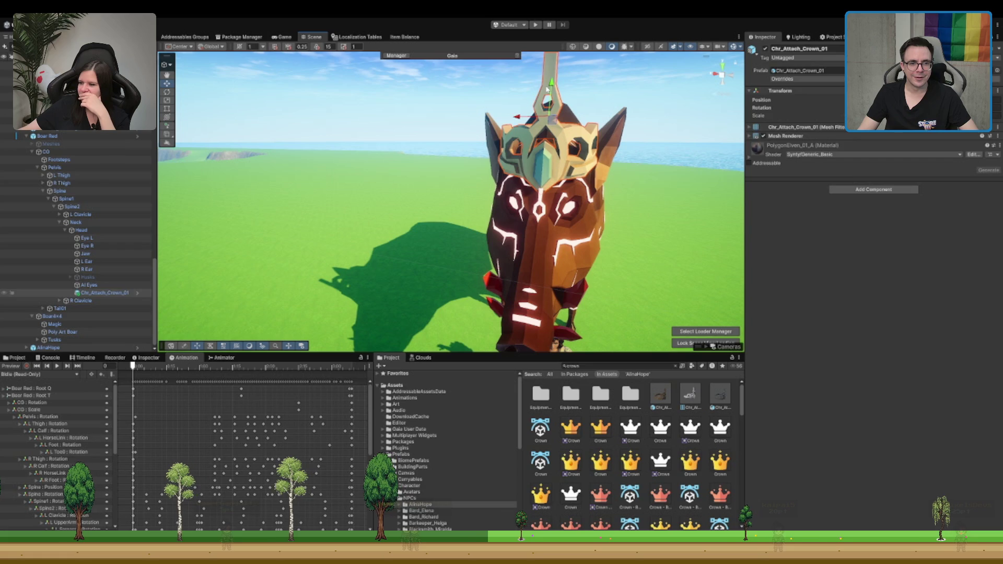
drag(494, 178, 423, 186)
Step: Nudge the crown between the ears with the Move tool, using Pivot and Local handles
key(e)
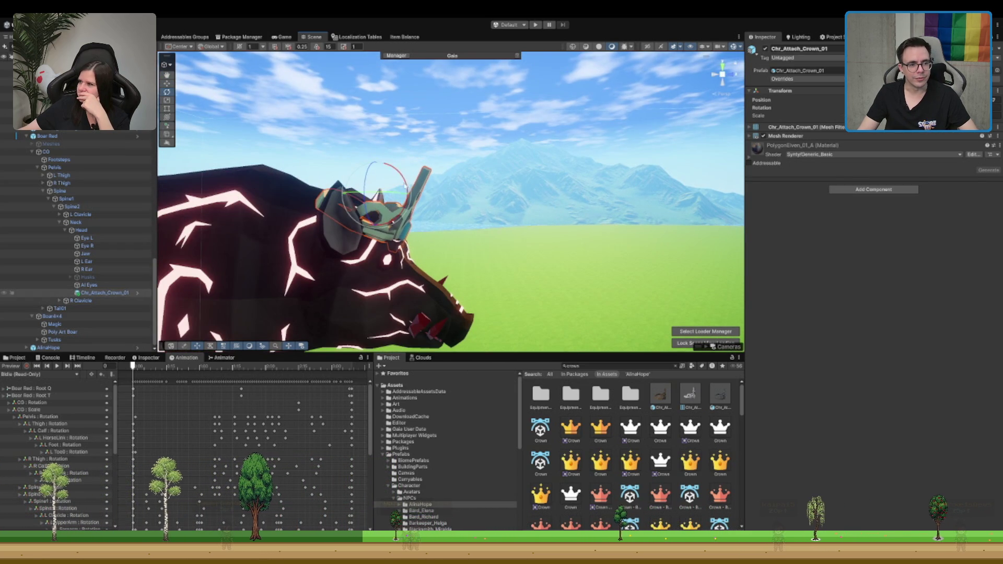
key(w)
mouse_move(404, 192)
mouse_down()
mouse_move(492, 207)
mouse_move(374, 172)
mouse_up()
key(z)
key(x)
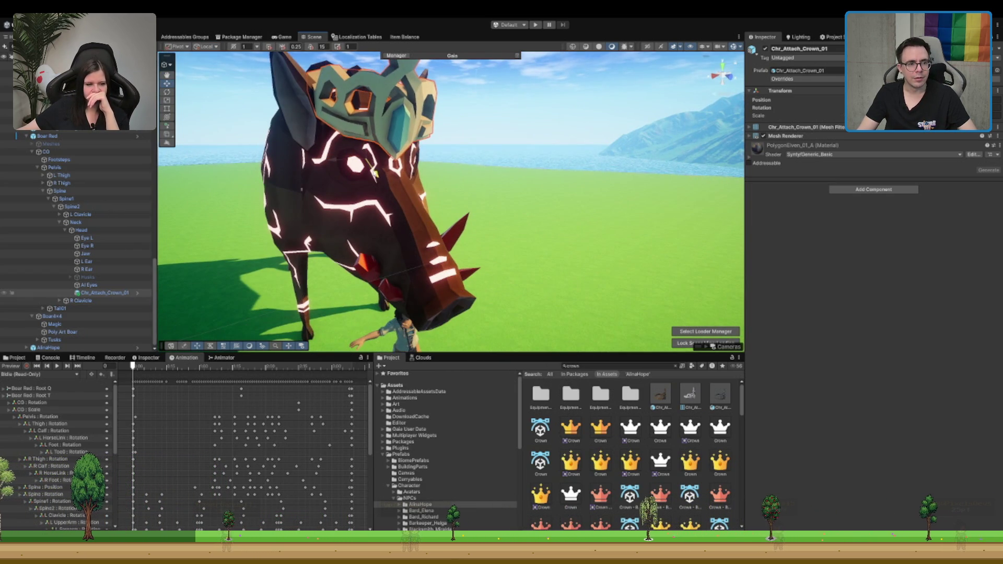
scroll(374, 172, down, 5)
drag(366, 178, 328, 194)
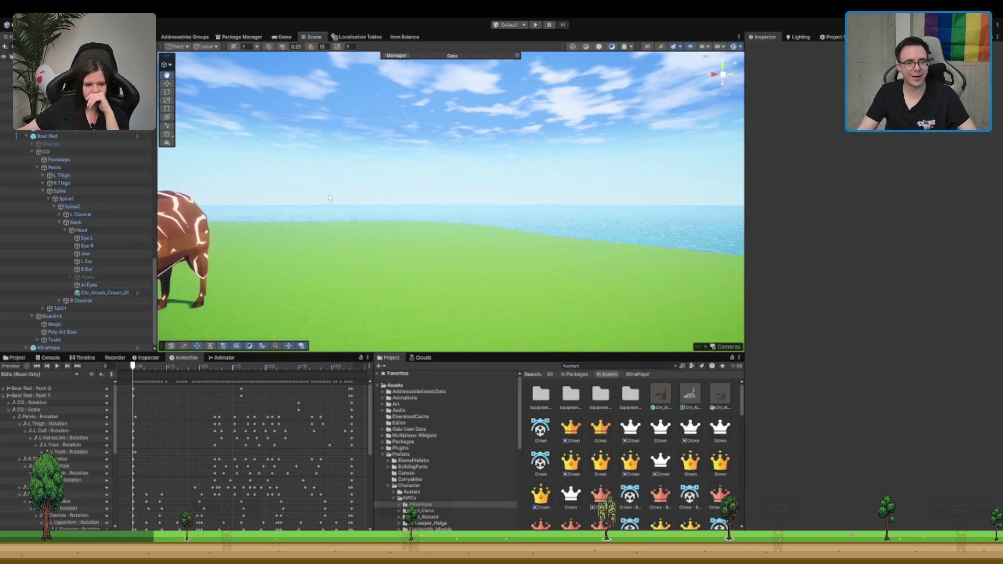
Step: Frame the crowned boar, pull the view back, and select the terrain for Smooth Height sculpting
key(f)
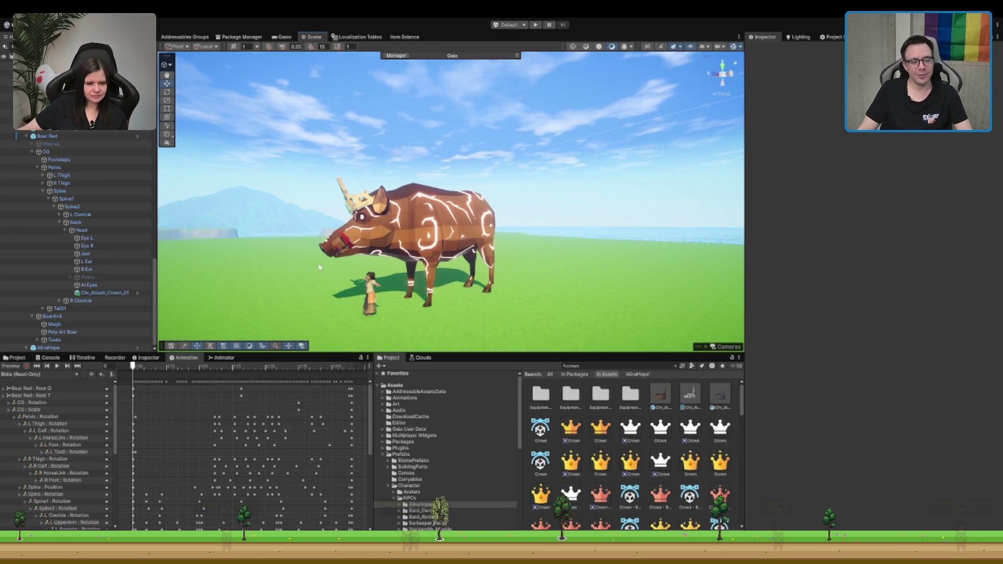
scroll(462, 211, up, 5)
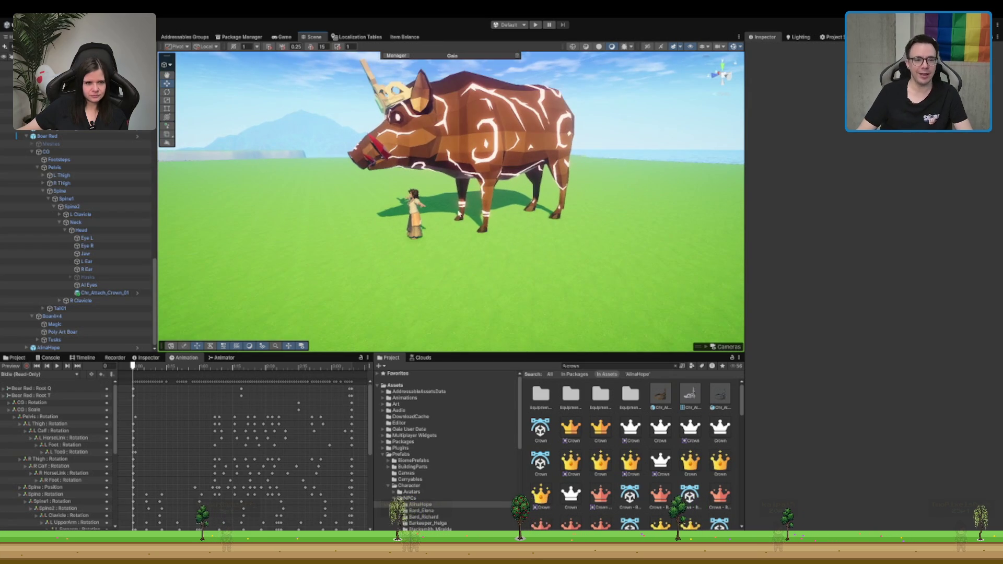
mouse_move(460, 231)
mouse_down()
mouse_move(387, 181)
mouse_move(491, 187)
mouse_up()
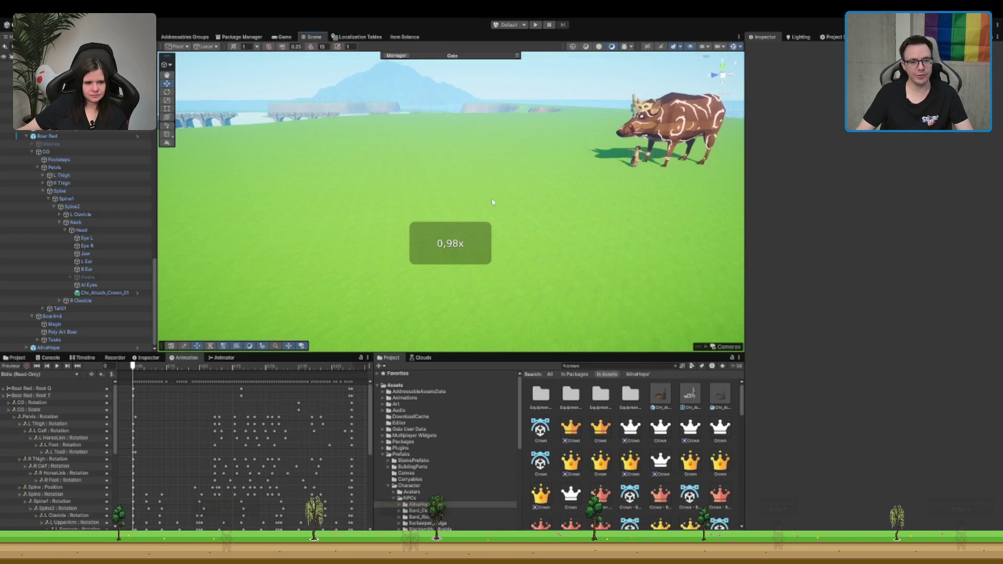
click(511, 186)
scroll(511, 187, down, 5)
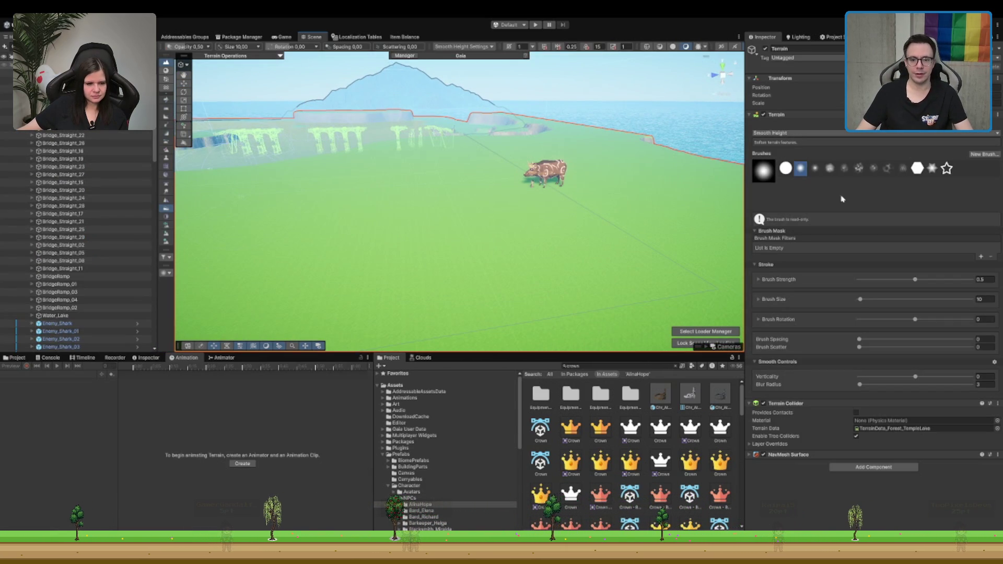
Step: Pick the first tree type at brush size 10, paint a trial cluster on the grass, then undo it
key(F5)
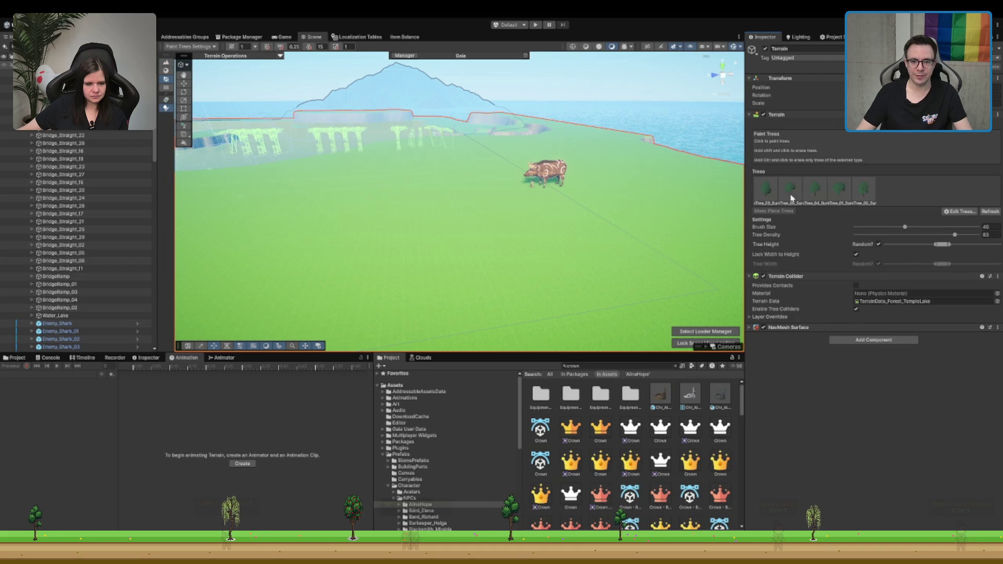
click(766, 189)
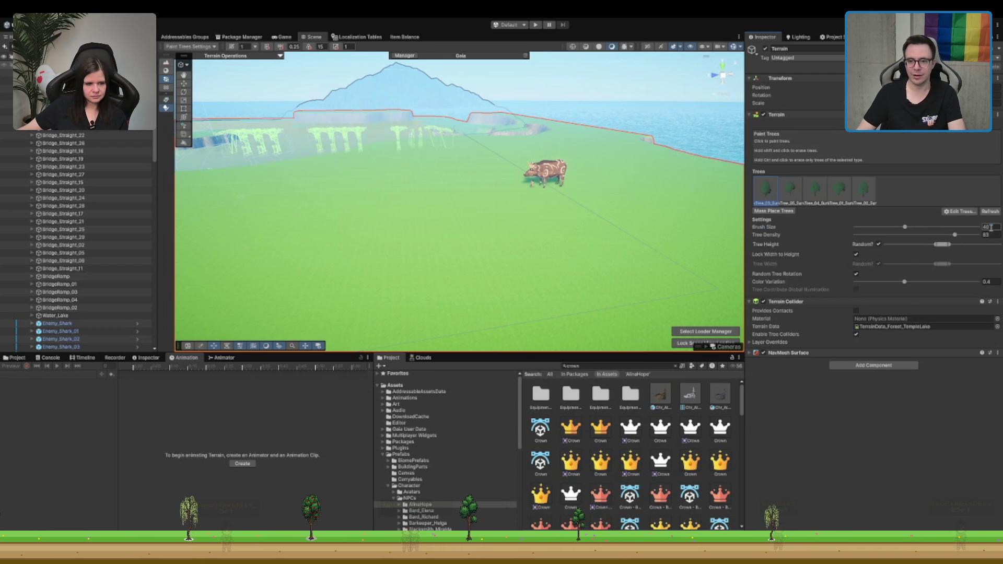
text(510)
drag(366, 204, 455, 200)
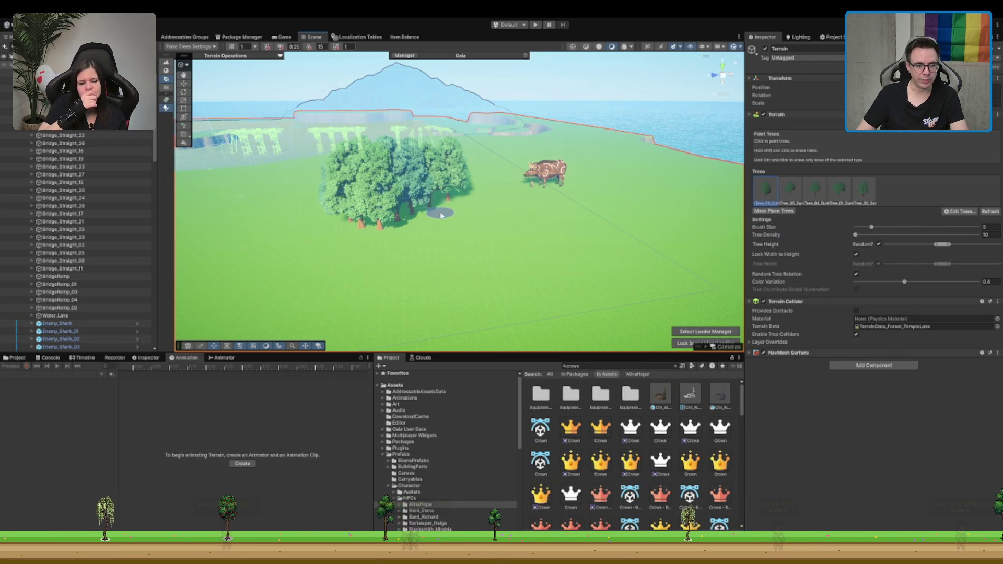
scroll(455, 230, up, 5)
scroll(471, 220, down, 3)
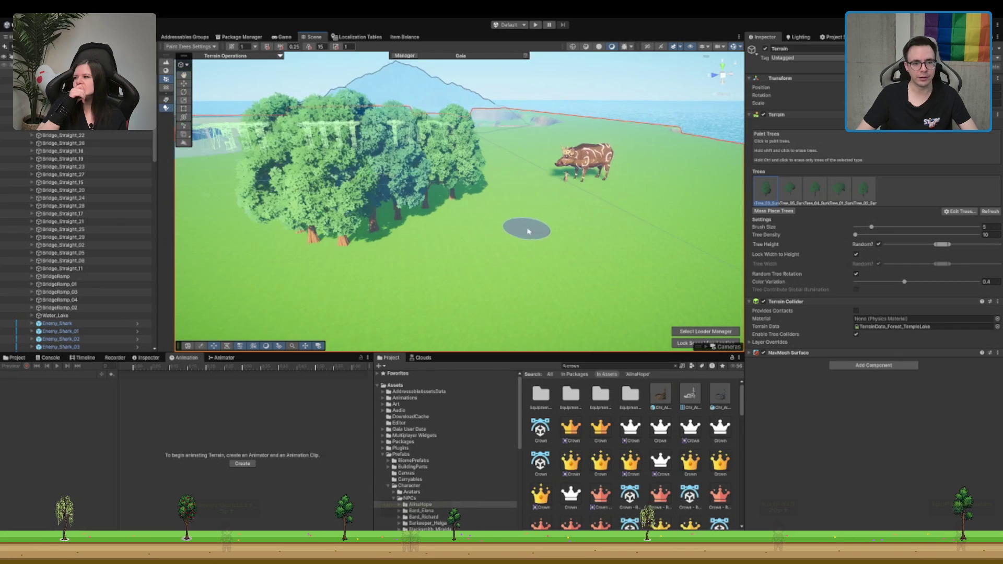
key(ctrl+z)
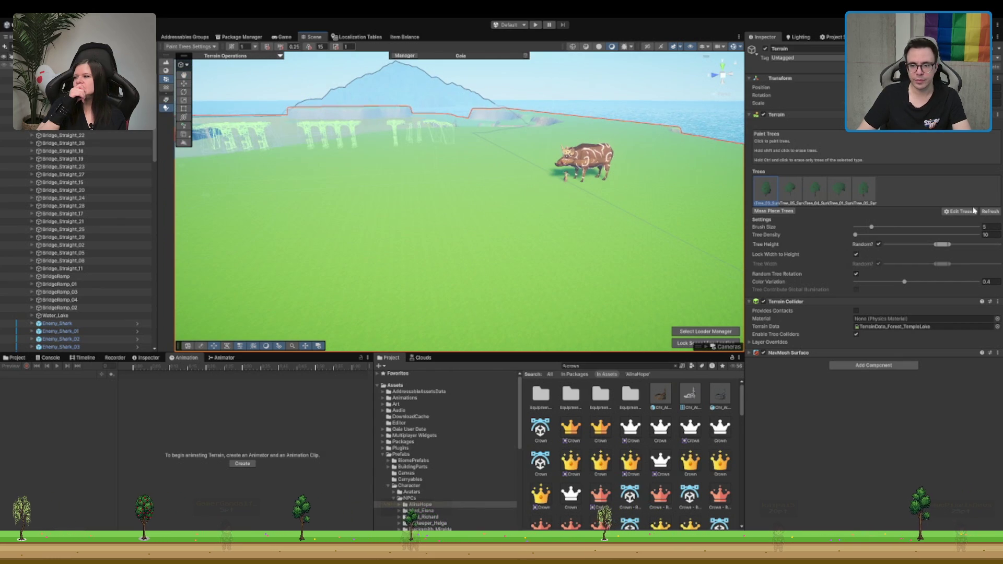
Step: Paint a dense band of trees leftward and raise the tree density to 50
drag(451, 193, 393, 209)
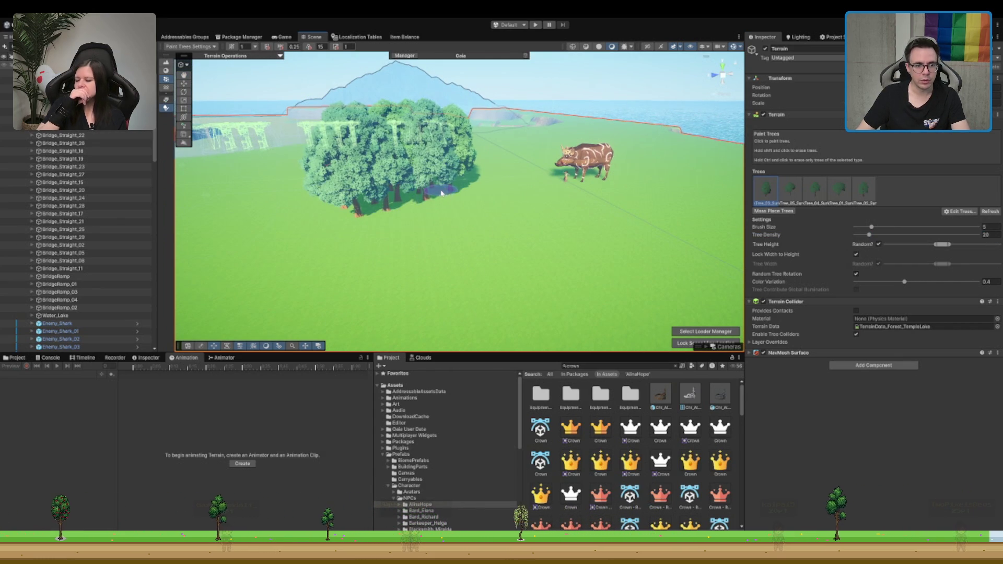
scroll(449, 196, up, 5)
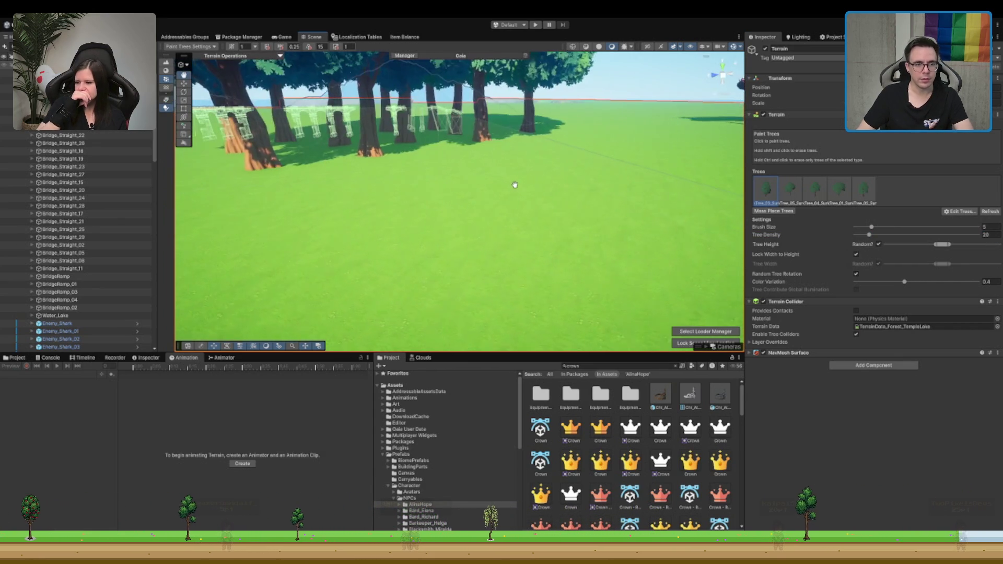
scroll(514, 185, down, 3)
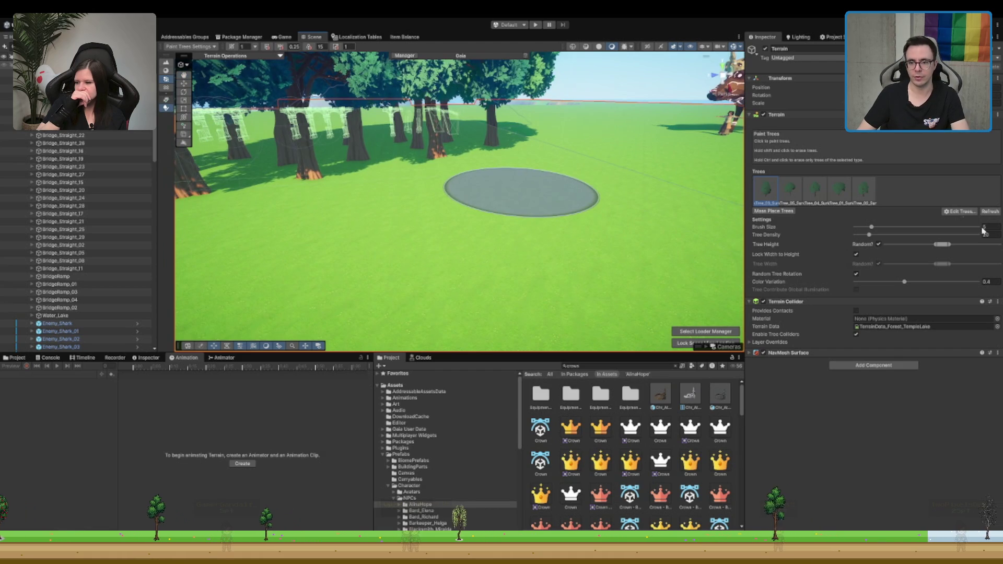
click(992, 234)
text(50)
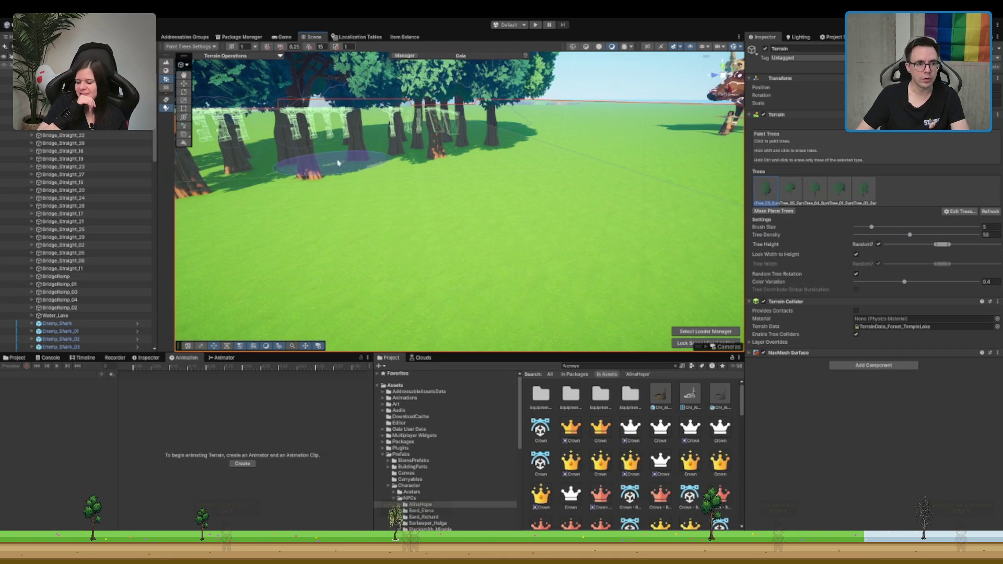
scroll(442, 157, down, 2)
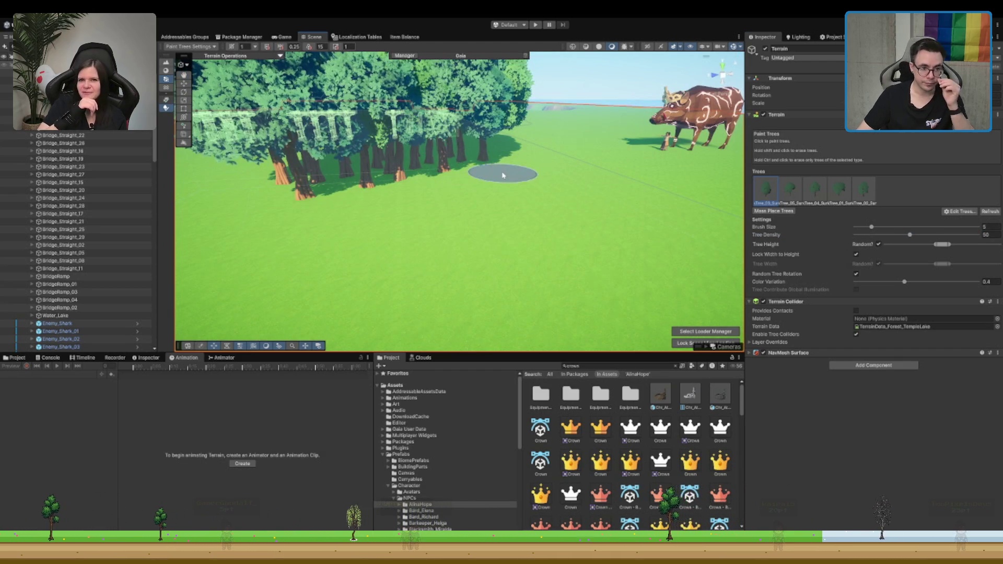
scroll(504, 173, up, 2)
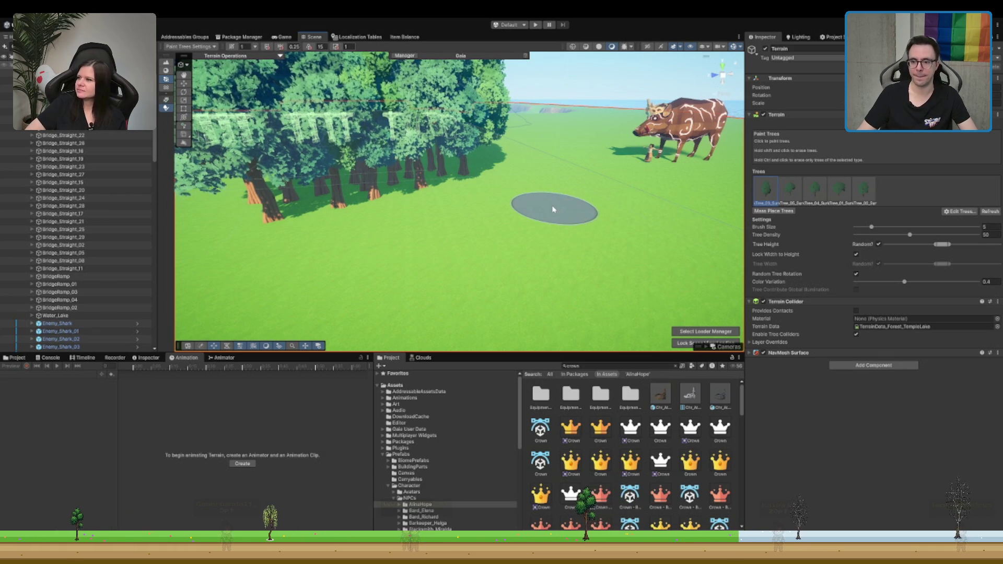
scroll(564, 179, down, 5)
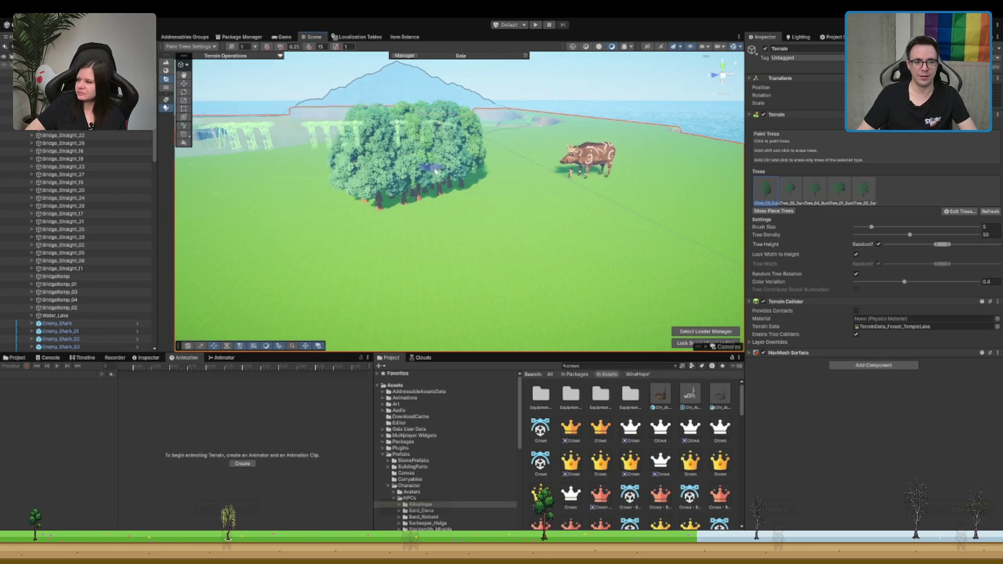
scroll(433, 170, up, 10)
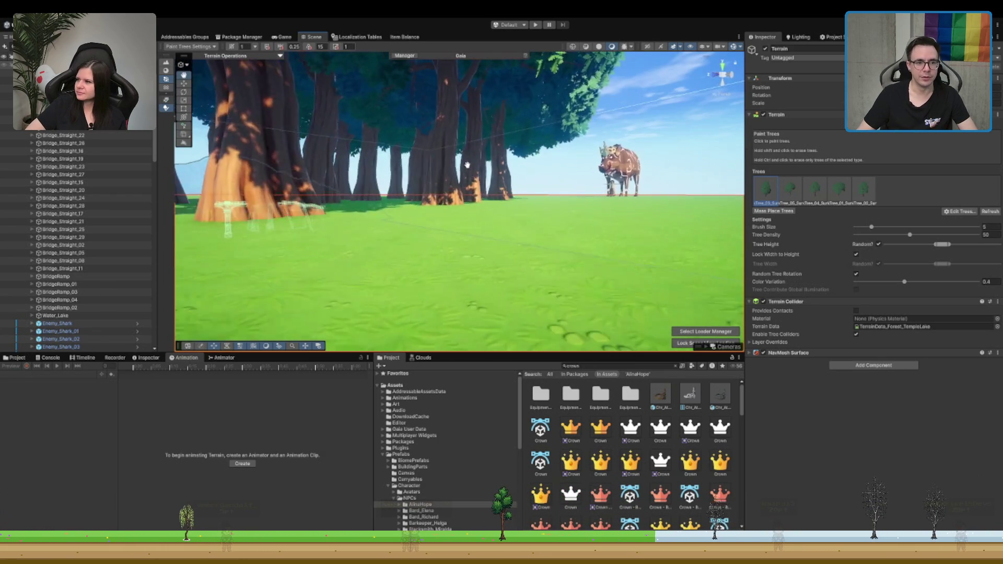
scroll(467, 166, up, 5)
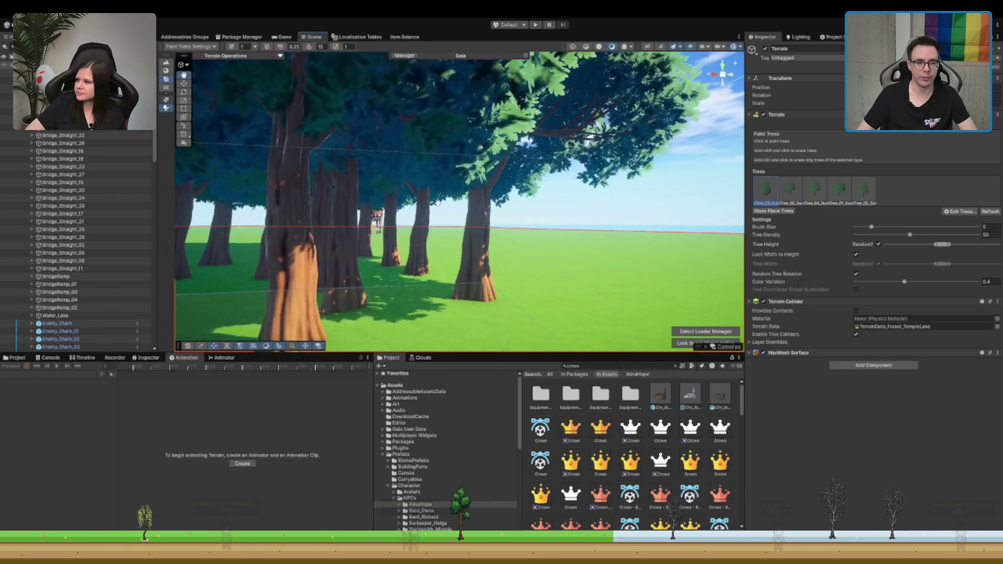
scroll(423, 186, down, 3)
Step: Look down on the scene, then move the boar and turn it slightly
mouse_move(514, 287)
mouse_down()
mouse_move(487, 129)
mouse_move(496, 197)
mouse_move(421, 256)
mouse_move(427, 197)
mouse_up()
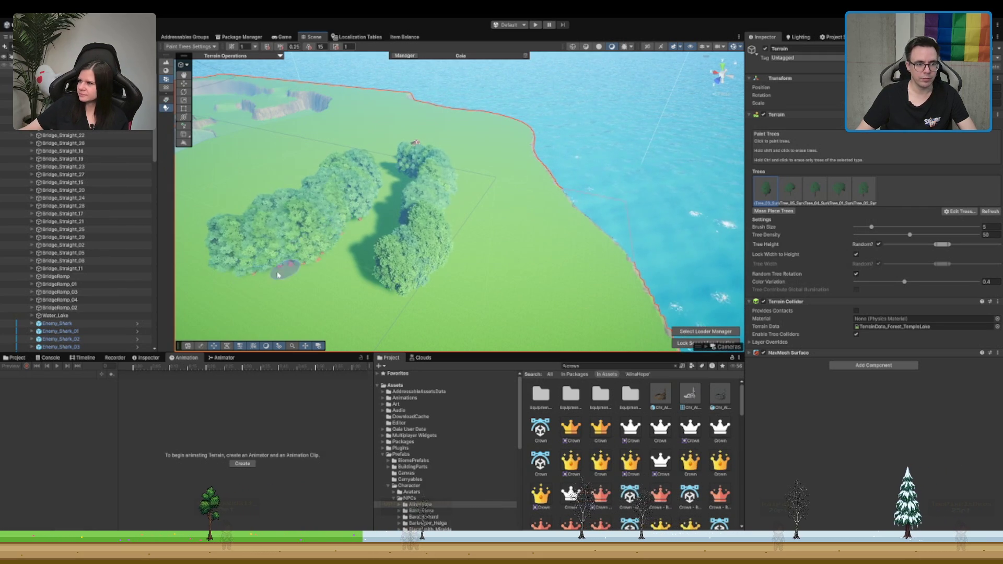
mouse_move(431, 164)
mouse_down()
mouse_move(293, 285)
mouse_move(320, 228)
mouse_up()
click(489, 187)
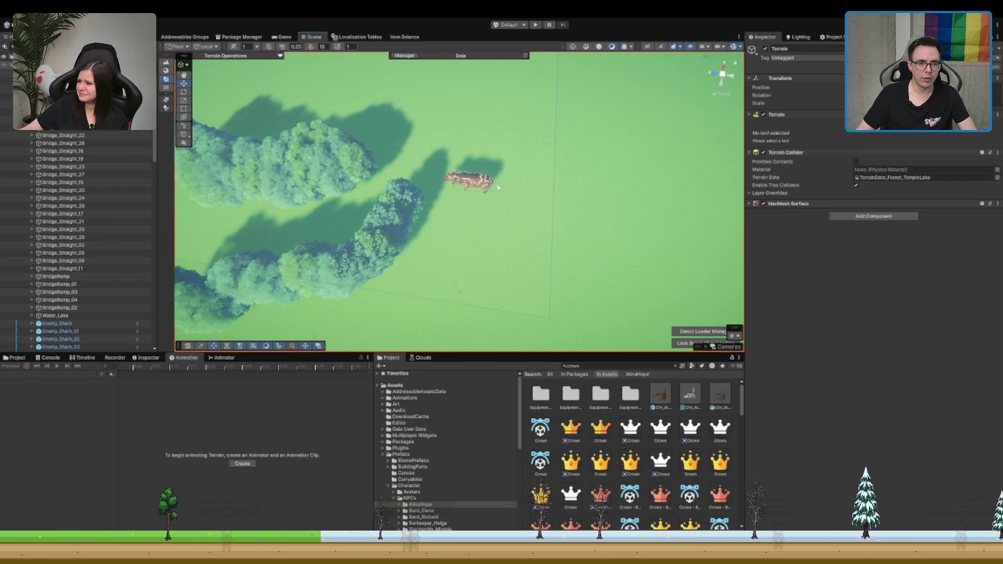
scroll(490, 187, up, 3)
click(482, 185)
mouse_move(475, 196)
mouse_down()
mouse_move(408, 191)
mouse_move(493, 94)
mouse_move(473, 144)
mouse_up()
key(e)
key(e)
key(w)
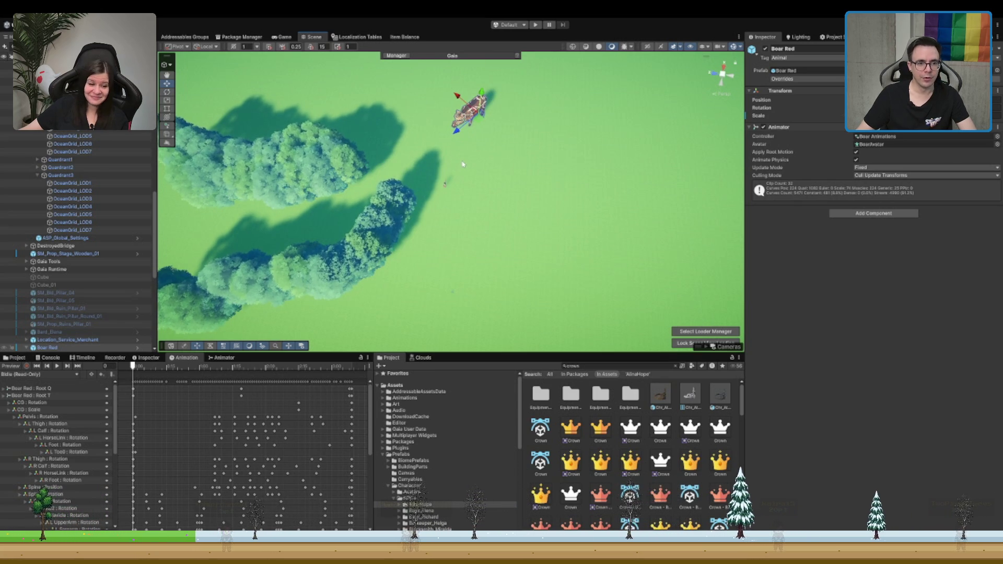
Step: Paint a band of trees across the top and a tree clump near the shoreline
click(551, 175)
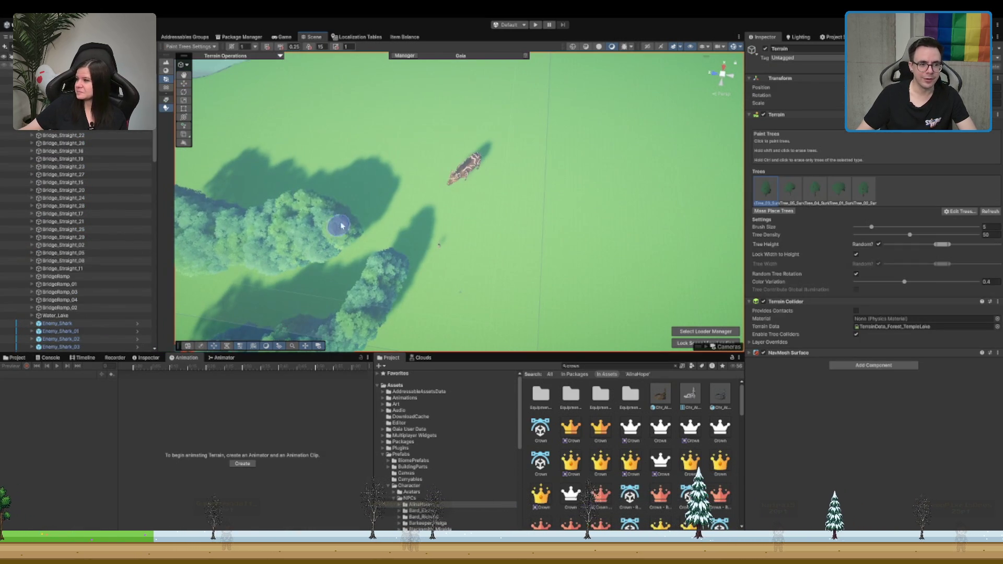
mouse_move(336, 179)
mouse_down()
mouse_move(439, 89)
mouse_move(491, 105)
mouse_move(366, 78)
mouse_move(540, 133)
mouse_move(559, 179)
mouse_move(475, 287)
mouse_move(425, 269)
mouse_move(446, 274)
mouse_up()
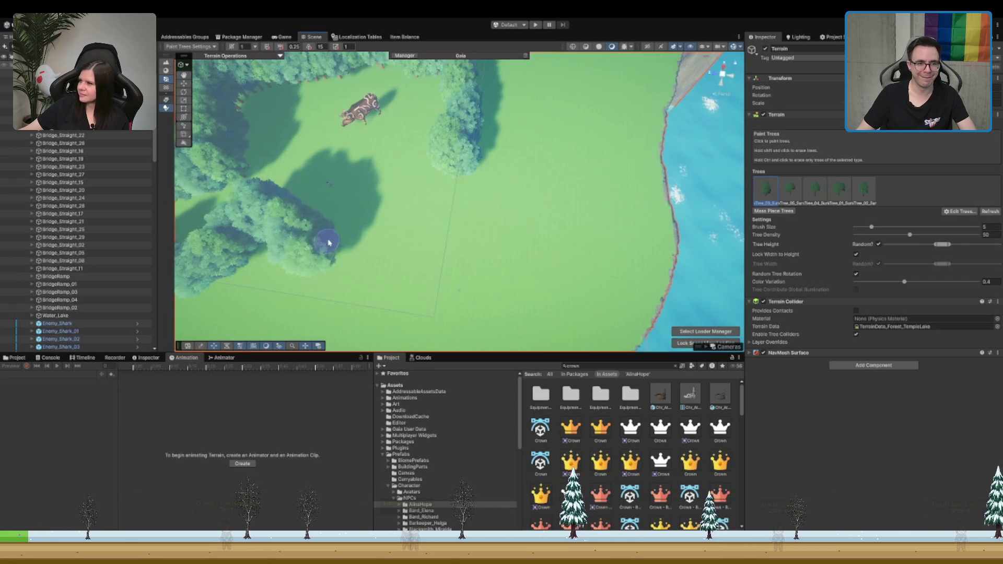
mouse_move(587, 161)
mouse_down()
mouse_move(564, 159)
mouse_move(538, 292)
mouse_move(519, 273)
mouse_up()
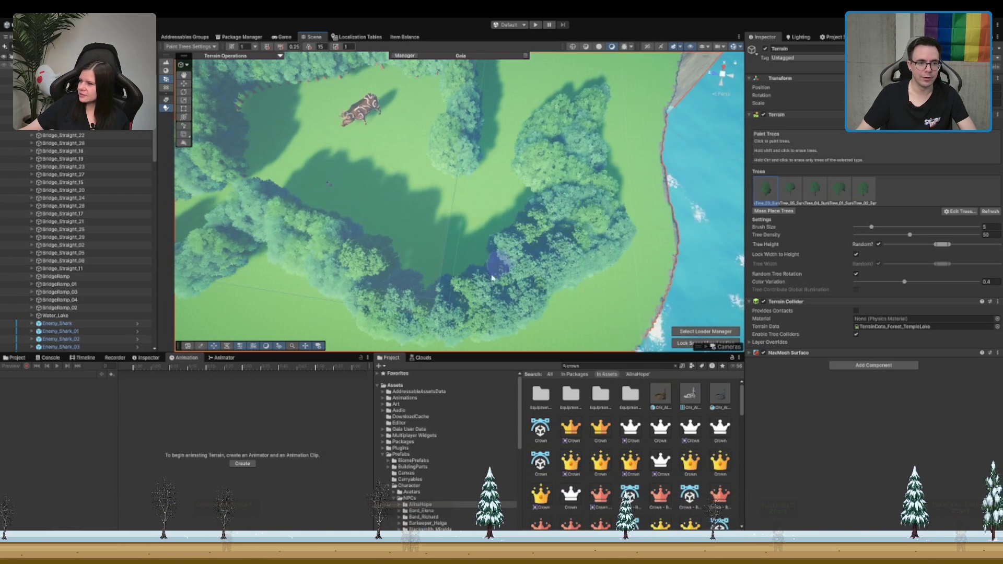
mouse_move(540, 172)
mouse_down()
mouse_move(558, 156)
mouse_move(542, 148)
mouse_move(384, 126)
mouse_up()
scroll(519, 143, down, 3)
scroll(529, 231, up, 10)
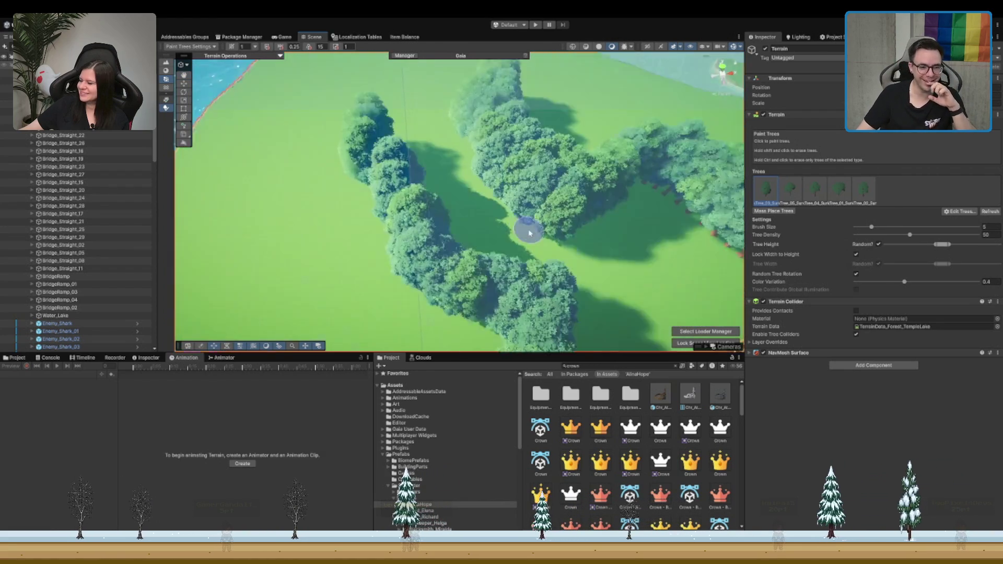
Step: Orbit and zoom around the forest clearing to inspect the trees ringing the boar
drag(515, 161, 608, 195)
scroll(617, 220, down, 10)
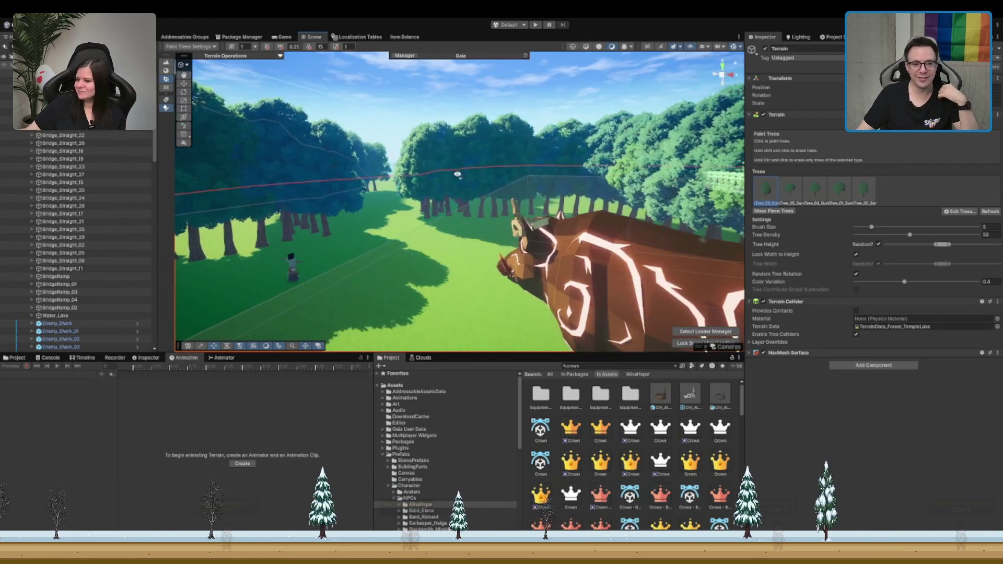
scroll(625, 245, down, 2)
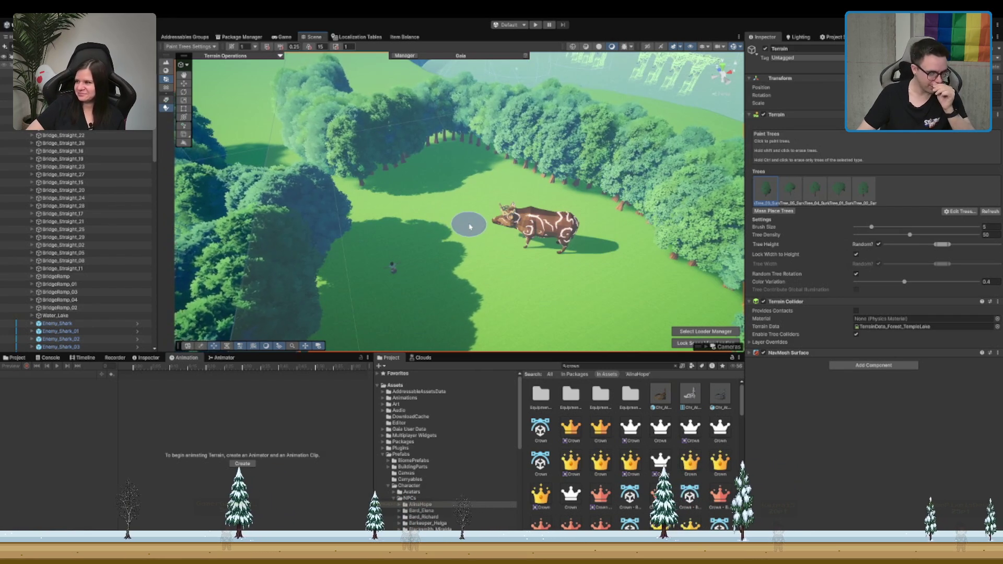
scroll(498, 284, down, 2)
scroll(498, 284, down, 2)
mouse_move(498, 285)
mouse_down()
mouse_move(505, 235)
mouse_move(587, 298)
mouse_move(555, 296)
mouse_up()
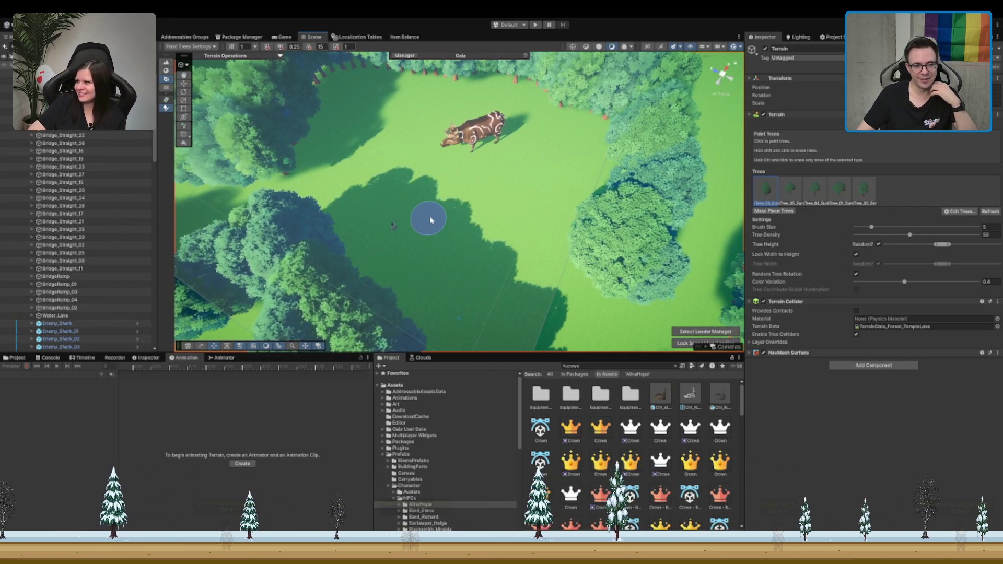
scroll(429, 221, down, 2)
scroll(419, 203, down, 2)
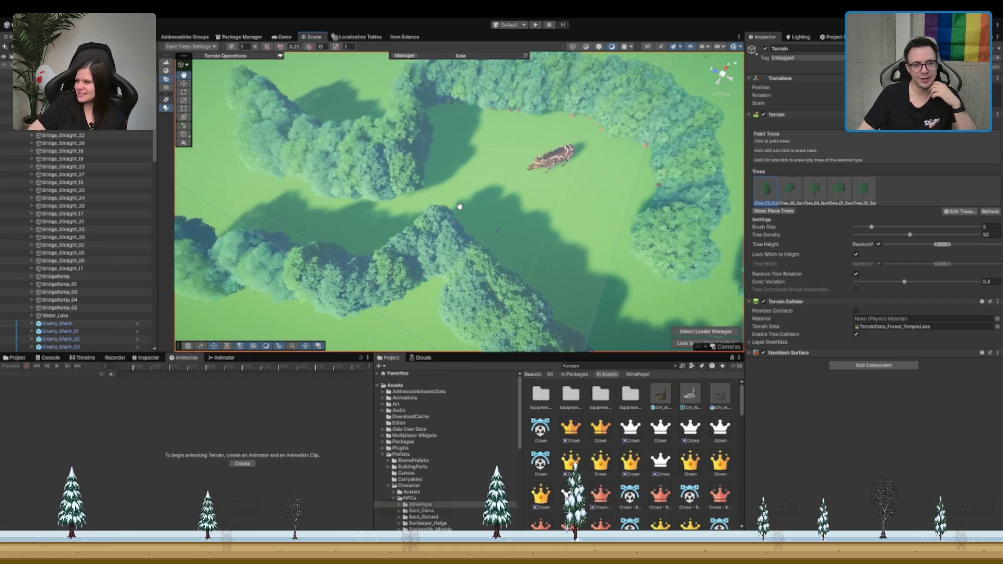
drag(441, 208, 556, 203)
scroll(556, 204, up, 2)
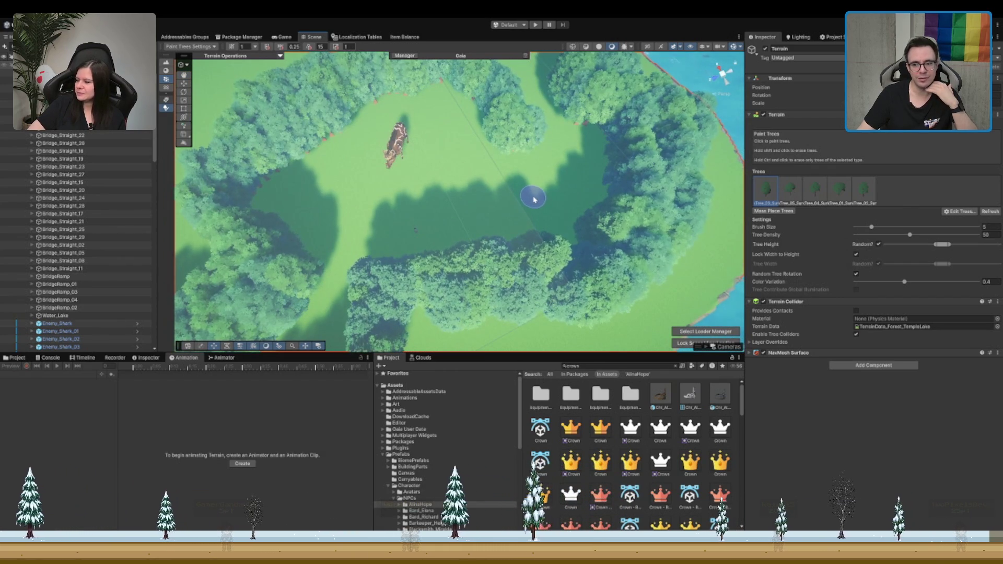
scroll(473, 186, down, 3)
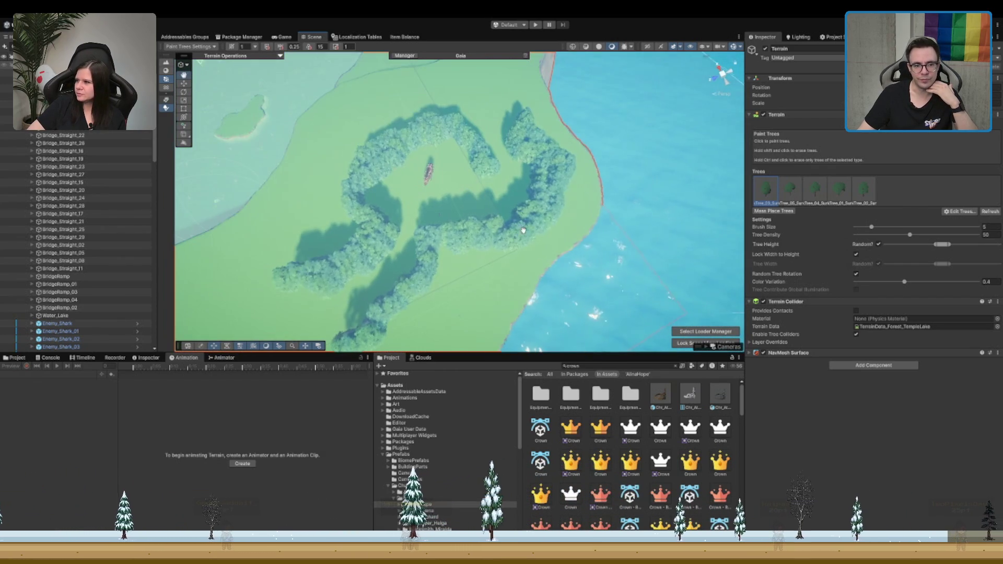
scroll(522, 196, up, 3)
scroll(574, 205, up, 2)
scroll(573, 205, up, 3)
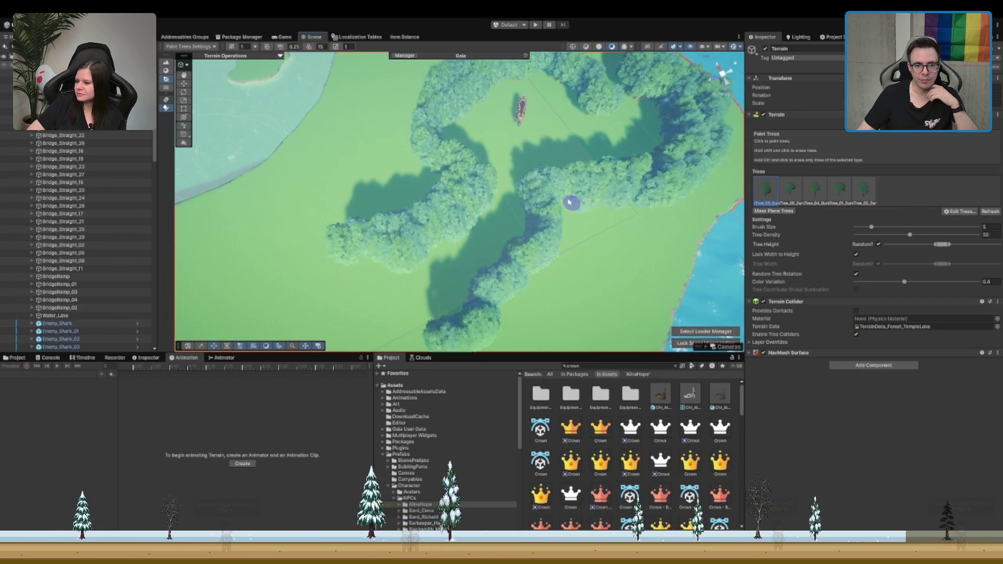
scroll(494, 167, down, 2)
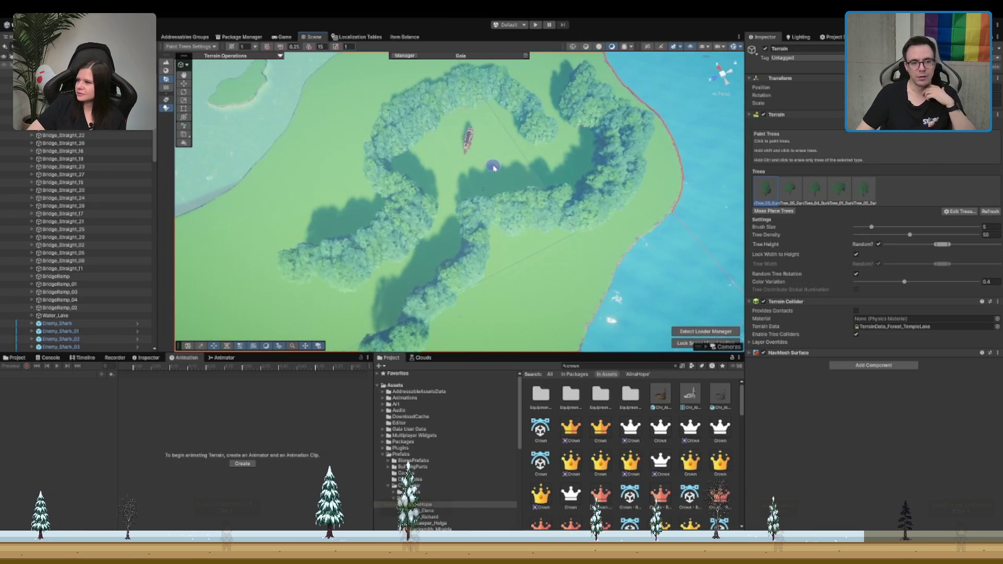
scroll(492, 167, up, 2)
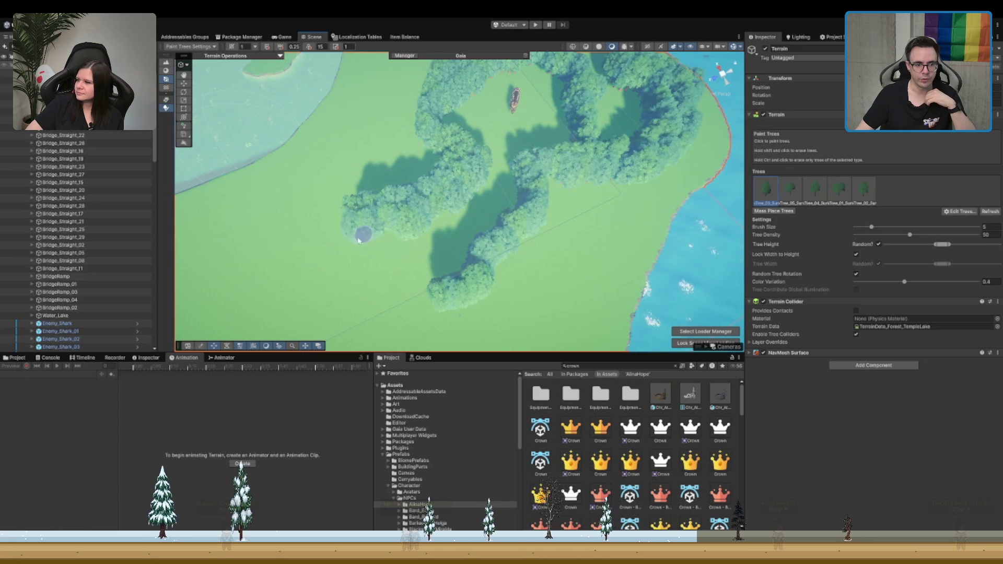
Step: Paint four tree strips extending the upper and lower forest bands leftward
drag(345, 209, 267, 282)
mouse_move(428, 301)
mouse_down()
mouse_move(334, 335)
mouse_move(468, 192)
mouse_up()
drag(358, 192, 267, 175)
mouse_move(366, 117)
mouse_down()
mouse_move(321, 102)
mouse_move(266, 109)
mouse_up()
scroll(657, 159, up, 10)
Step: Move in close to the boar and extend the forest clump toward the lower left
mouse_move(657, 159)
mouse_down()
mouse_move(559, 173)
mouse_move(564, 209)
mouse_move(535, 148)
mouse_move(571, 230)
mouse_up()
scroll(571, 230, down, 5)
scroll(526, 136, up, 2)
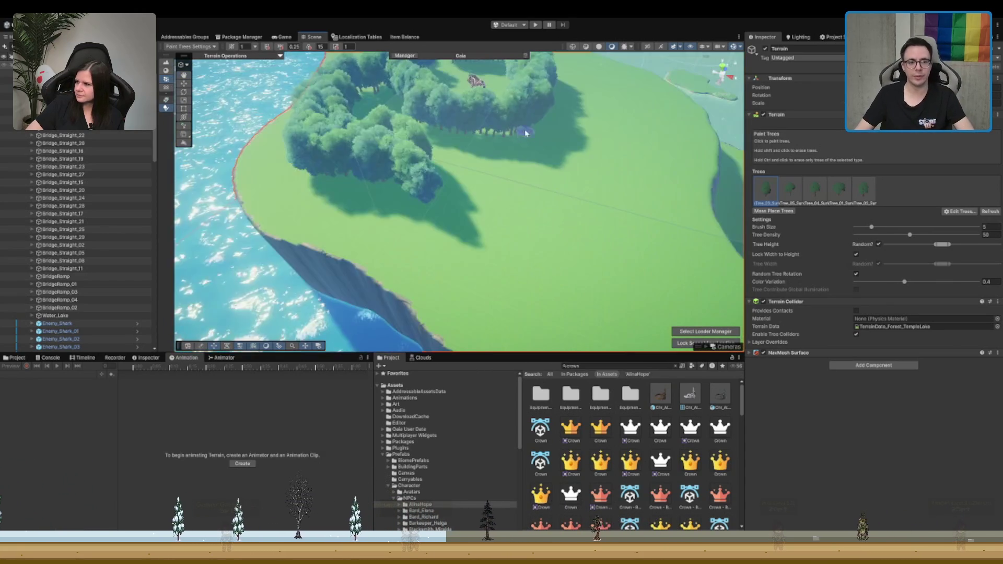
mouse_move(409, 192)
mouse_down()
mouse_move(329, 202)
mouse_move(403, 231)
mouse_move(403, 217)
mouse_move(446, 228)
mouse_up()
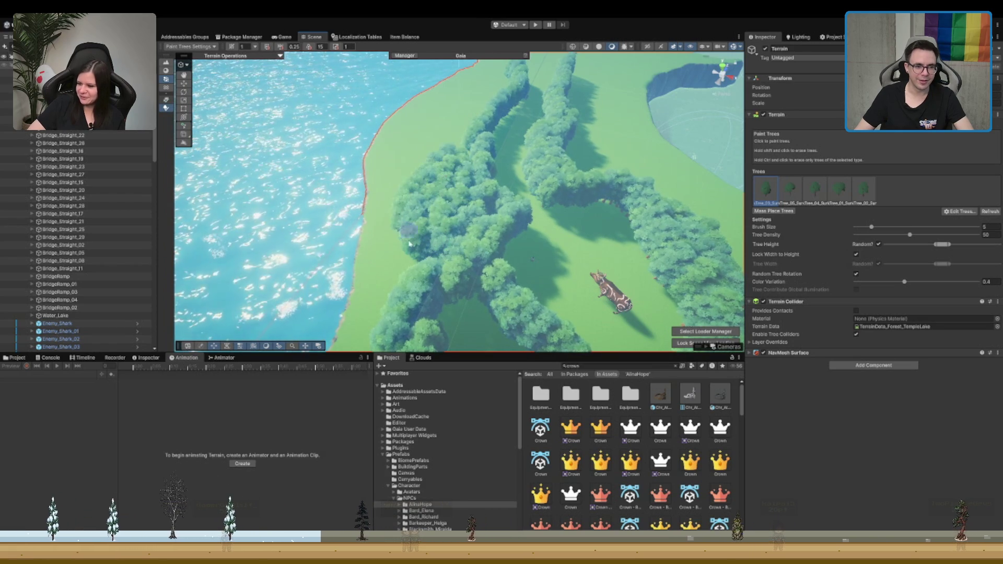
scroll(537, 250, down, 10)
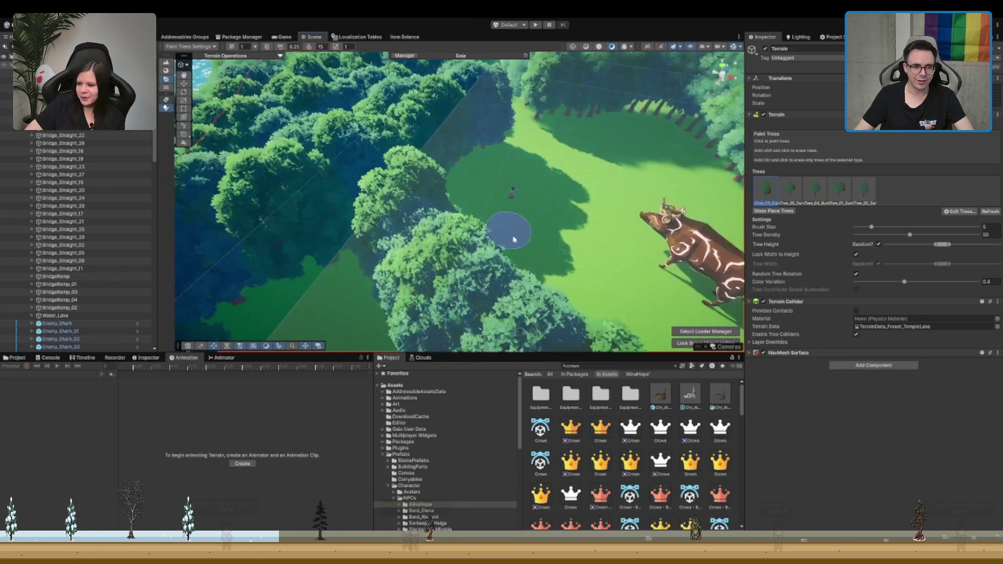
Step: Check the tree ring from above the canopy, then activate Smooth Height sculpting
mouse_move(593, 180)
mouse_down()
mouse_move(587, 161)
mouse_move(593, 170)
mouse_move(560, 158)
mouse_up()
scroll(560, 157, up, 10)
scroll(575, 251, down, 4)
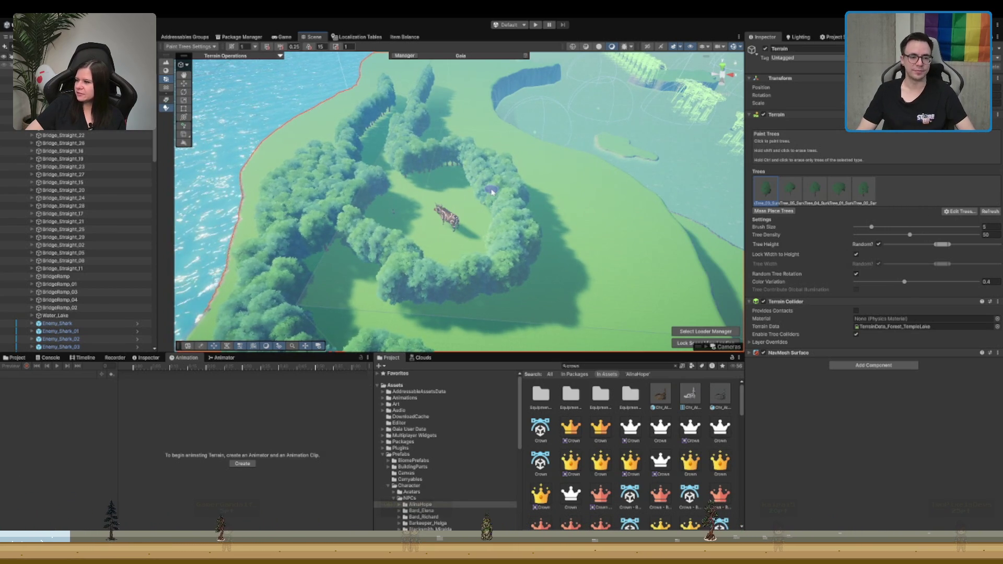
drag(492, 192, 513, 192)
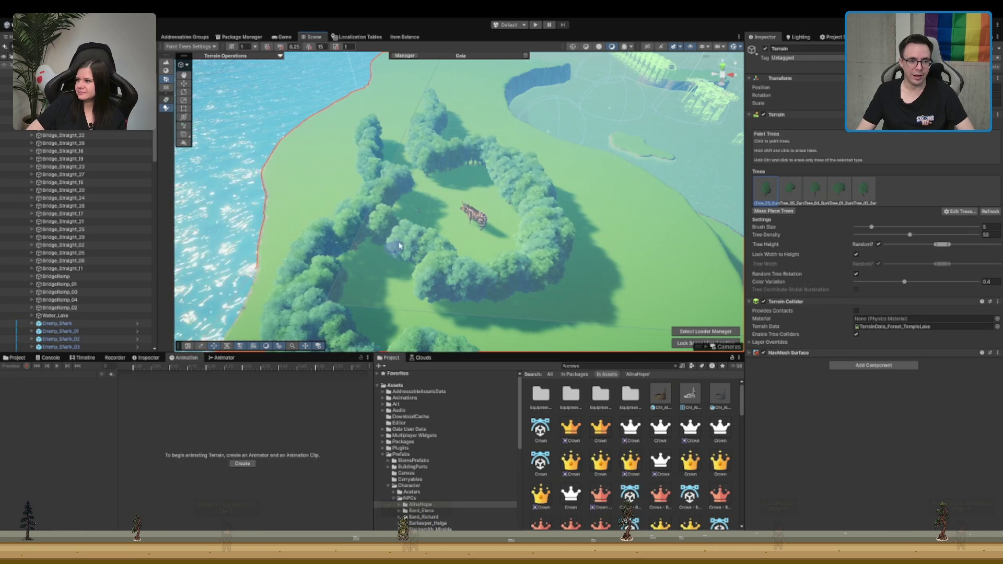
scroll(477, 253, up, 2)
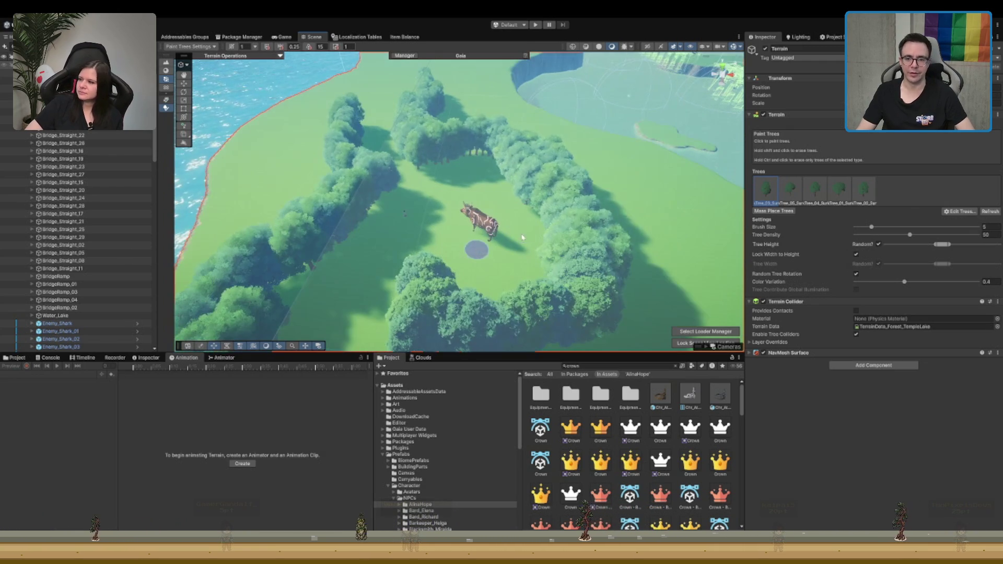
key(F3)
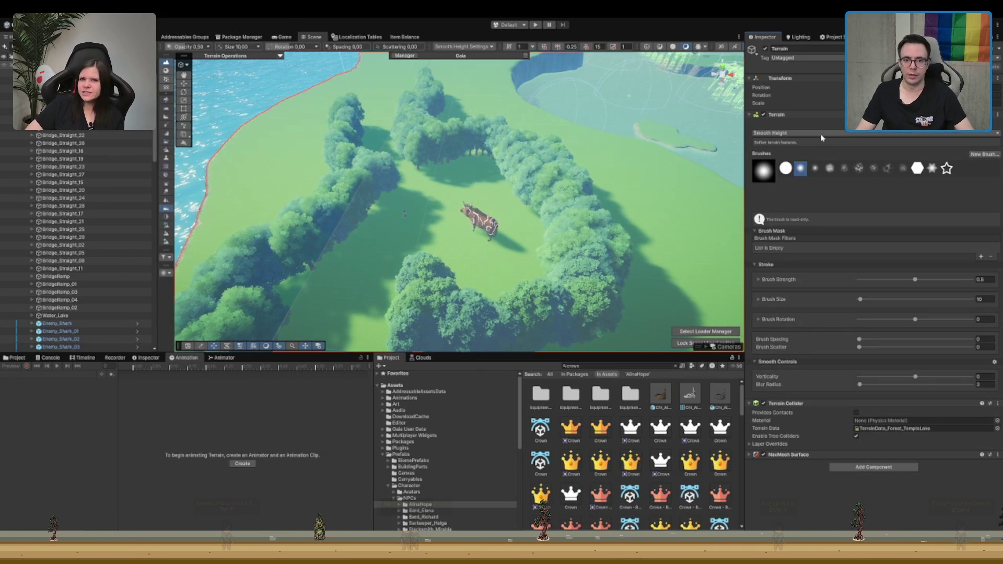
Step: Use Set Height at 49 to level a circular patch of the clearing
key(F2)
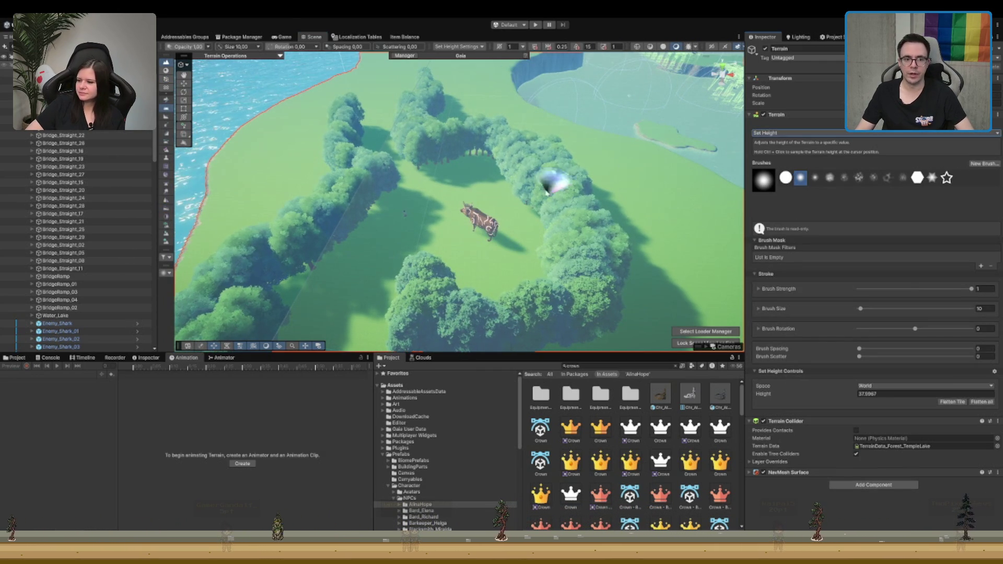
scroll(474, 228, up, 2)
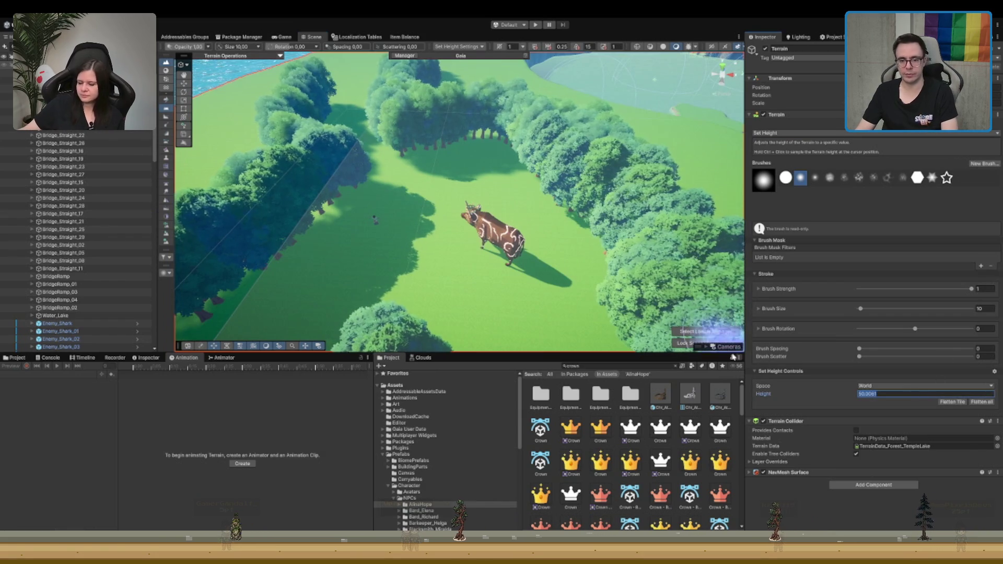
text(49)
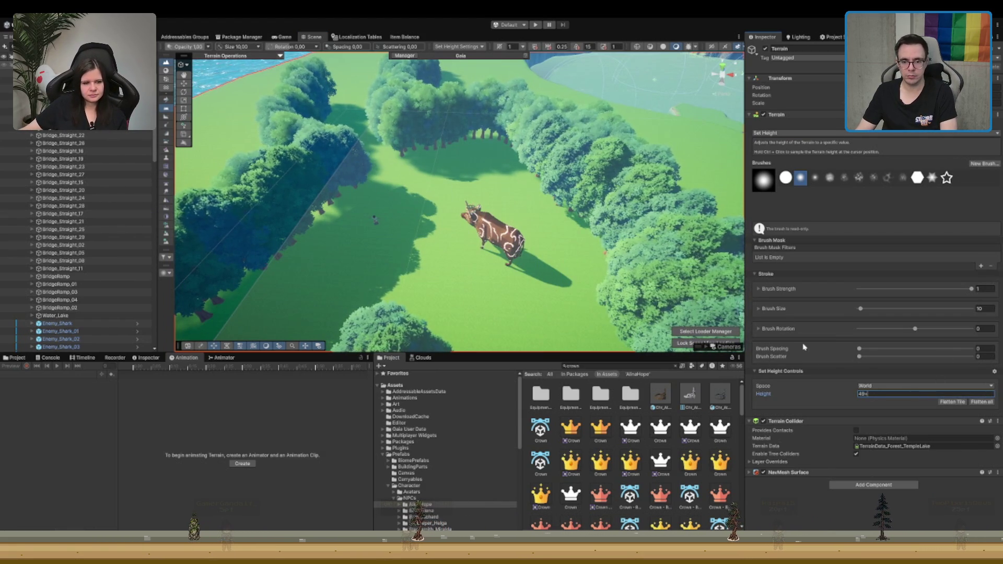
text(8)
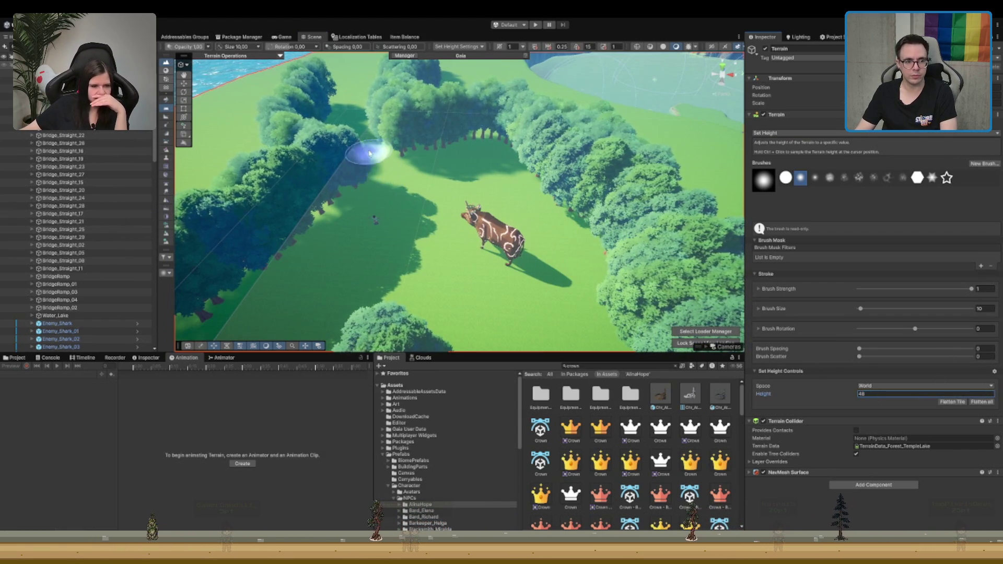
click(423, 209)
Step: Pull the view back and up to inspect the levelled clearing inside the tree ring
scroll(447, 204, up, 5)
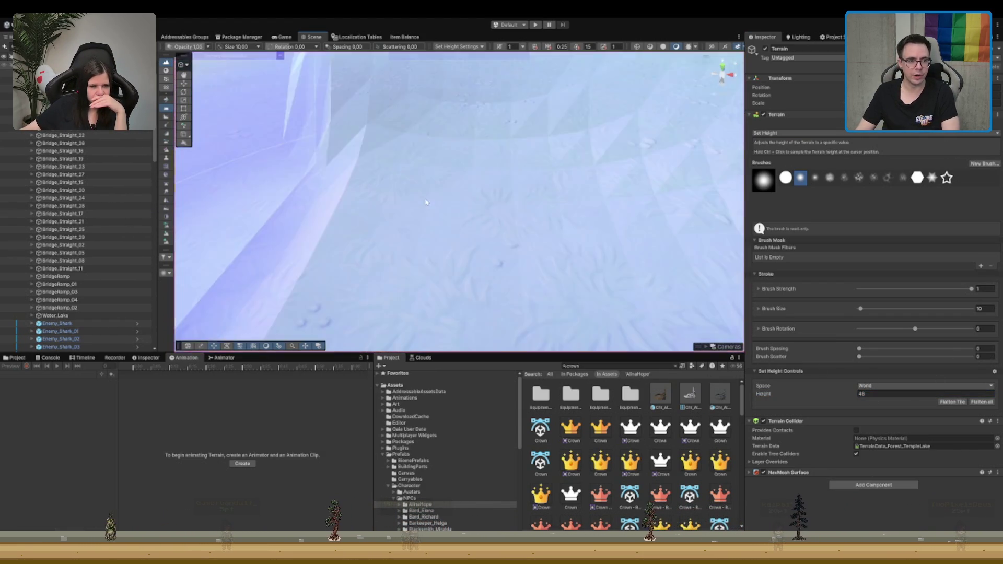
scroll(433, 217, down, 2)
key(s)
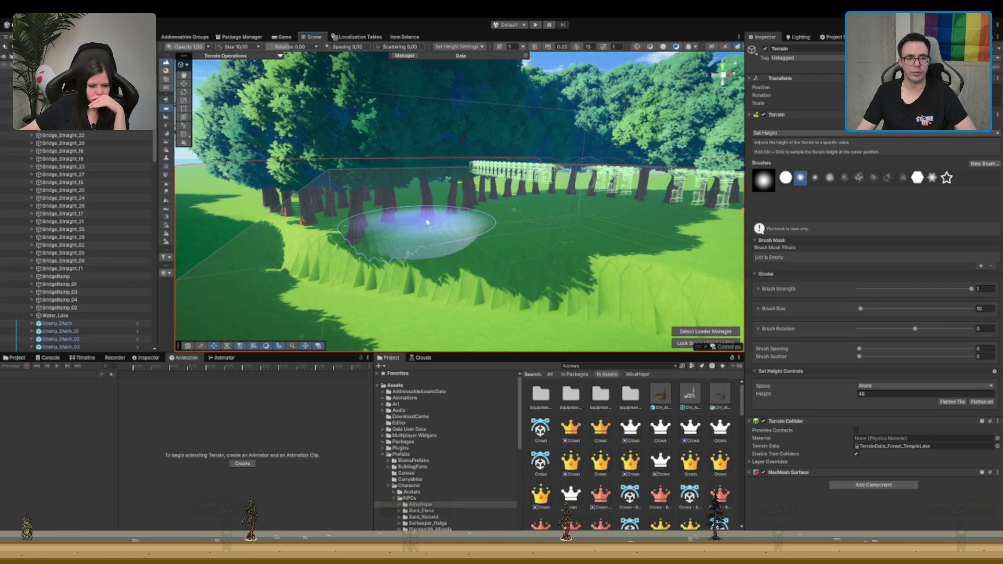
key(s)
scroll(525, 317, down, 10)
drag(448, 145, 435, 220)
scroll(403, 254, up, 10)
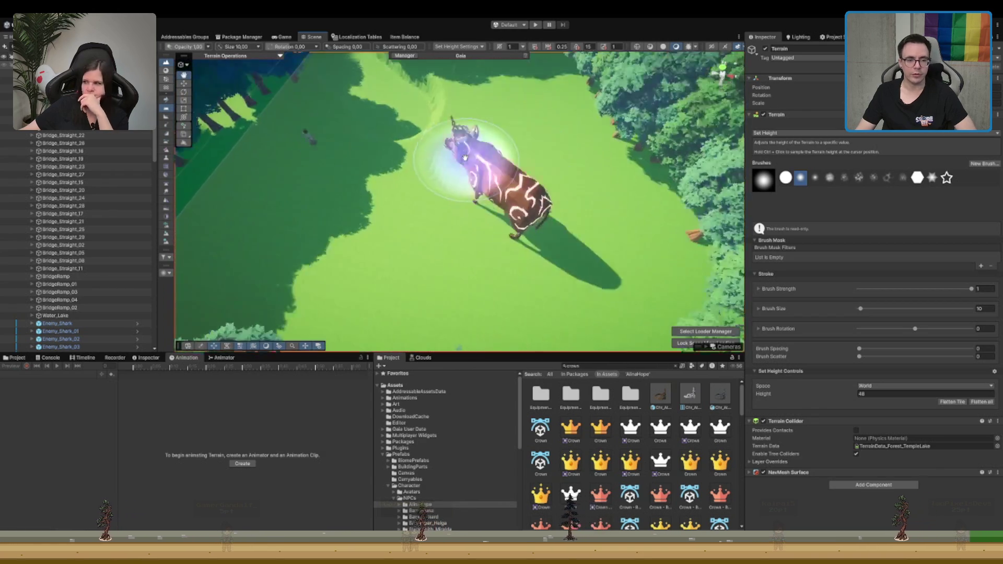
scroll(463, 135, up, 5)
scroll(465, 146, down, 8)
scroll(473, 157, up, 8)
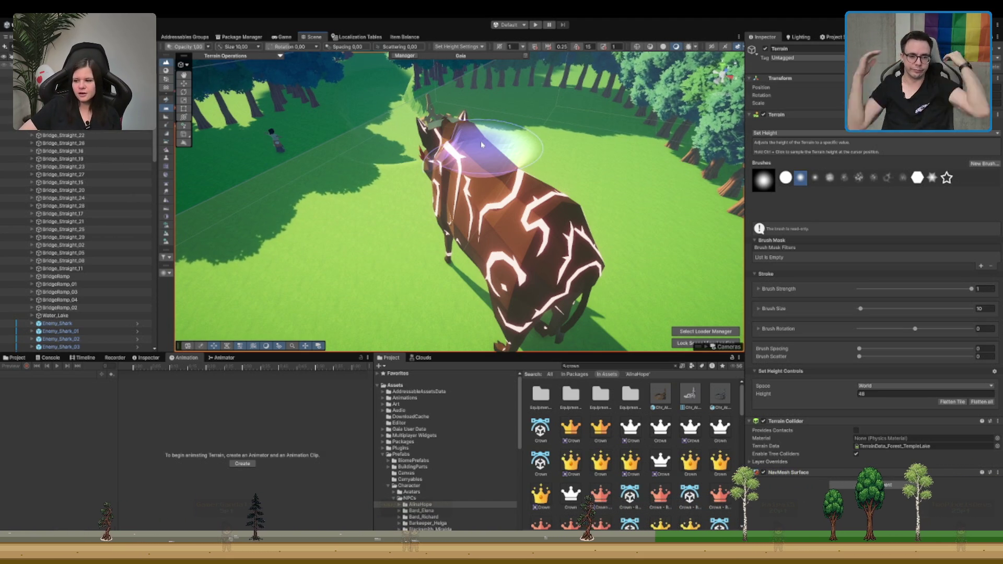
scroll(482, 145, down, 5)
Step: Leave the terrain tool, pan across the terrain, and return to setting height
key(q)
mouse_move(652, 110)
mouse_down()
mouse_move(518, 179)
mouse_move(359, 218)
mouse_move(476, 236)
mouse_up()
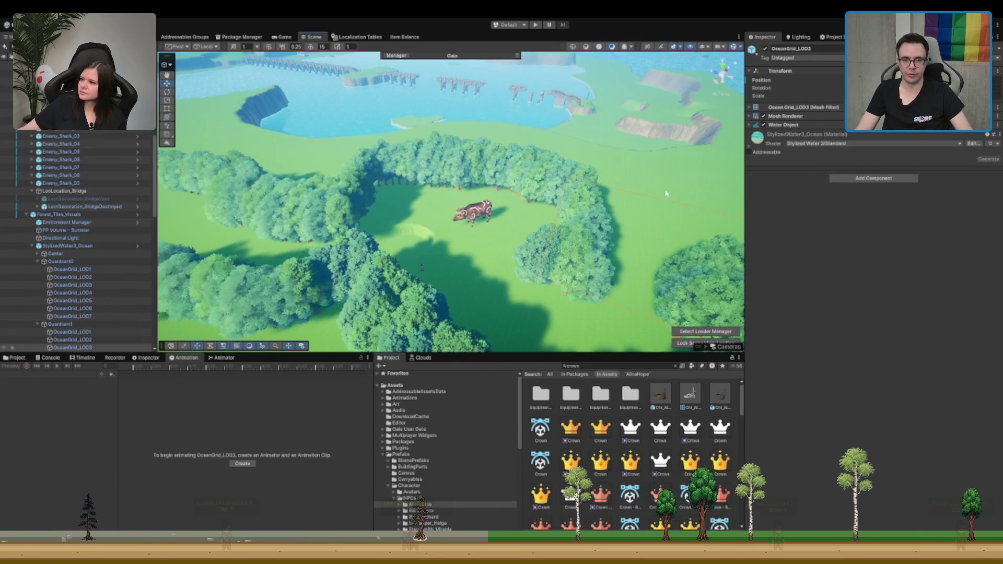
key(F3)
Step: Erase the tree clumps around the boar and the lower-right band with a size-20 tree brush
click(880, 132)
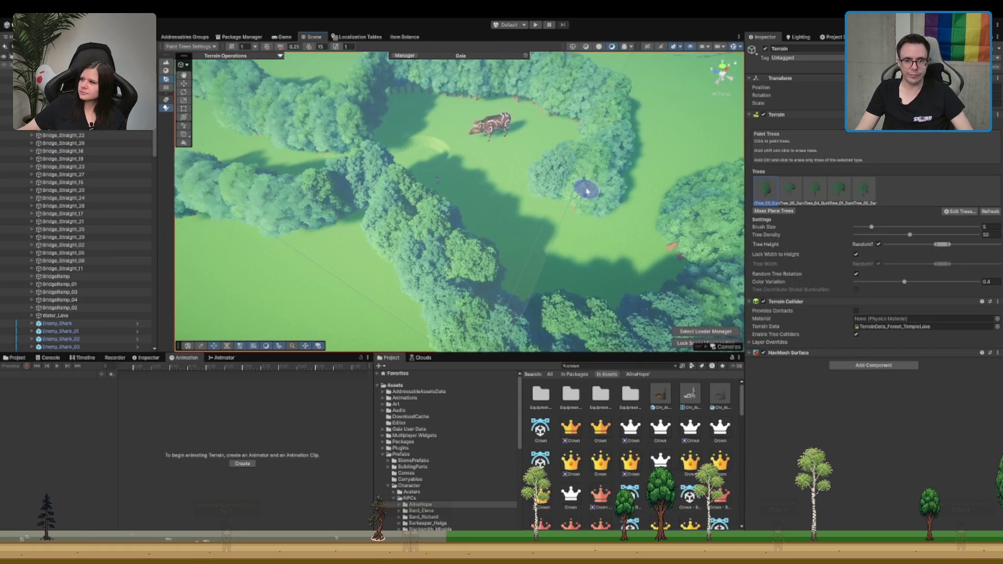
text(20)
mouse_move(600, 148)
mouse_down()
mouse_move(538, 206)
mouse_move(469, 105)
mouse_move(560, 116)
mouse_move(307, 161)
mouse_up()
scroll(363, 139, down, 3)
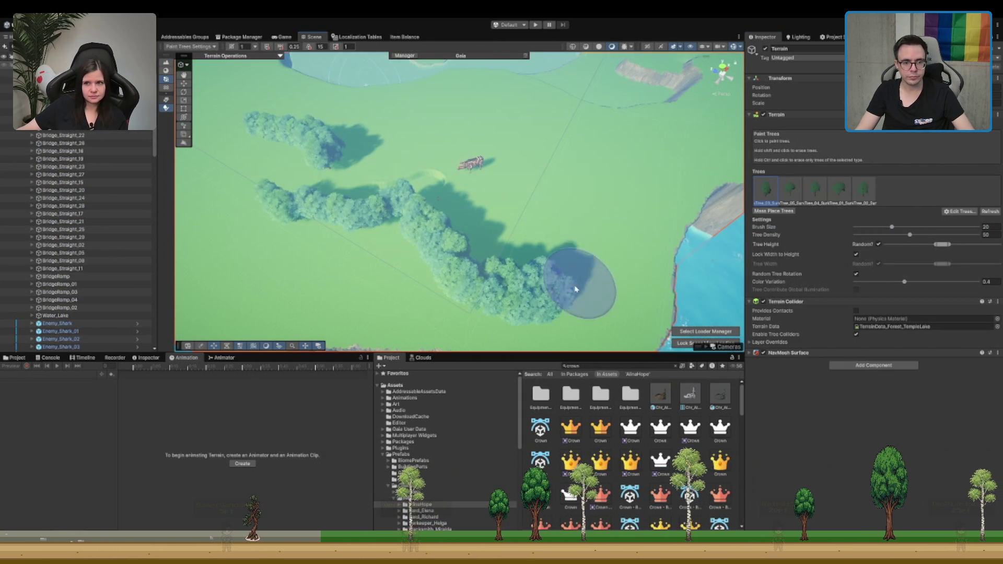
drag(587, 276, 403, 250)
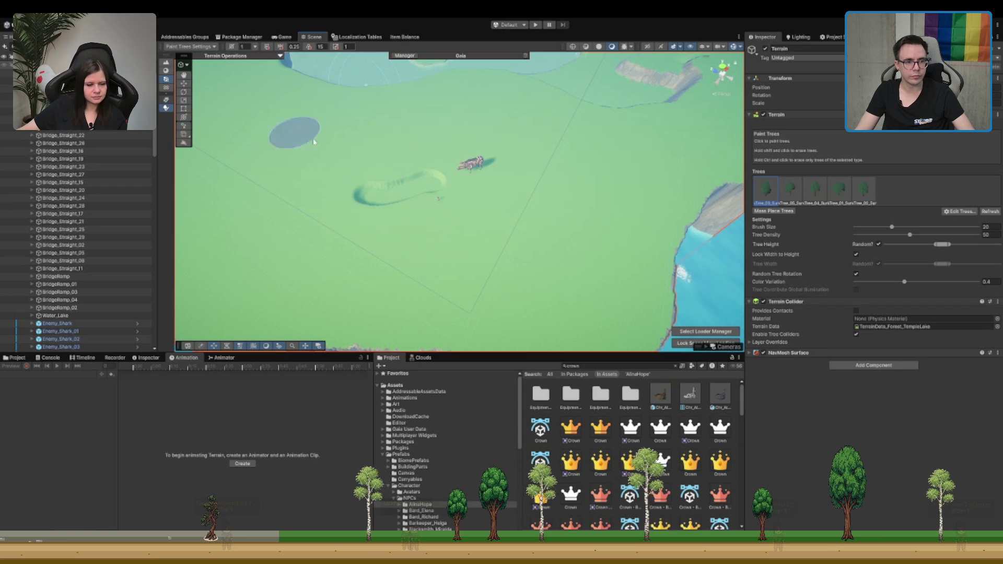
Step: Leave tree painting, return to it, then switch to Set Height
key(w)
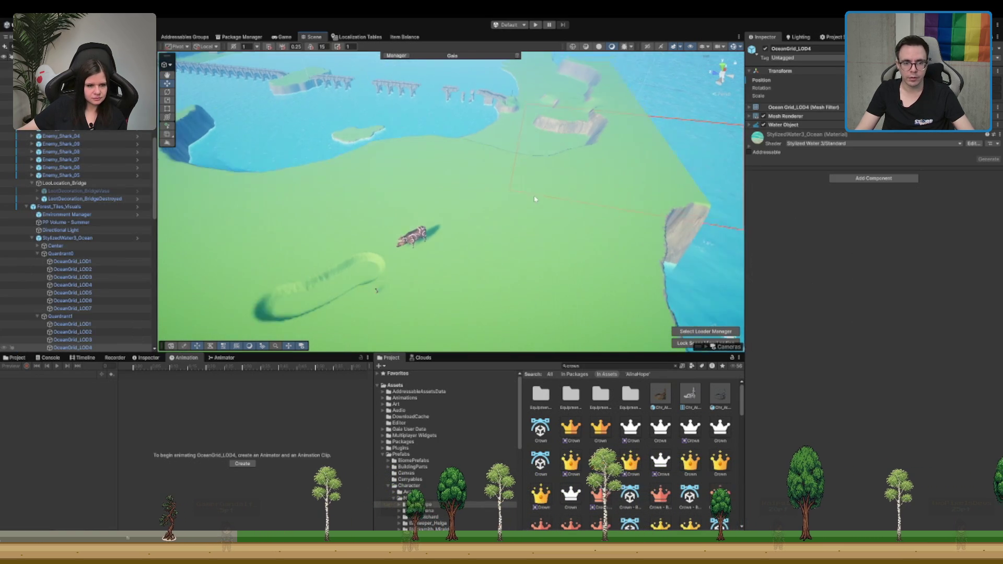
key(shift+t)
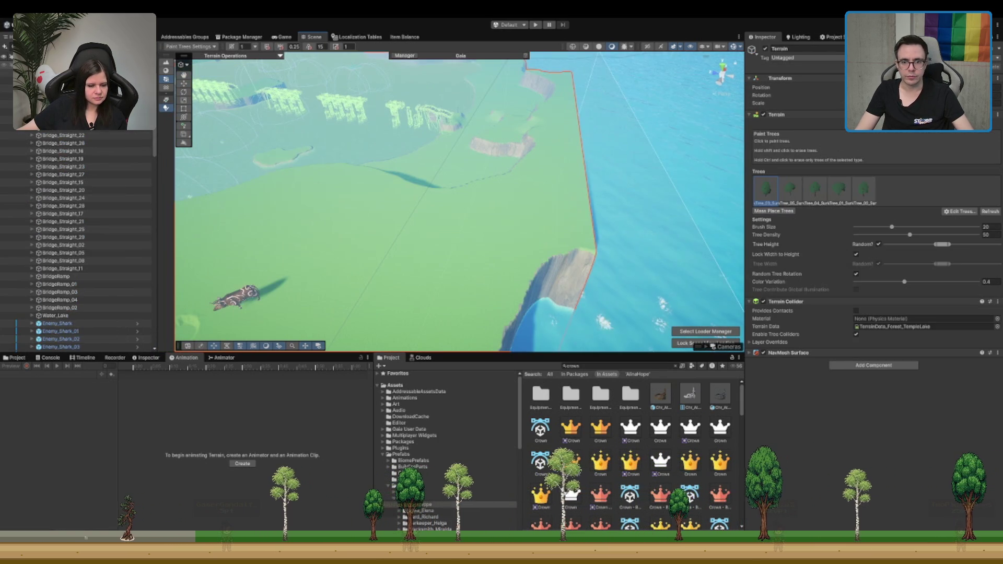
key(F3)
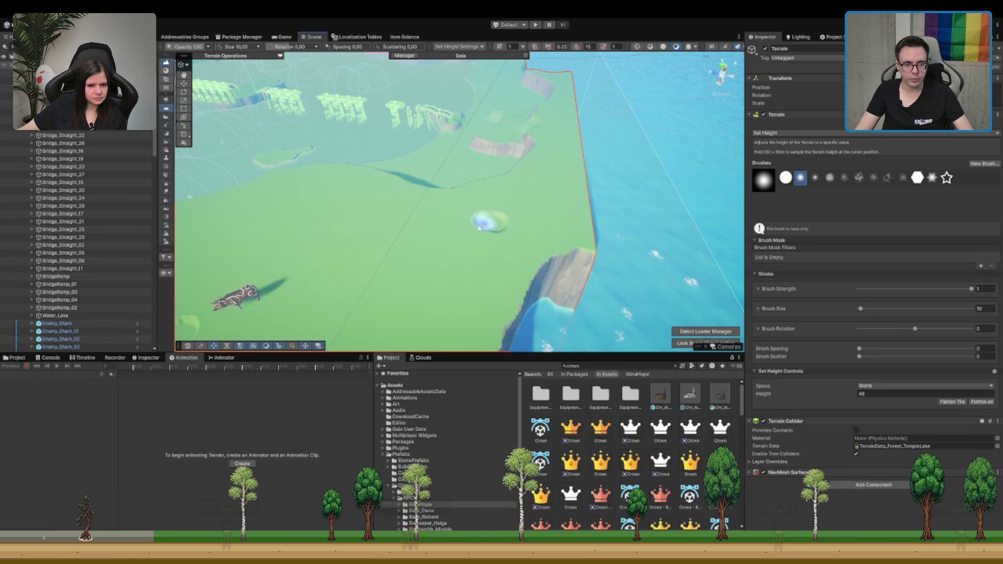
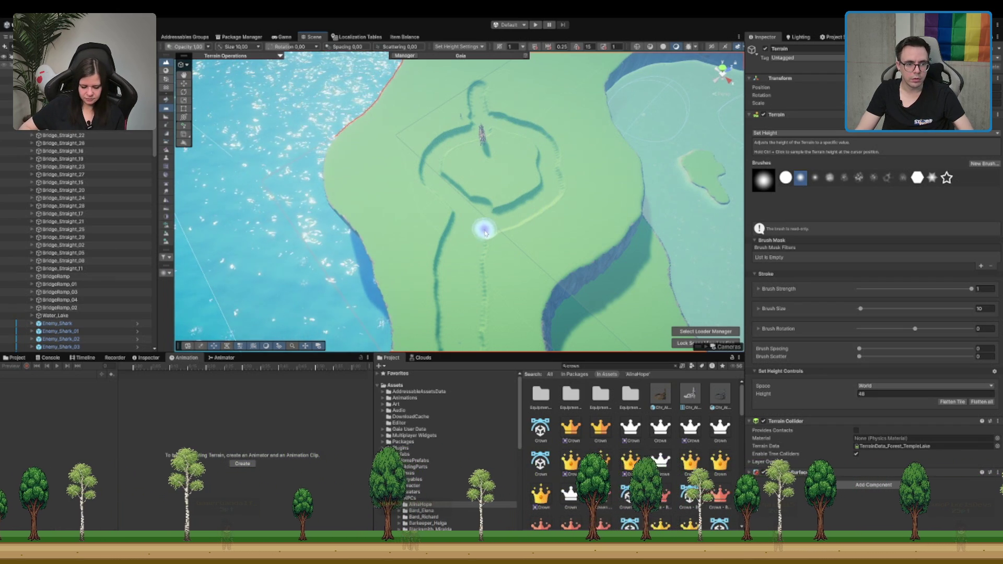
Step: Repaint the loop trench at height 48 so it forms one connected curve
scroll(469, 264, up, 5)
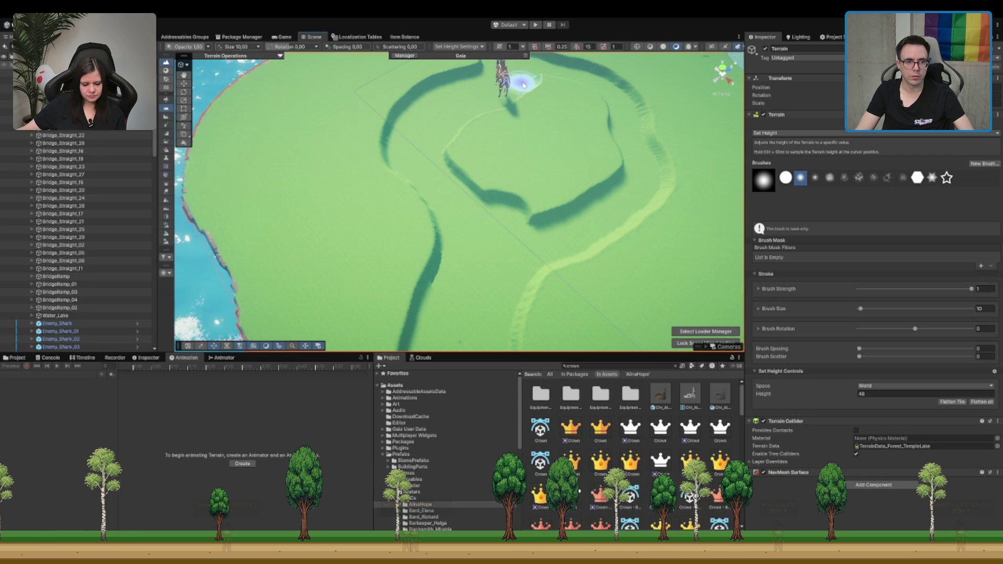
drag(606, 172, 485, 203)
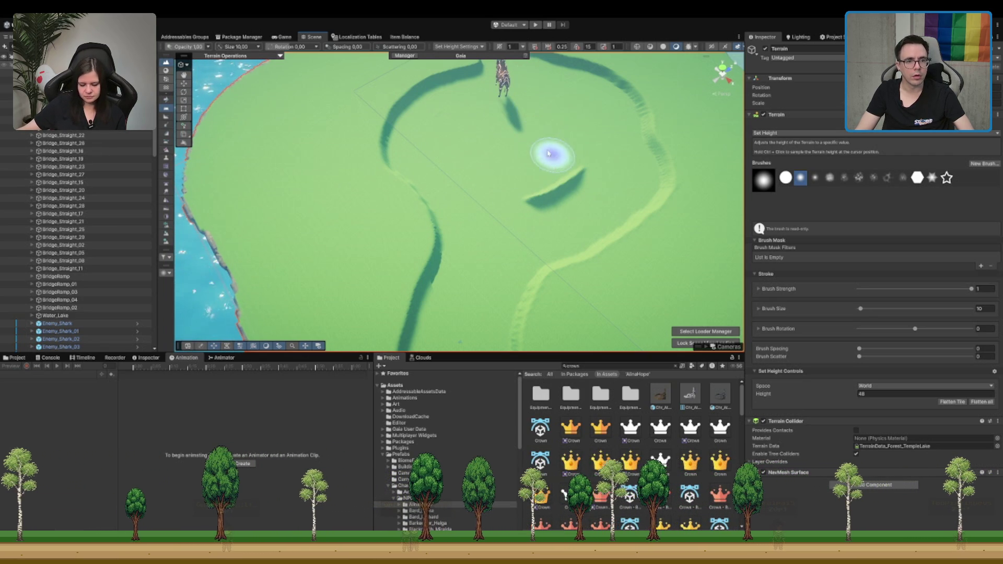
mouse_move(526, 174)
mouse_down()
mouse_move(548, 161)
mouse_move(553, 179)
mouse_move(553, 166)
mouse_move(491, 183)
mouse_move(515, 180)
mouse_move(482, 134)
mouse_move(411, 240)
mouse_up()
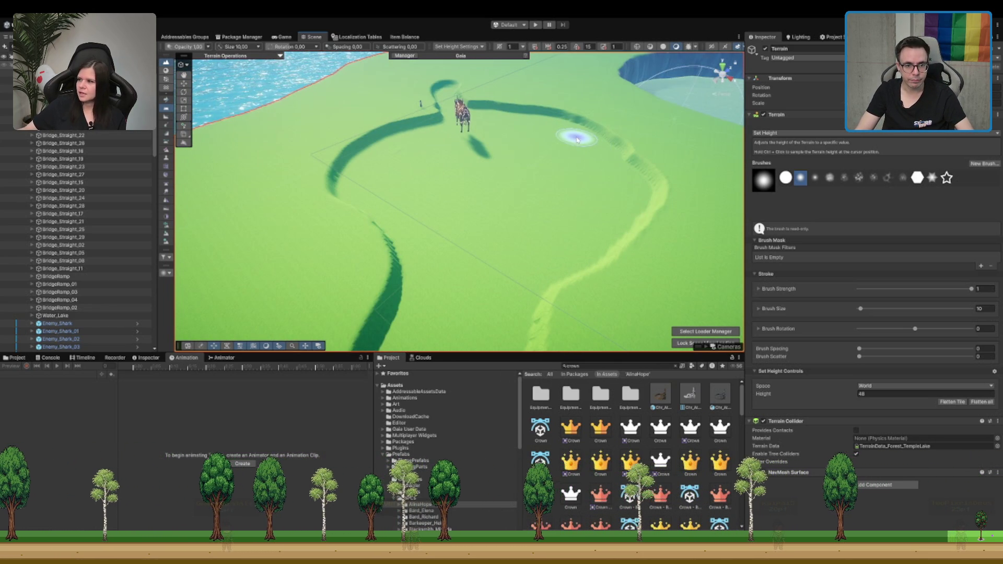
mouse_move(539, 132)
mouse_down()
mouse_move(506, 202)
mouse_move(363, 289)
mouse_move(360, 250)
mouse_up()
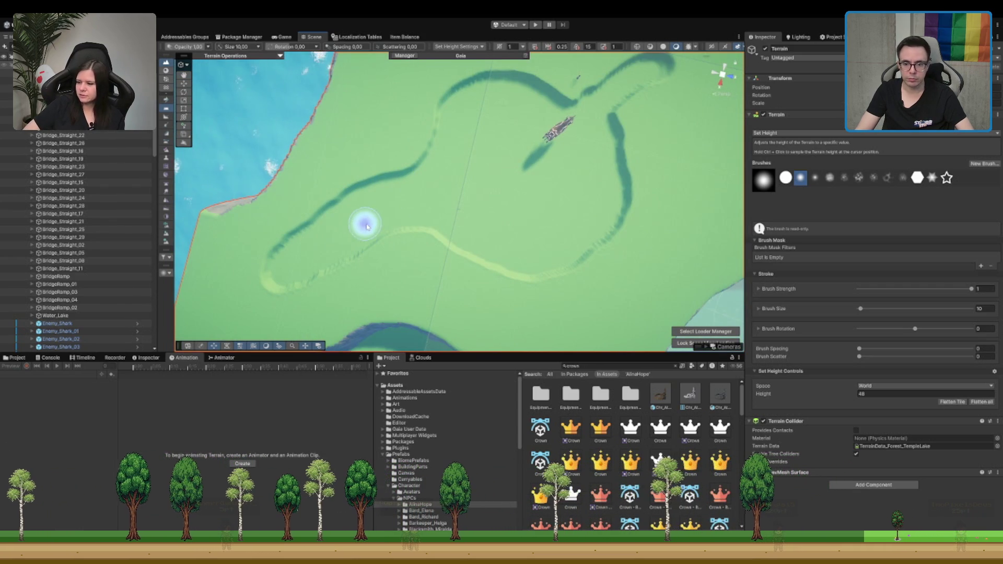
scroll(519, 150, up, 5)
Step: Flatten the river junction and reshape the branch channel so it no longer meets the upper channel
mouse_move(409, 209)
mouse_down()
mouse_move(365, 195)
mouse_move(410, 192)
mouse_move(486, 157)
mouse_move(531, 157)
mouse_move(465, 161)
mouse_move(606, 161)
mouse_move(632, 179)
mouse_up()
mouse_move(426, 266)
mouse_down()
mouse_move(441, 202)
mouse_move(511, 163)
mouse_move(549, 166)
mouse_up()
scroll(643, 179, down, 5)
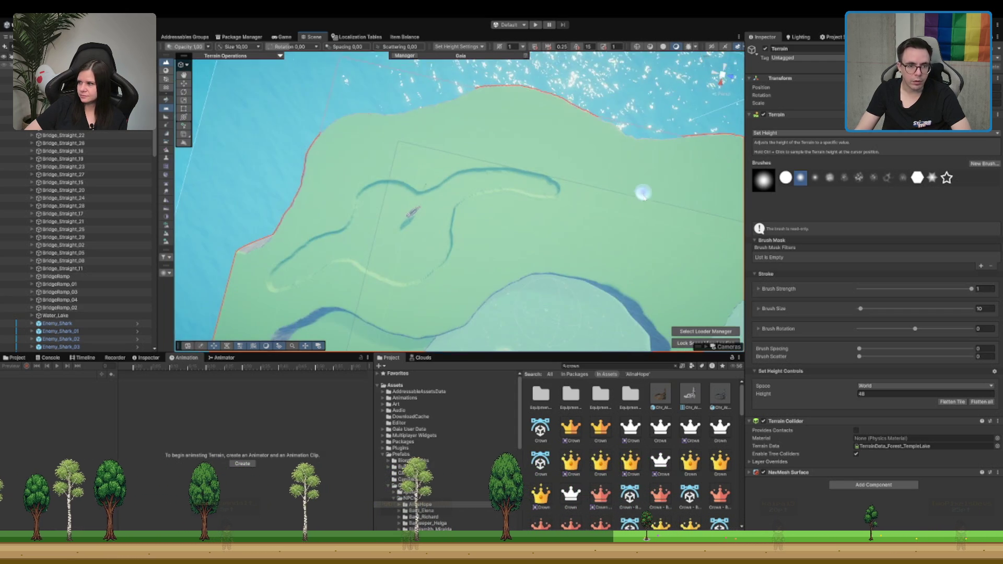
Step: Carve a new trench up-right from the river line, ending in a hook to the right
scroll(324, 106, up, 3)
scroll(325, 106, up, 2)
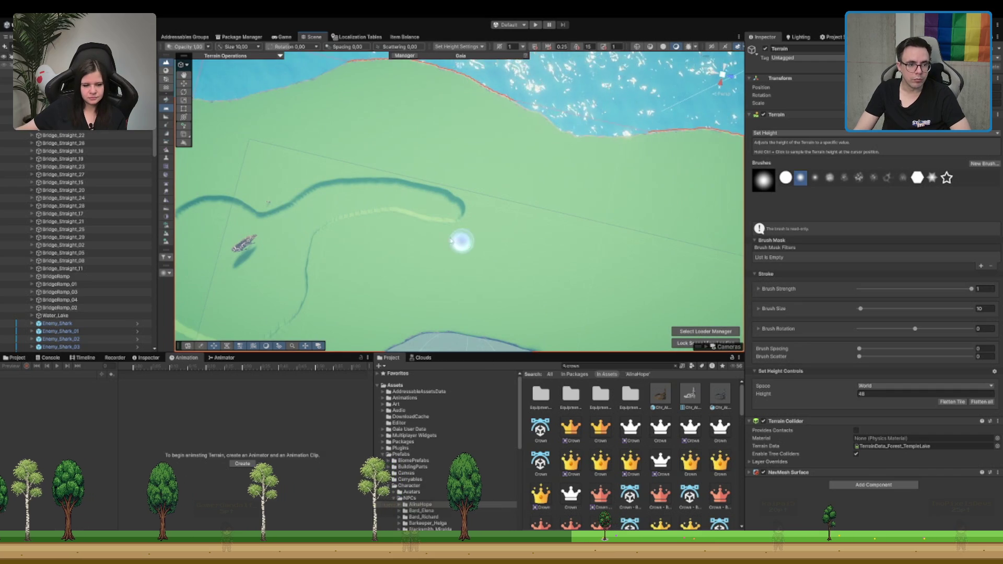
mouse_move(351, 195)
mouse_down()
mouse_move(329, 198)
mouse_move(362, 160)
mouse_move(469, 152)
mouse_move(365, 150)
mouse_move(376, 146)
mouse_move(410, 134)
mouse_move(460, 139)
mouse_move(475, 152)
mouse_up()
drag(395, 207, 475, 220)
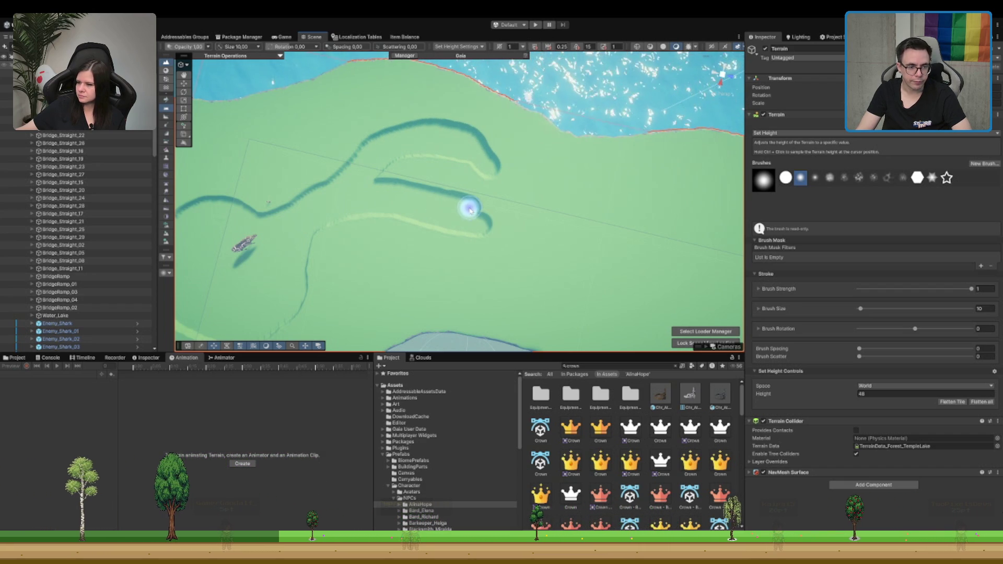
Step: Lengthen the lower dark trench further right toward the shoreline
scroll(406, 192, down, 3)
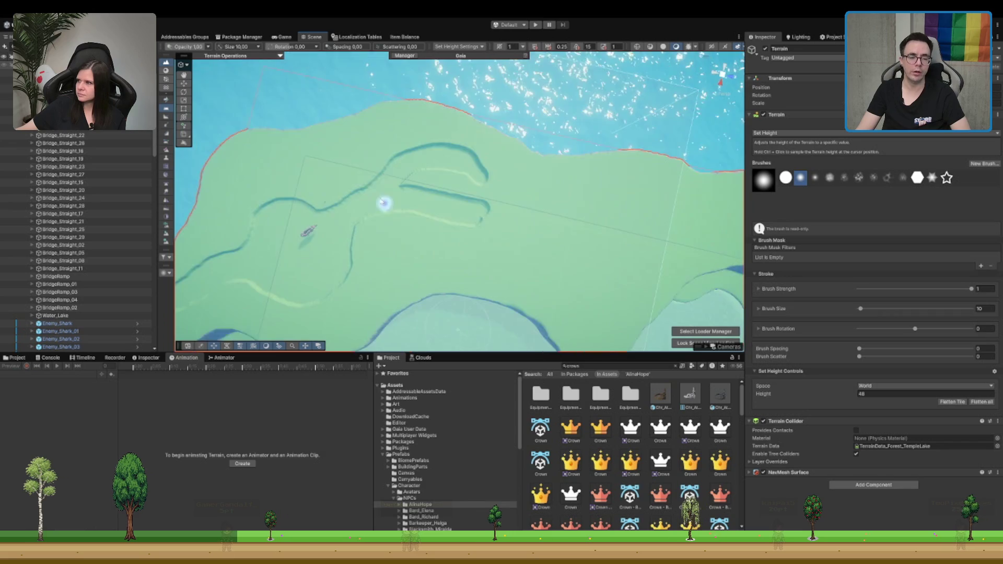
scroll(390, 215, up, 3)
mouse_move(463, 218)
mouse_down()
mouse_move(539, 233)
mouse_move(483, 219)
mouse_up()
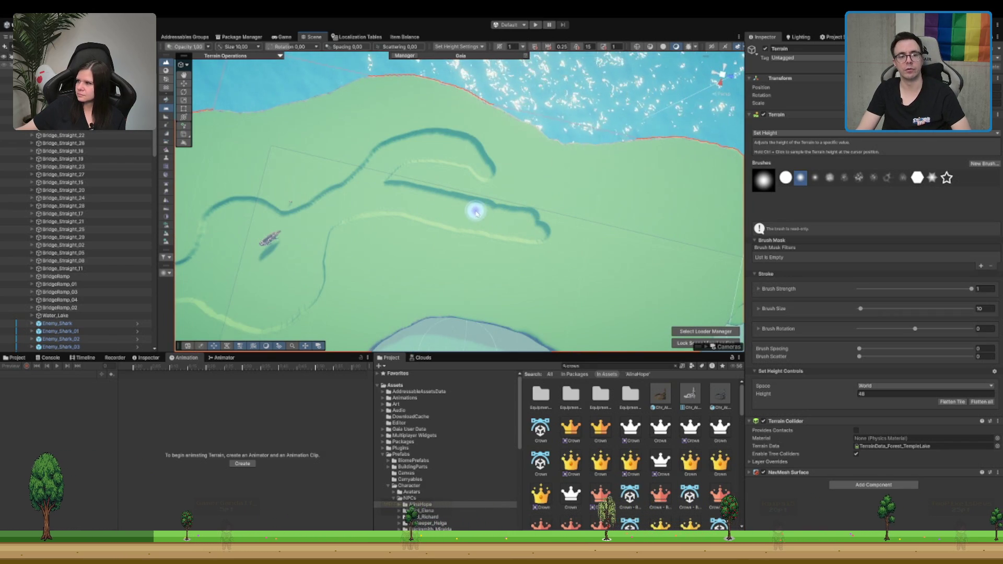
drag(542, 217, 578, 219)
mouse_move(645, 217)
mouse_down()
mouse_move(528, 171)
mouse_move(395, 162)
mouse_move(352, 178)
mouse_up()
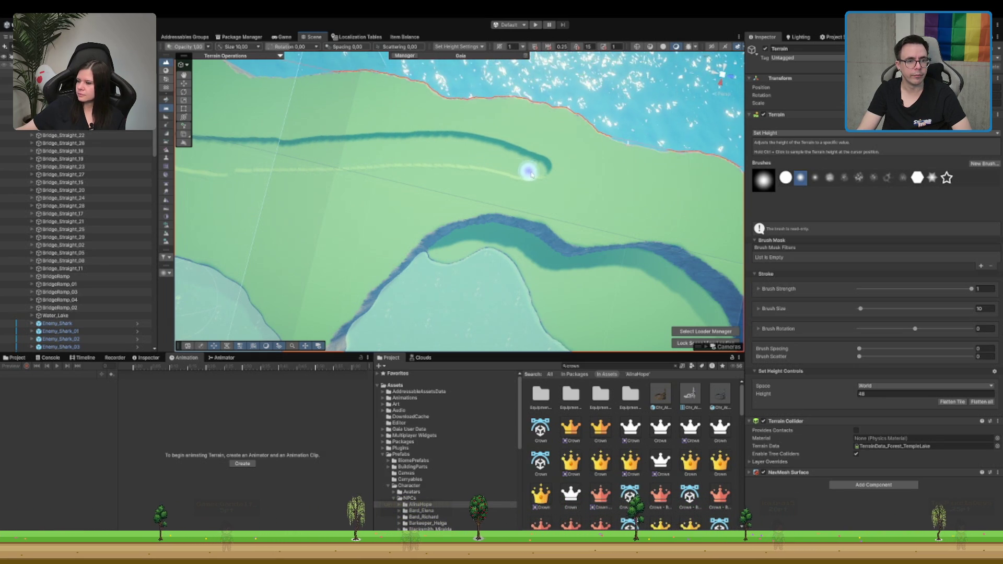
scroll(549, 179, down, 3)
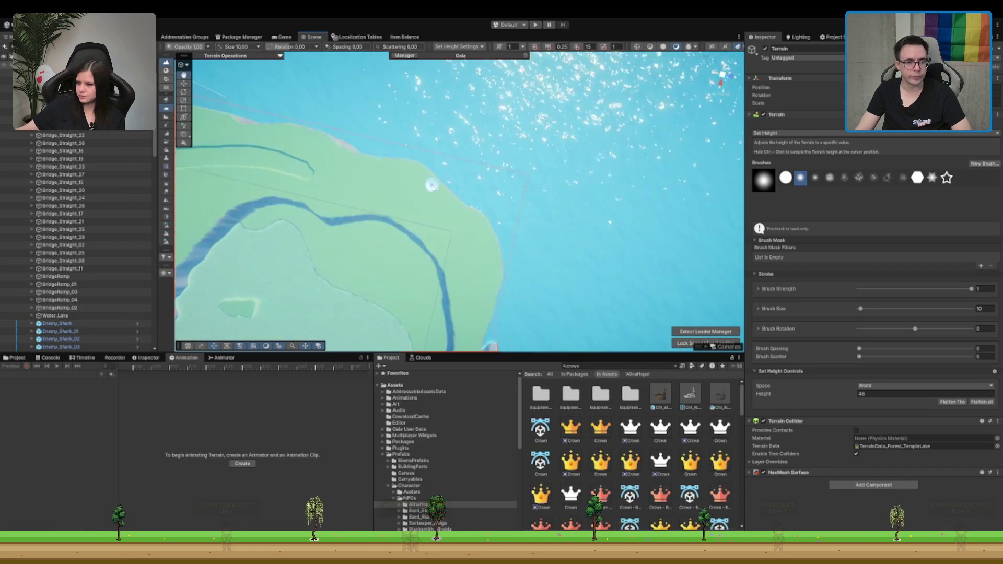
scroll(335, 177, up, 3)
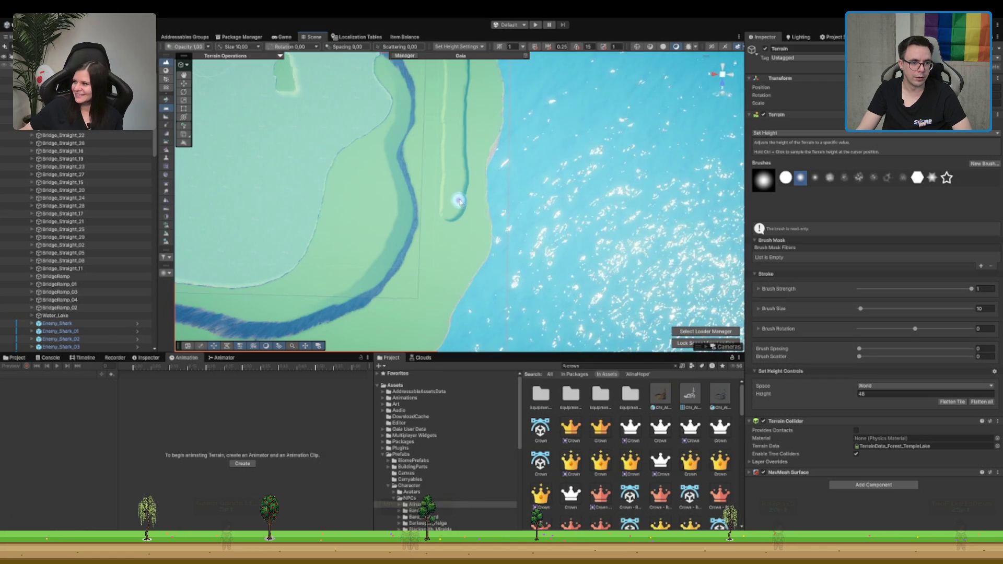
key(Down)
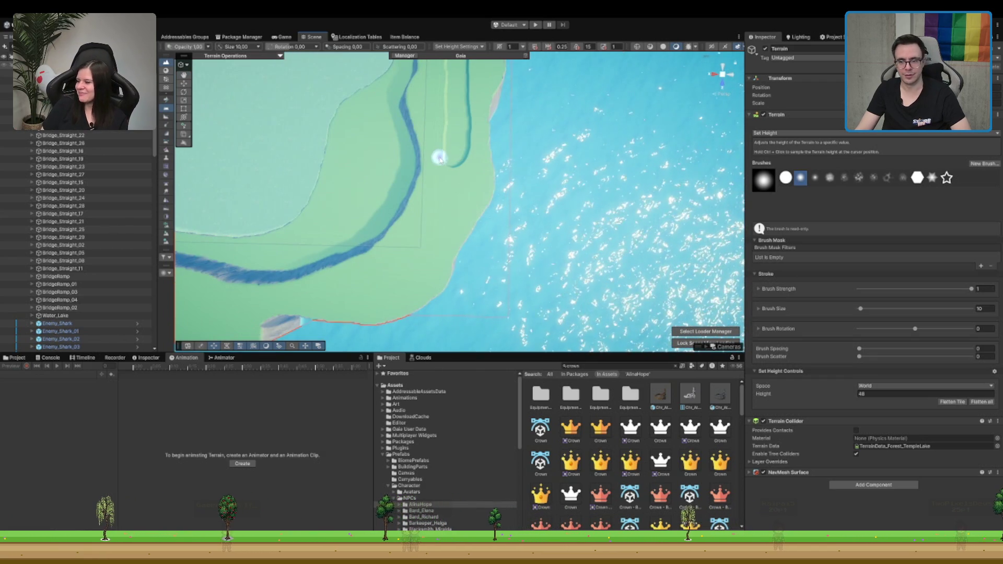
Step: Set the brush height to 50 and raise a small circular mound beside the cow
mouse_move(443, 156)
mouse_down()
mouse_move(460, 78)
mouse_move(460, 180)
mouse_move(483, 307)
mouse_move(448, 239)
mouse_move(497, 134)
mouse_move(540, 280)
mouse_move(538, 243)
mouse_up()
scroll(538, 242, down, 2)
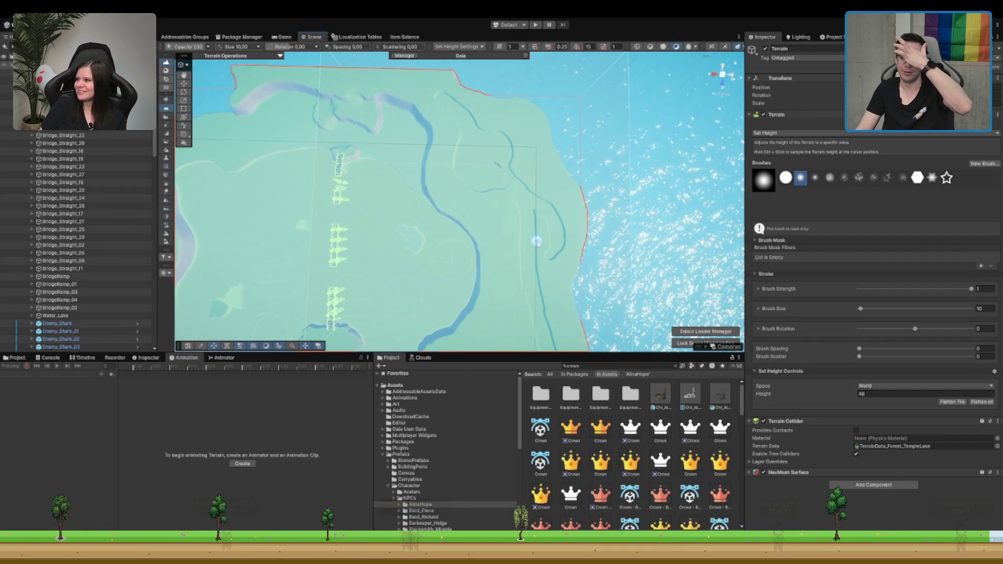
scroll(321, 226, up, 1)
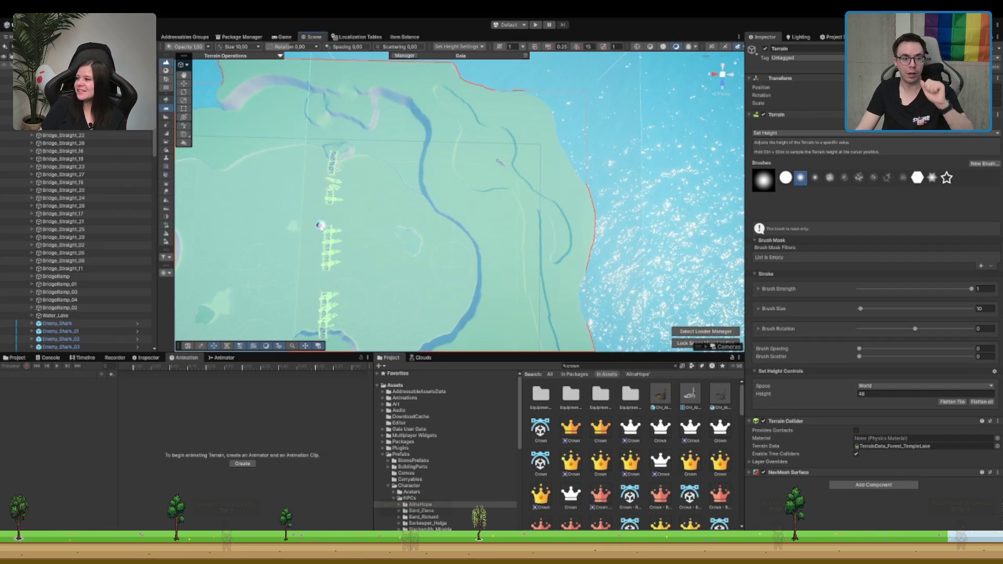
scroll(358, 241, down, 2)
scroll(600, 212, up, 3)
scroll(481, 194, down, 2)
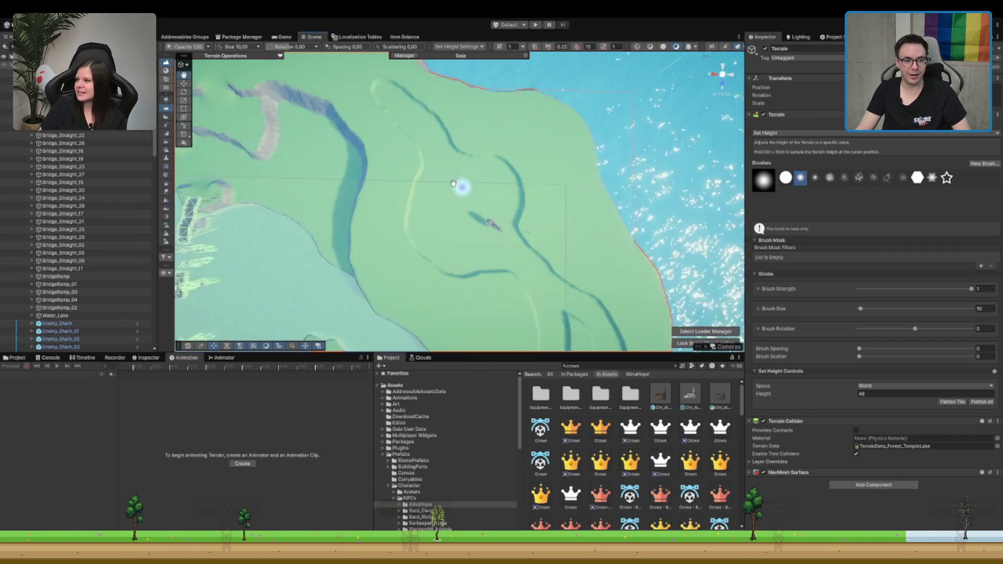
scroll(382, 137, up, 2)
scroll(358, 146, down, 2)
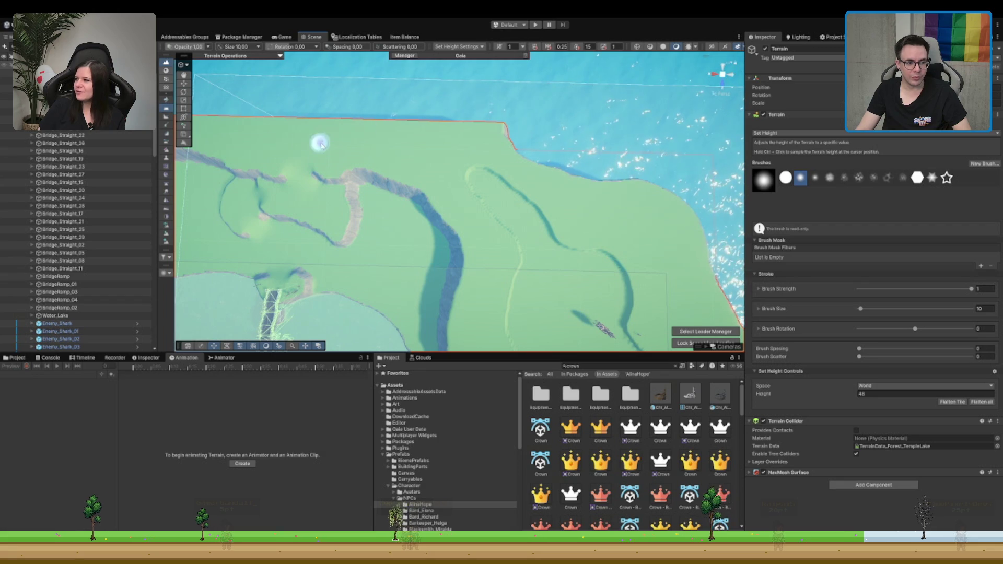
scroll(437, 196, up, 3)
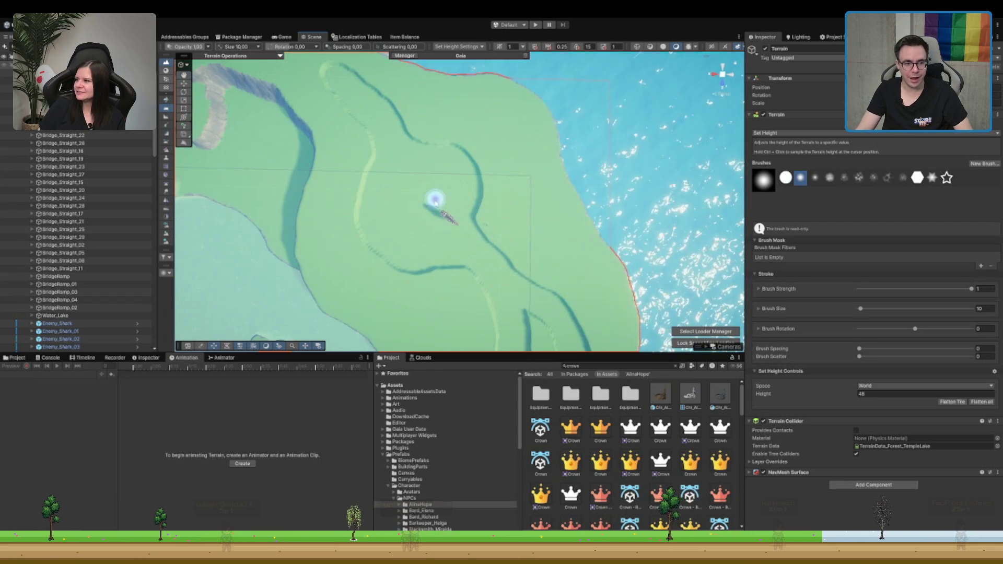
scroll(432, 214, up, 6)
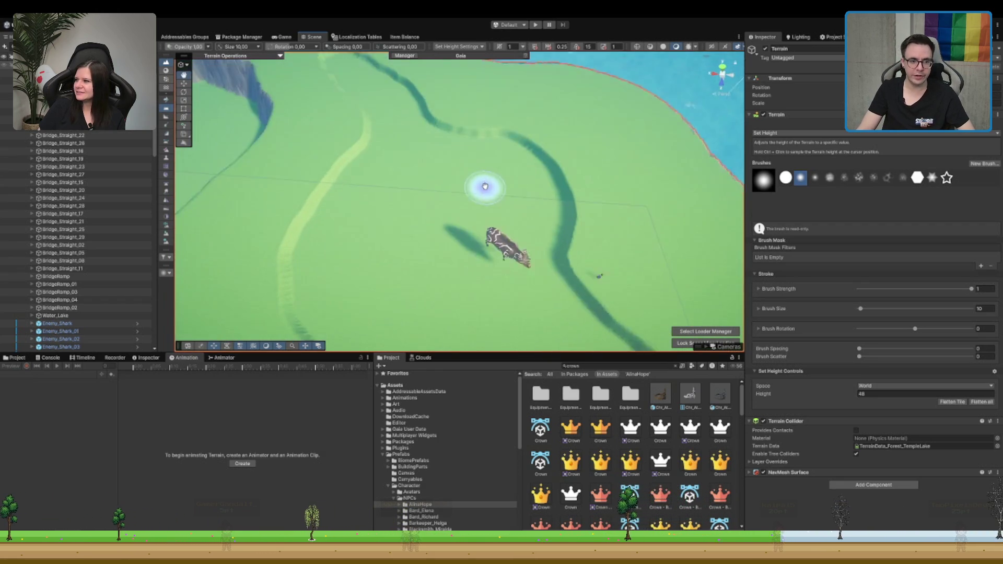
text(50)
mouse_move(439, 223)
mouse_down()
mouse_move(438, 211)
mouse_move(414, 205)
mouse_move(463, 217)
mouse_move(418, 208)
mouse_up()
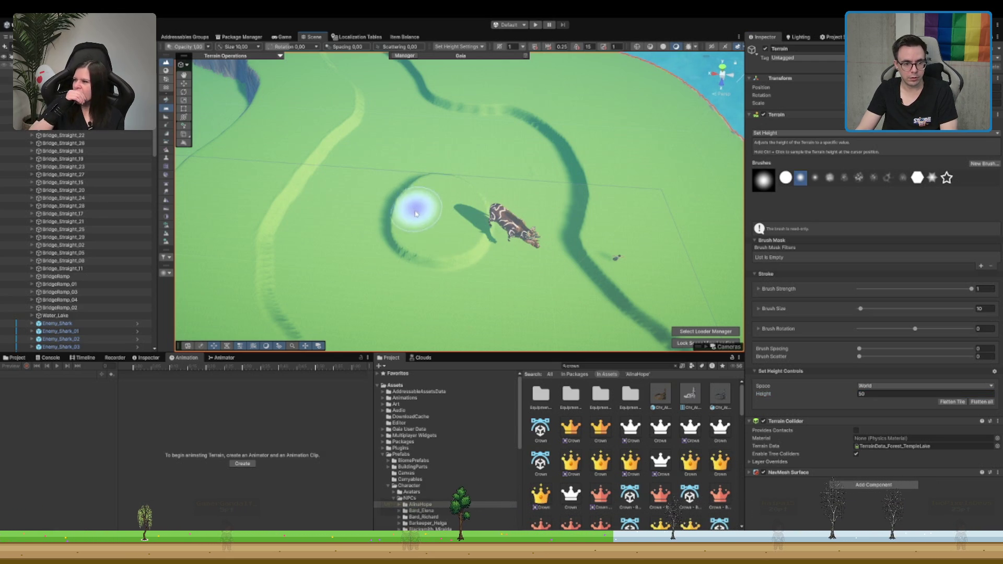
scroll(555, 230, down, 3)
key(w)
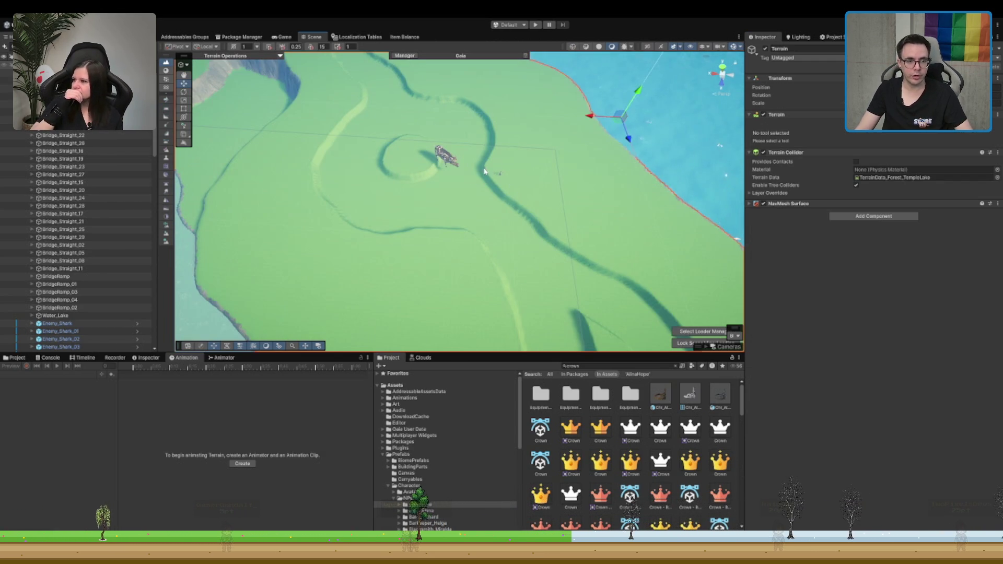
scroll(484, 172, up, 2)
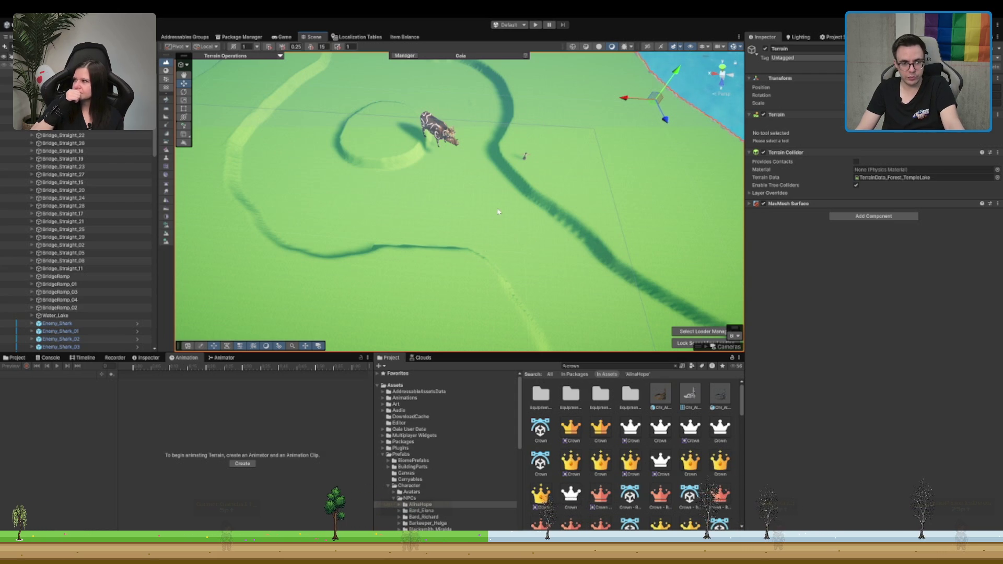
key(ctrl+shift+d)
alt+drag(518, 212, 353, 229)
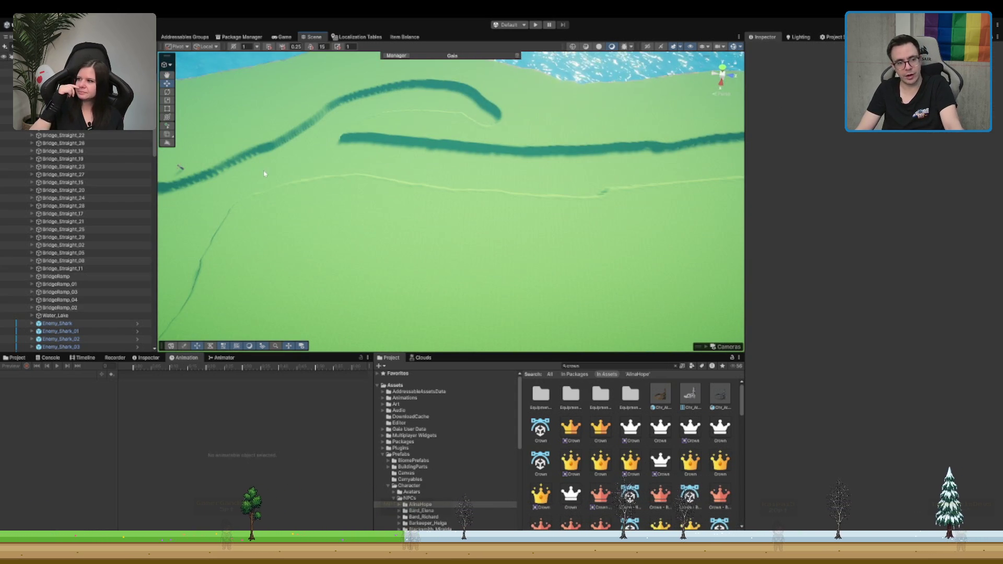
scroll(233, 176, down, 10)
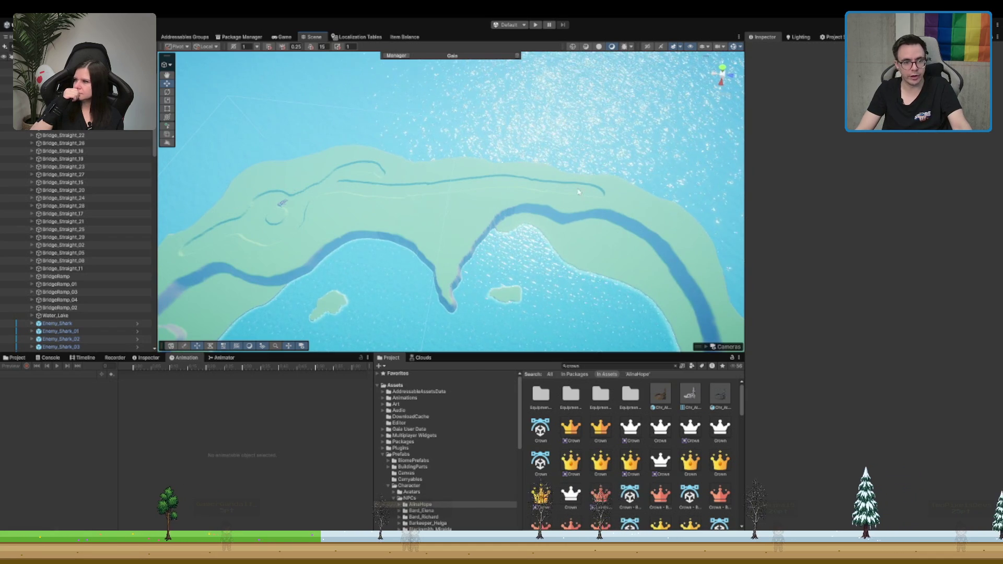
scroll(363, 193, up, 6)
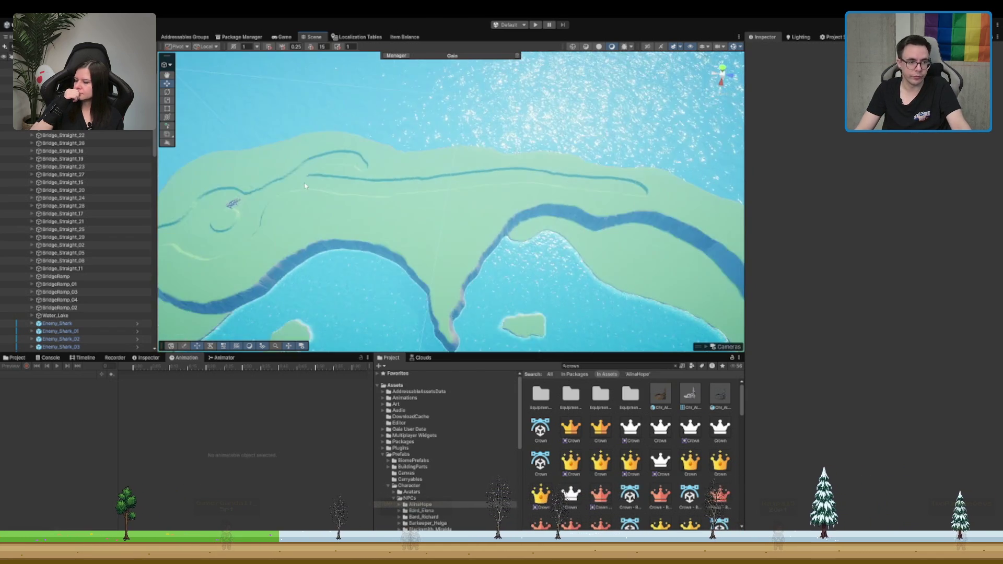
click(477, 194)
scroll(477, 195, down, 5)
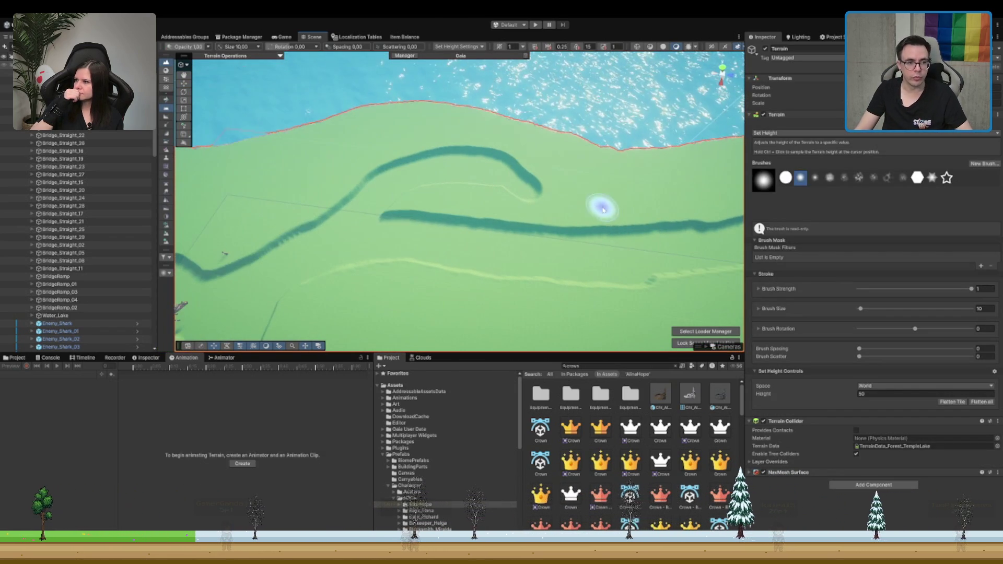
Step: Flatten part of the upper trench and carve a sunken curve extending the upper path
click(484, 198)
click(531, 198)
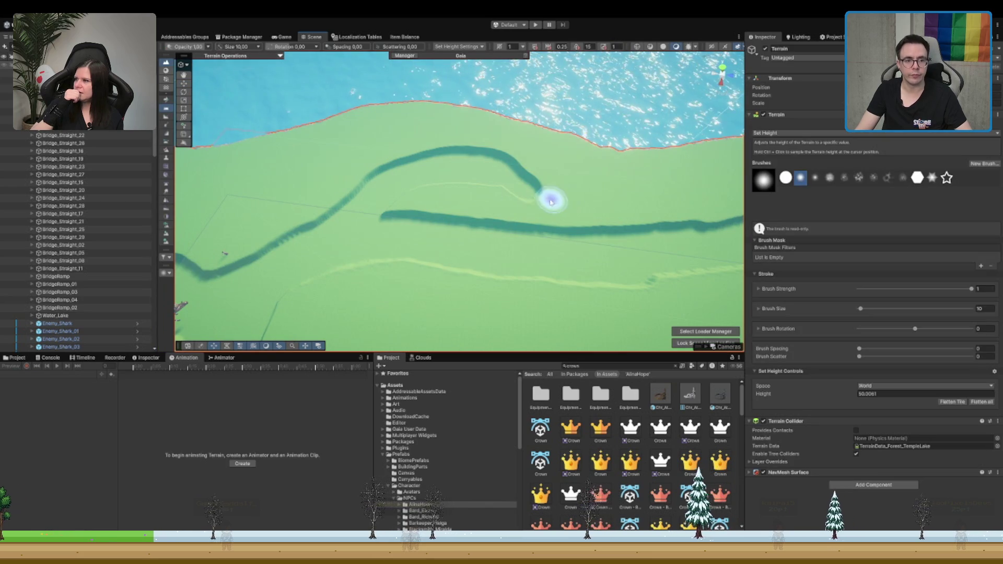
mouse_move(444, 171)
mouse_down()
mouse_move(475, 152)
mouse_move(506, 152)
mouse_move(492, 167)
mouse_move(590, 188)
mouse_up()
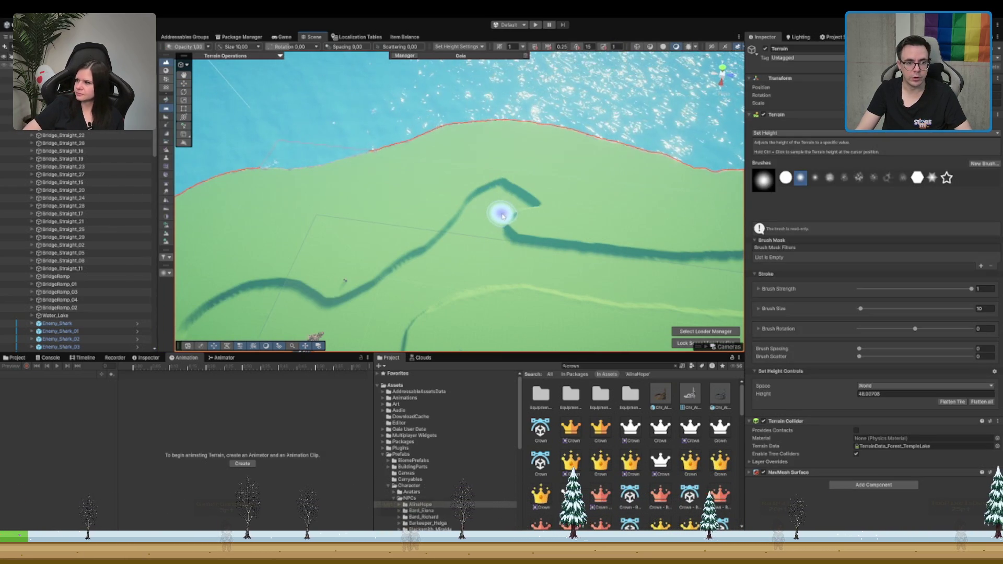
drag(501, 212, 525, 229)
scroll(544, 205, up, 1)
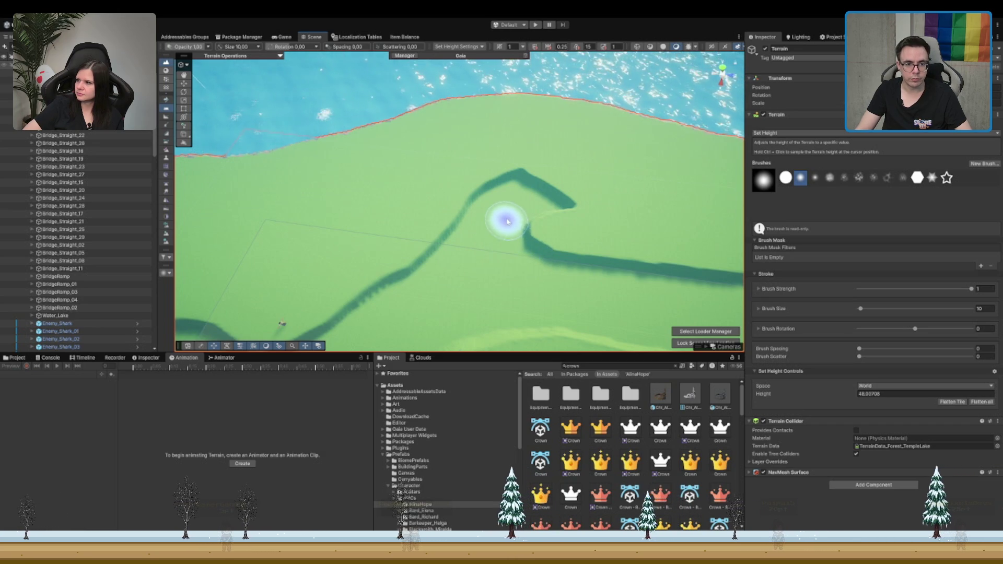
scroll(510, 209, up, 1)
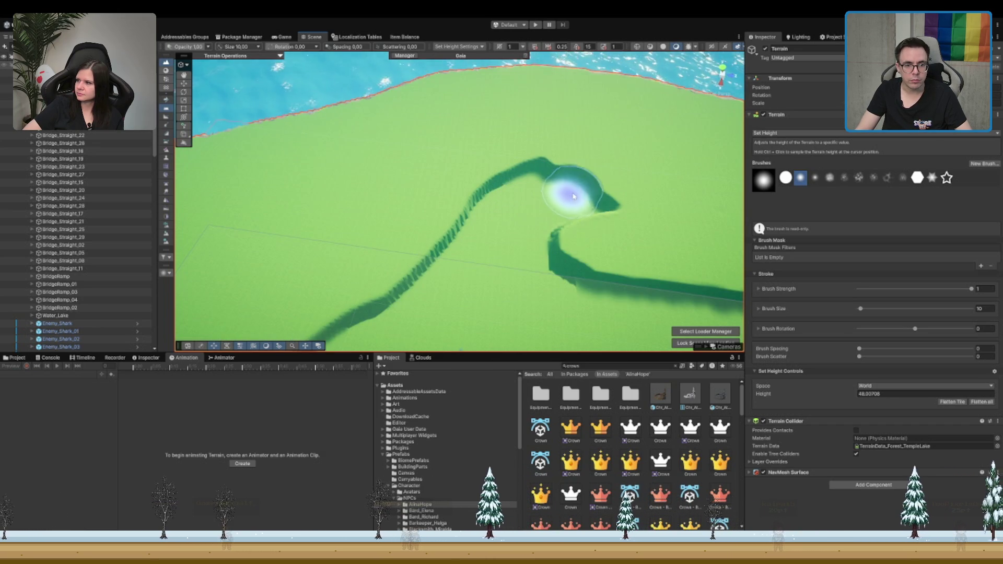
mouse_move(575, 189)
mouse_down()
mouse_move(600, 192)
mouse_move(526, 168)
mouse_move(475, 179)
mouse_move(468, 233)
mouse_move(425, 287)
mouse_move(392, 307)
mouse_move(433, 247)
mouse_up()
Step: Paint a U-shaped groove and a short straight line toward the gap between the lakes
scroll(433, 247, up, 3)
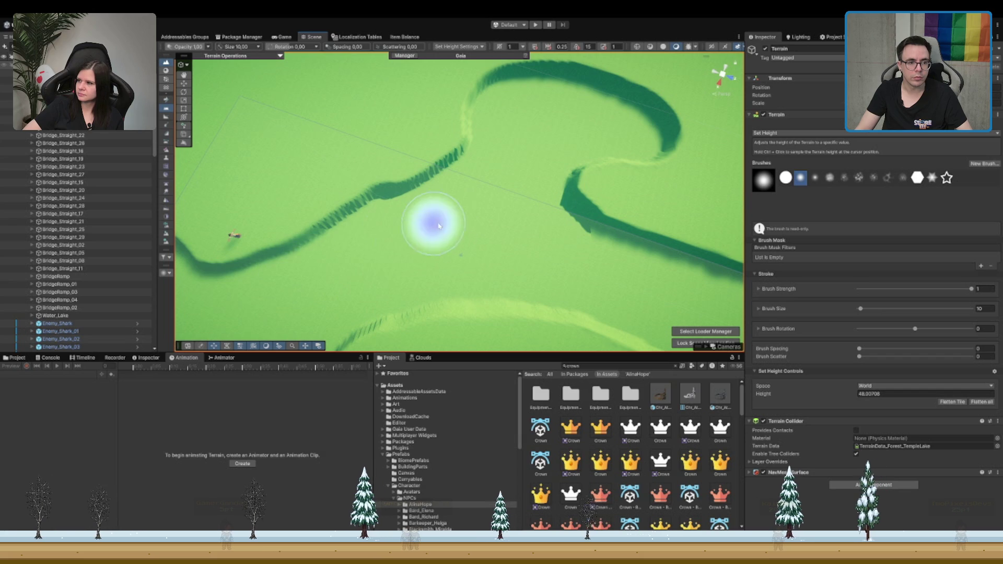
scroll(512, 141, down, 5)
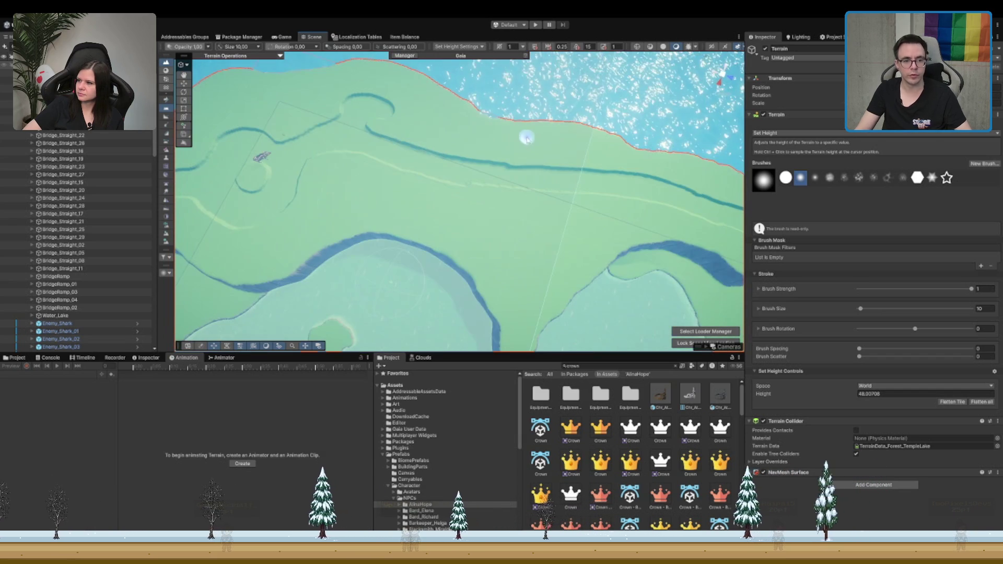
scroll(459, 147, up, 4)
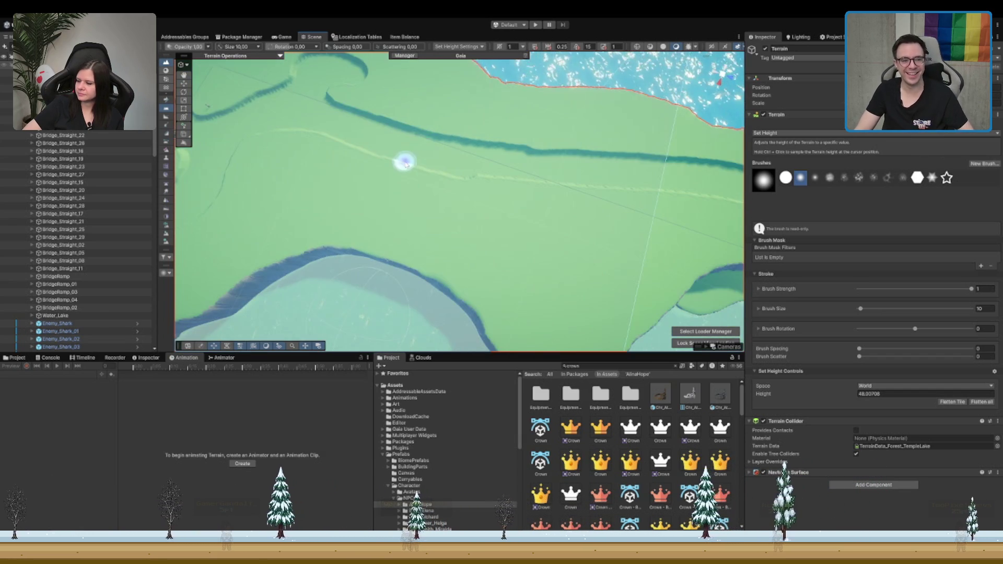
mouse_move(481, 170)
mouse_down()
mouse_move(488, 183)
mouse_move(437, 175)
mouse_move(554, 188)
mouse_move(528, 188)
mouse_up()
mouse_move(425, 172)
mouse_down()
mouse_move(445, 197)
mouse_move(419, 218)
mouse_move(431, 248)
mouse_move(477, 250)
mouse_move(461, 209)
mouse_up()
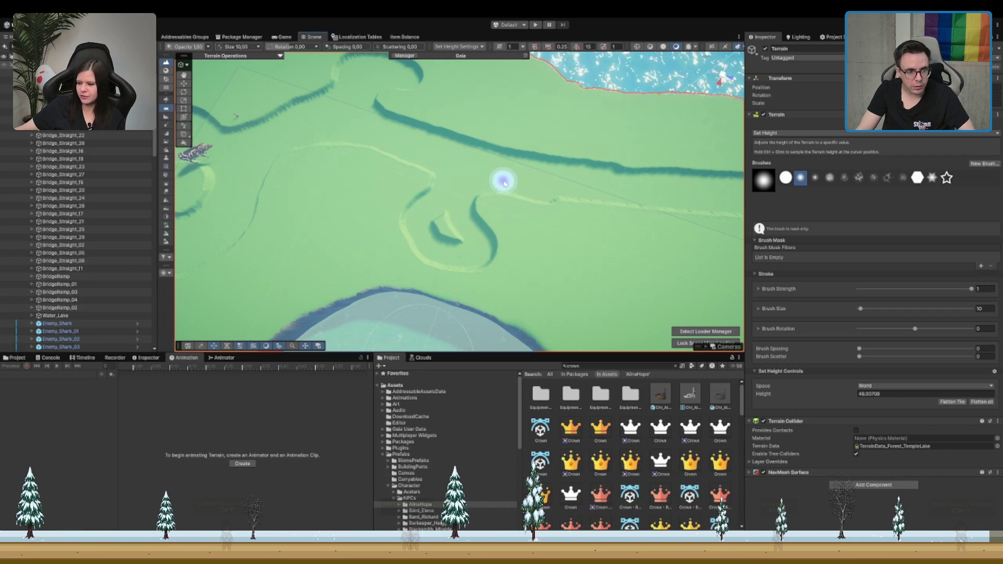
scroll(530, 178, up, 3)
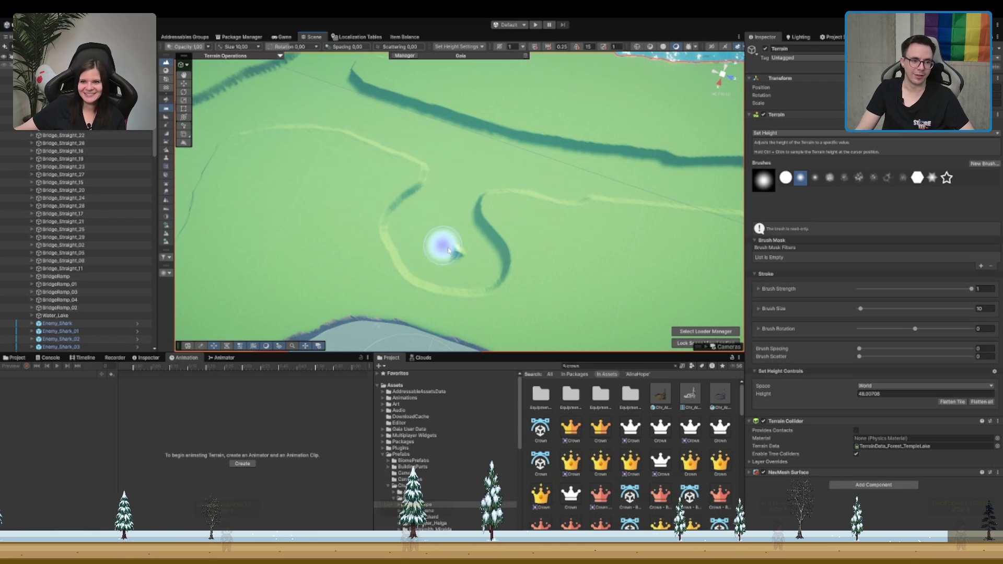
scroll(488, 209, down, 3)
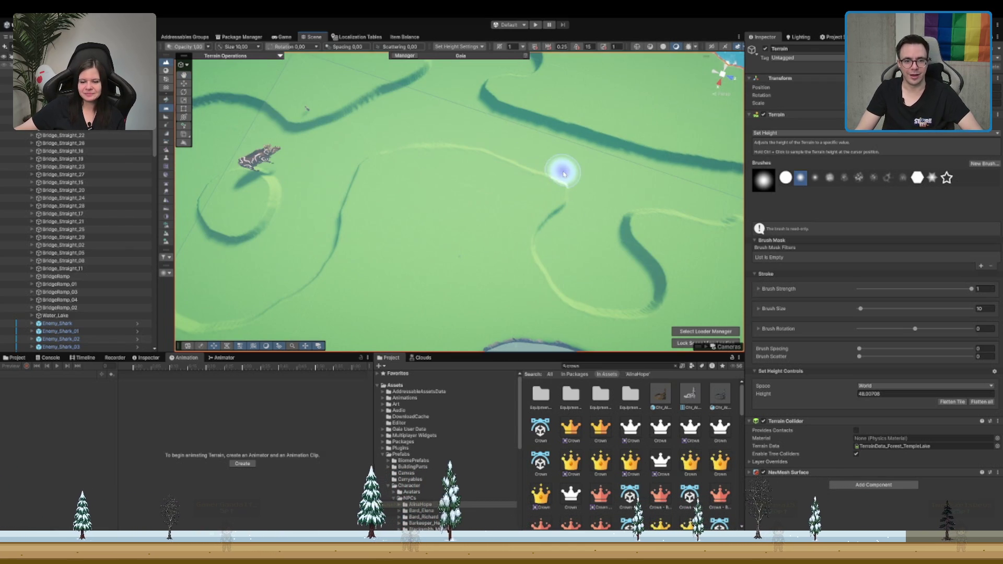
scroll(574, 218, down, 5)
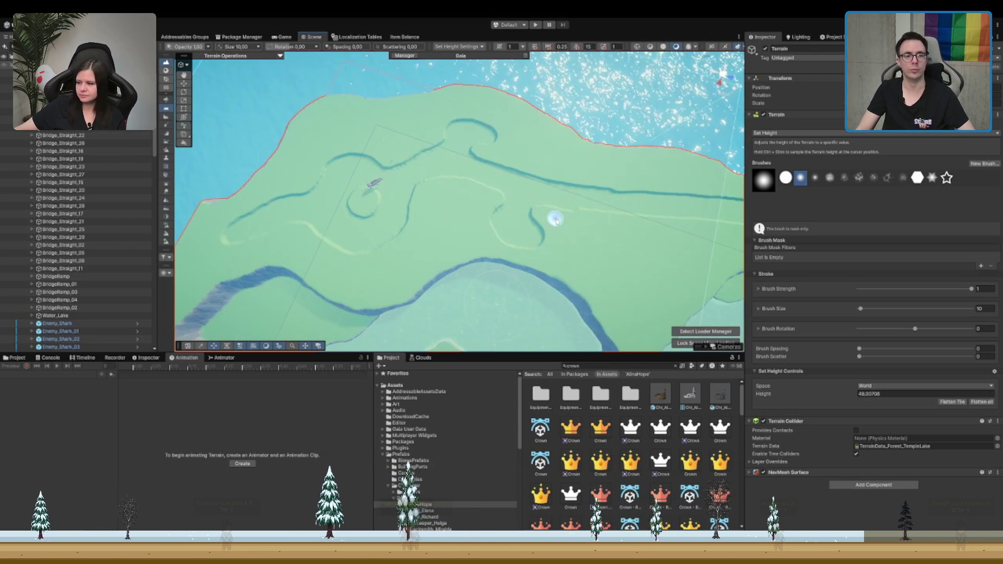
scroll(468, 149, up, 4)
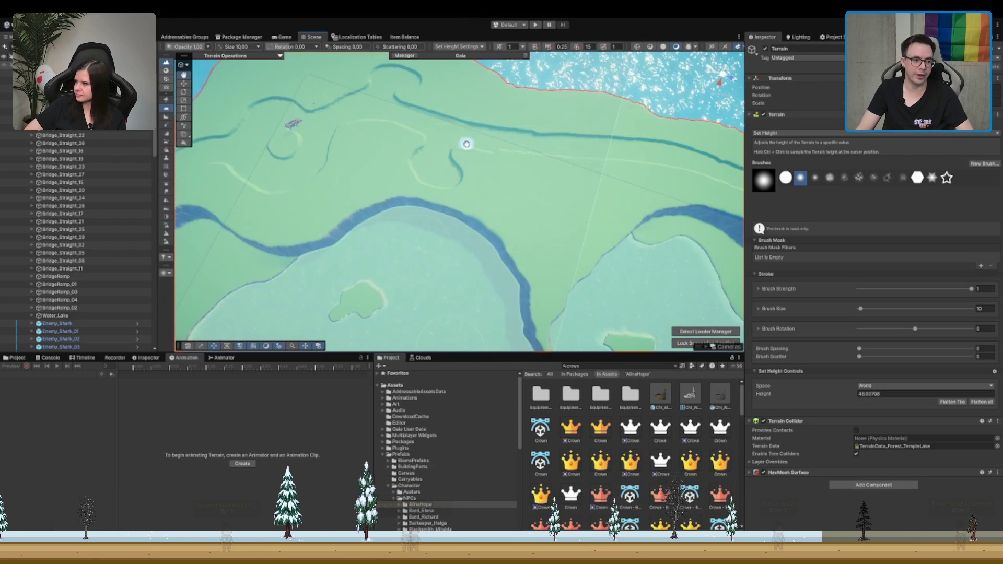
scroll(469, 160, down, 2)
scroll(399, 144, up, 4)
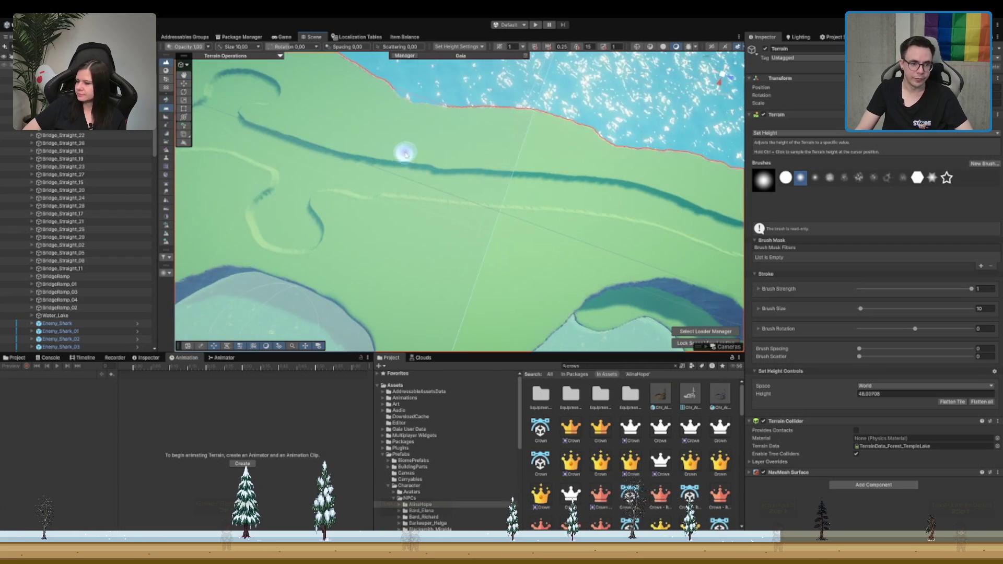
scroll(475, 118, down, 2)
scroll(437, 127, down, 2)
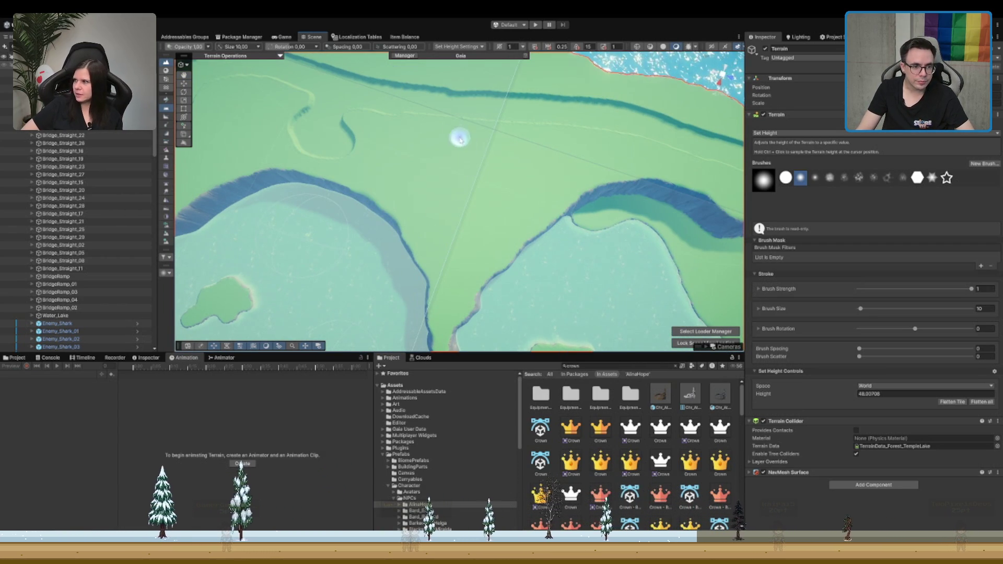
mouse_move(463, 110)
mouse_down()
mouse_move(463, 148)
mouse_move(475, 121)
mouse_up()
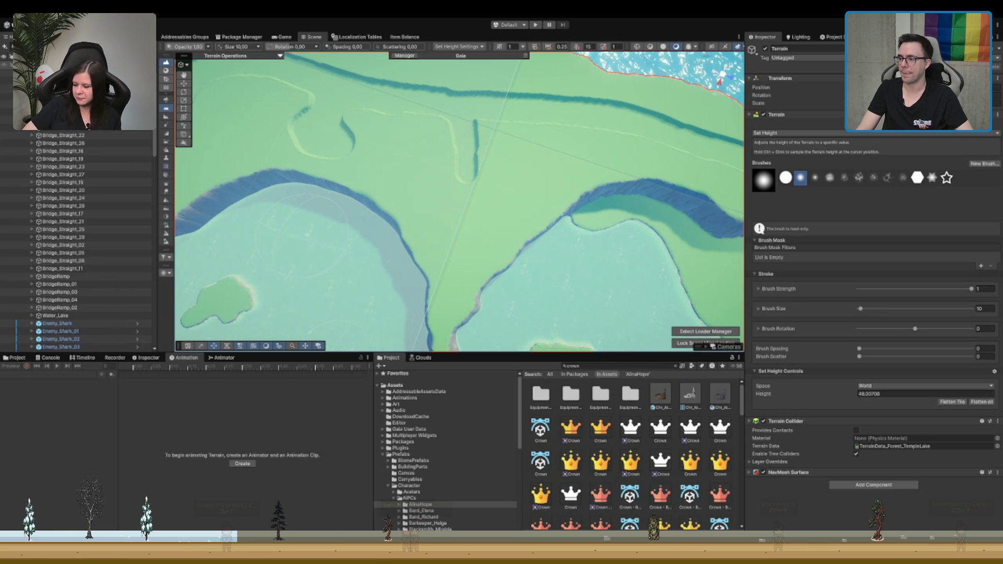
scroll(614, 166, up, 2)
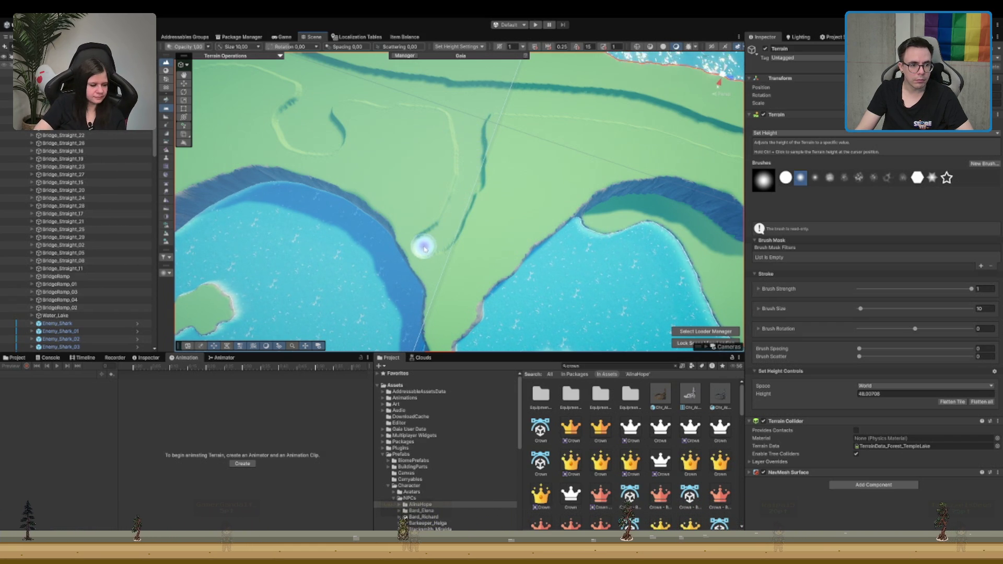
Step: From an angled view of the lake, level out the small dark dip on the plateau
mouse_move(428, 277)
mouse_down()
mouse_move(448, 253)
mouse_move(478, 138)
mouse_up()
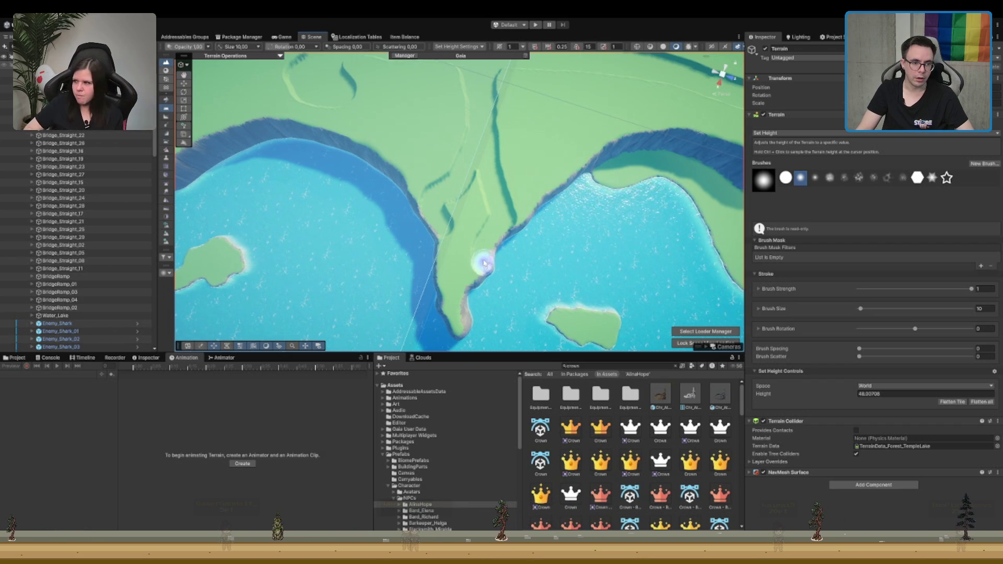
mouse_move(477, 173)
mouse_down()
mouse_move(477, 197)
mouse_move(468, 151)
mouse_up()
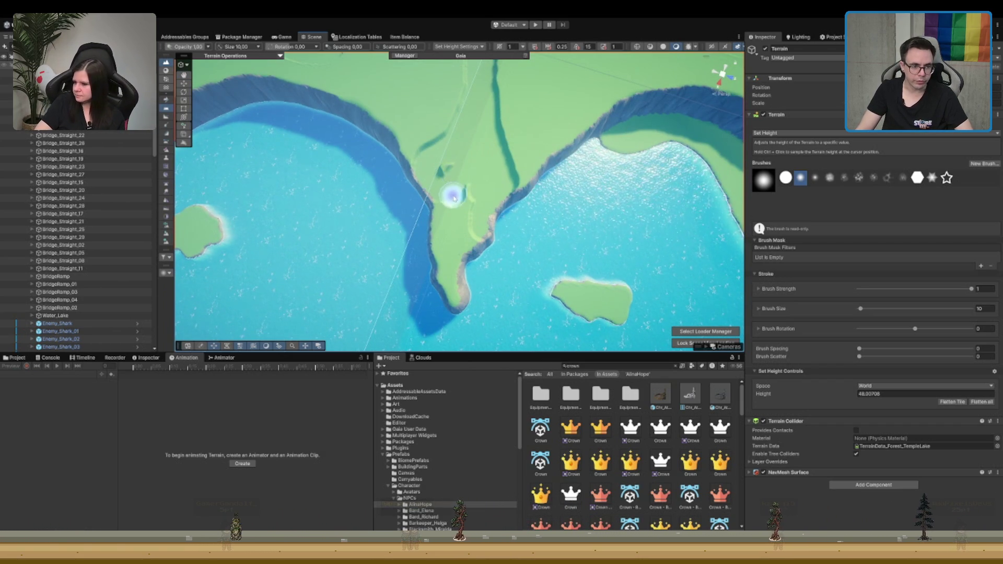
drag(466, 212, 470, 170)
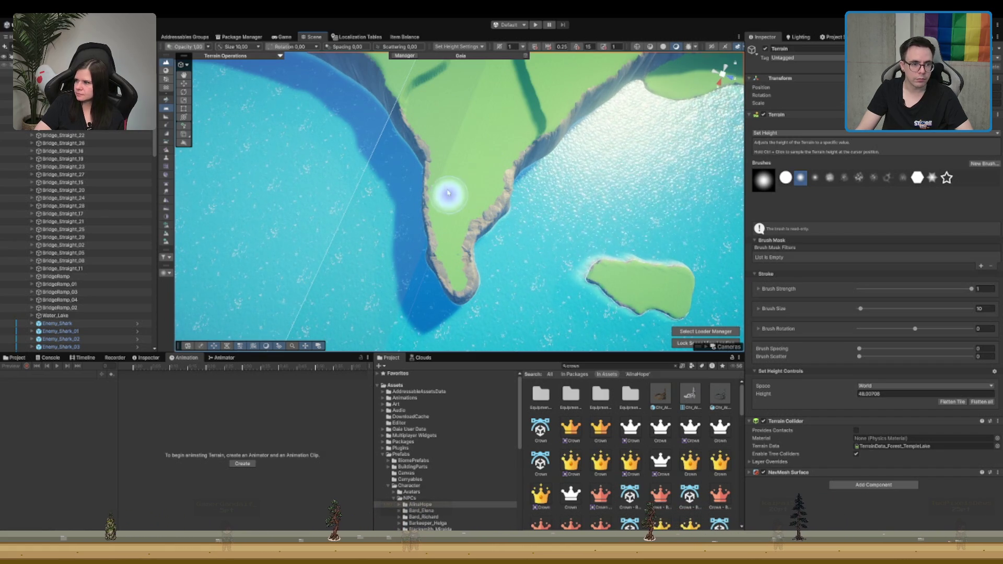
mouse_move(440, 128)
mouse_down()
mouse_move(454, 151)
mouse_move(381, 168)
mouse_move(538, 231)
mouse_move(484, 223)
mouse_move(624, 179)
mouse_move(549, 128)
mouse_move(598, 137)
mouse_move(538, 172)
mouse_move(575, 213)
mouse_move(520, 201)
mouse_up()
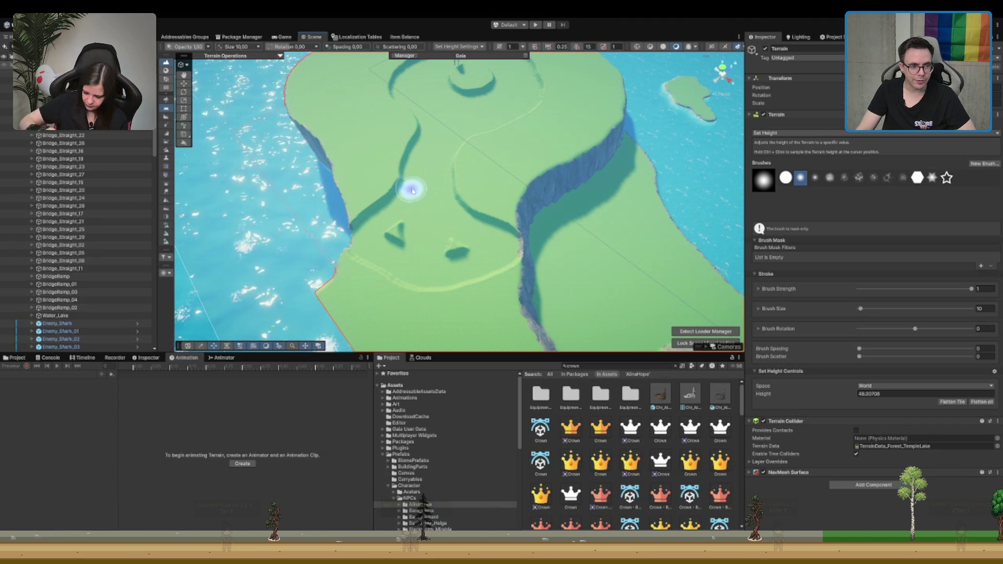
mouse_move(419, 254)
mouse_down()
mouse_move(392, 246)
mouse_move(394, 264)
mouse_move(368, 261)
mouse_up()
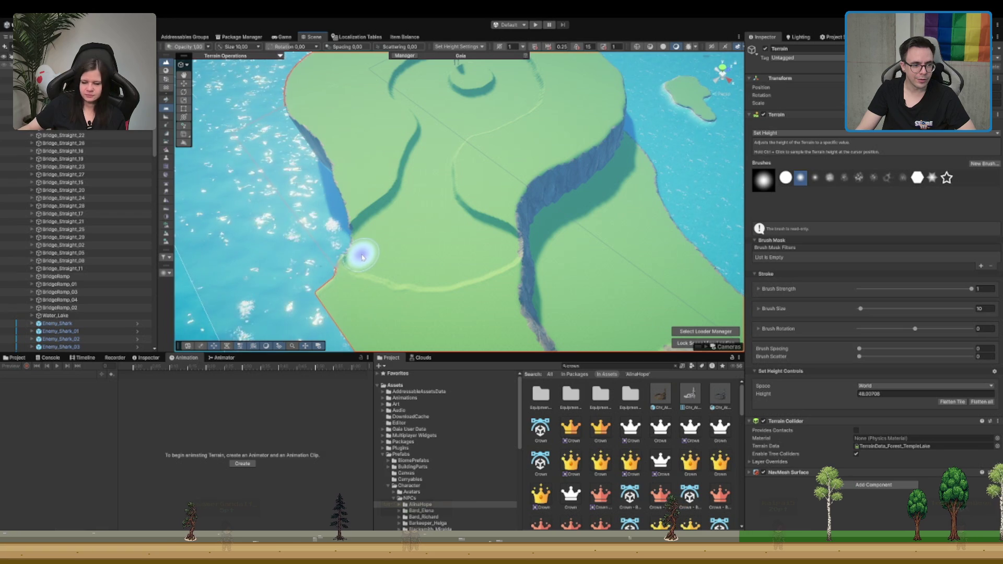
drag(479, 226, 575, 184)
scroll(574, 184, up, 5)
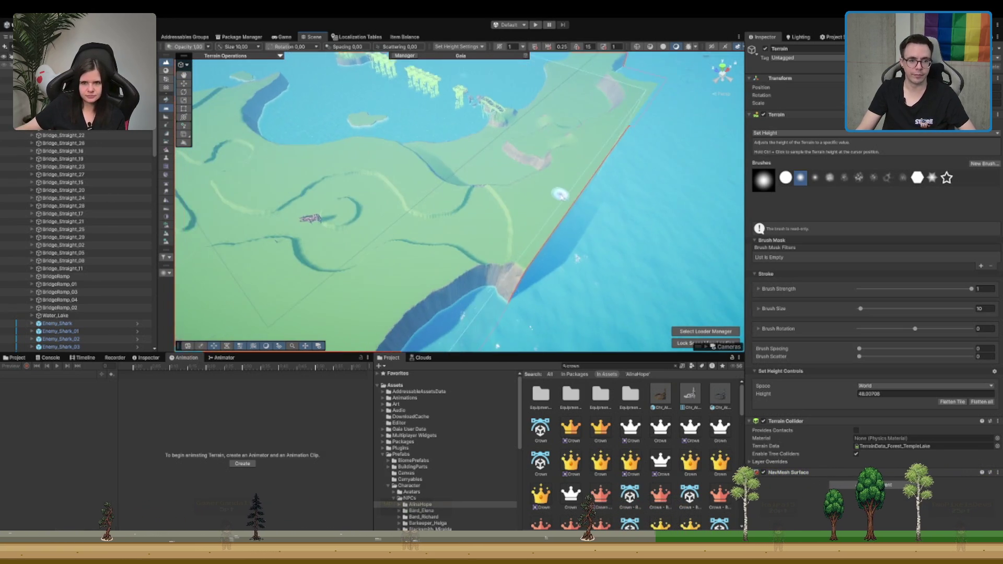
Step: Fly toward the bridge and extend the sunken trench further along the plateau
scroll(545, 191, up, 3)
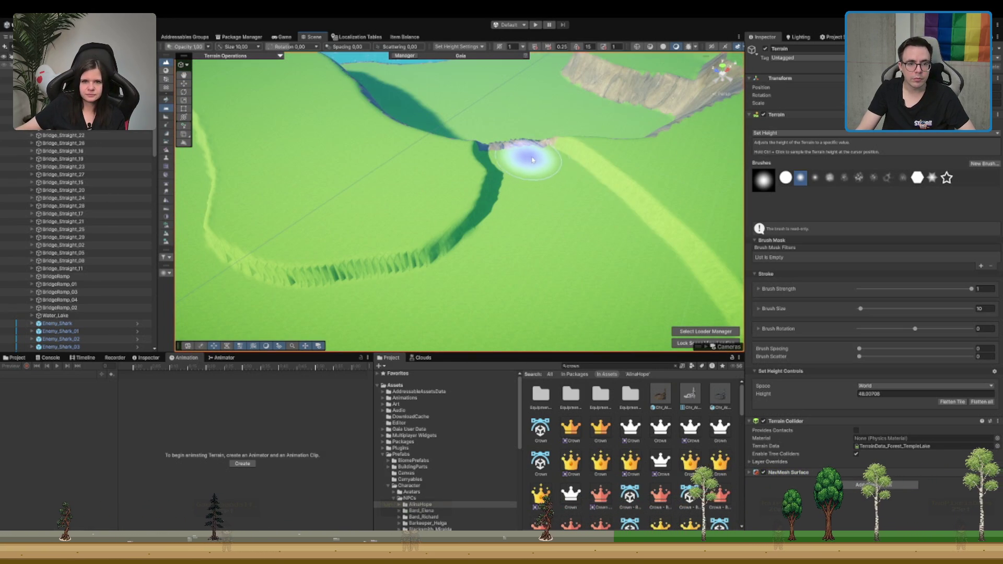
scroll(539, 160, down, 5)
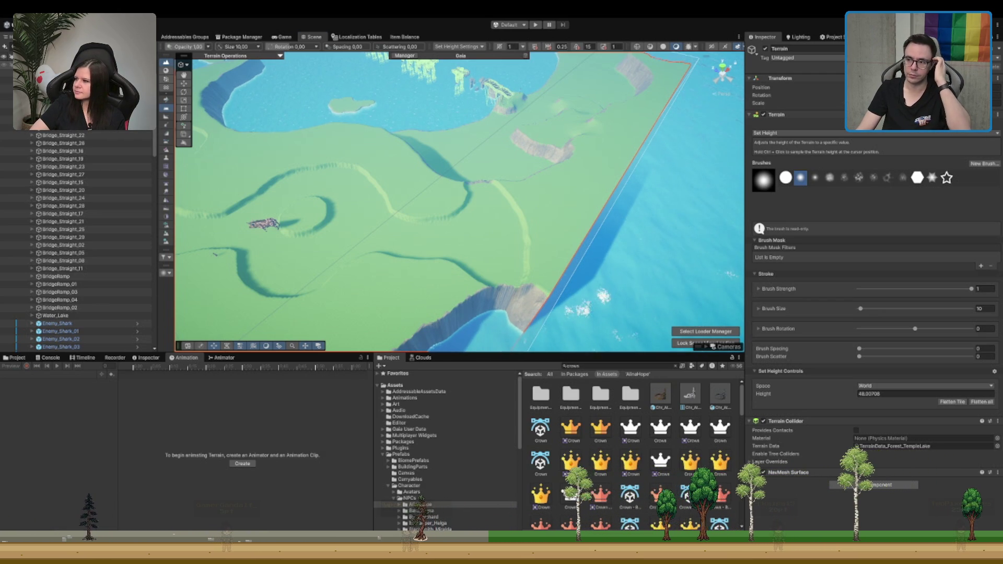
mouse_move(343, 171)
mouse_down()
mouse_move(538, 179)
mouse_move(471, 179)
mouse_move(443, 195)
mouse_move(438, 225)
mouse_move(510, 239)
mouse_move(481, 258)
mouse_move(535, 242)
mouse_move(527, 233)
mouse_move(515, 240)
mouse_move(531, 251)
mouse_move(542, 221)
mouse_move(515, 248)
mouse_up()
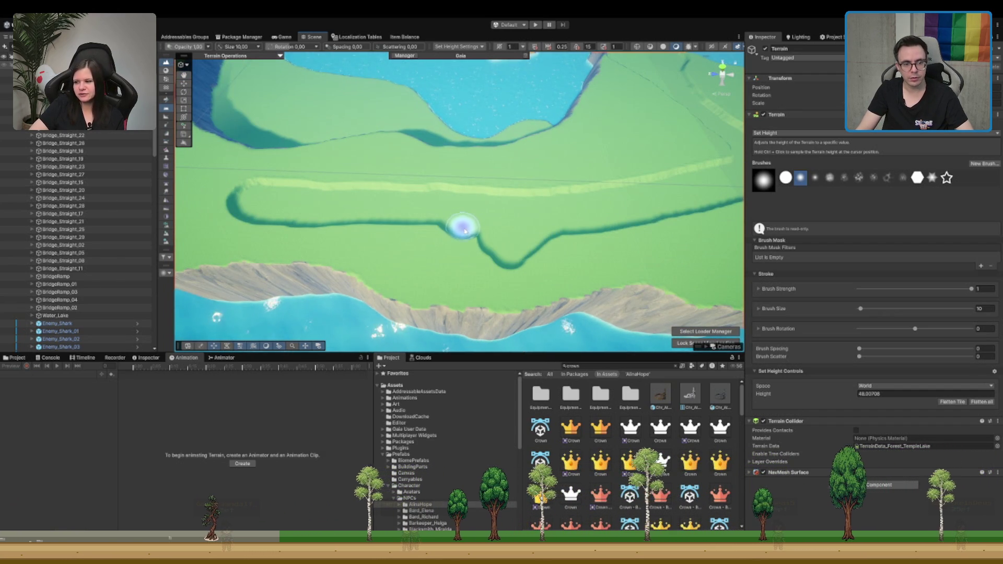
drag(509, 264, 540, 245)
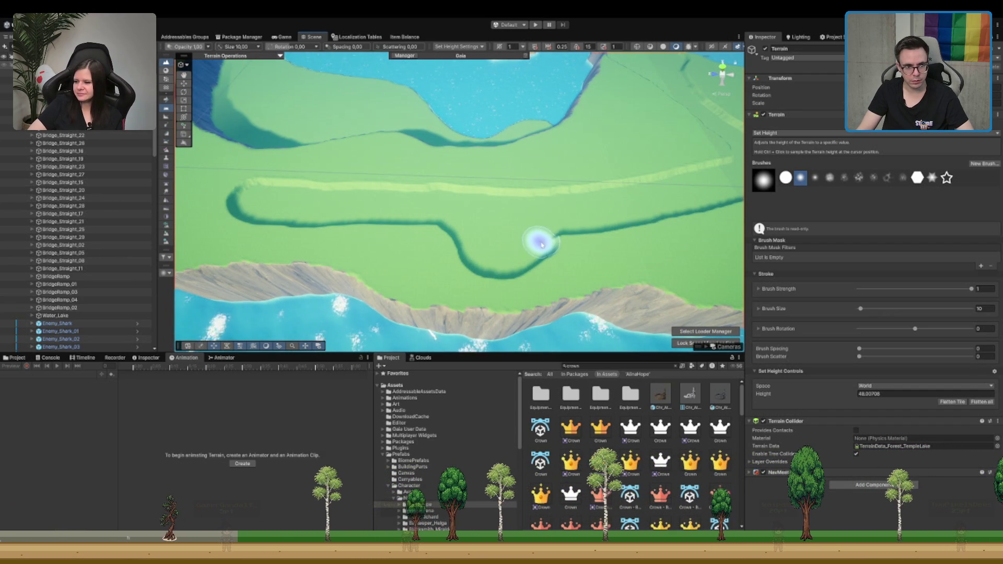
drag(468, 215, 570, 230)
mouse_move(509, 223)
mouse_down()
mouse_move(481, 201)
mouse_move(513, 242)
mouse_move(518, 226)
mouse_move(456, 197)
mouse_up()
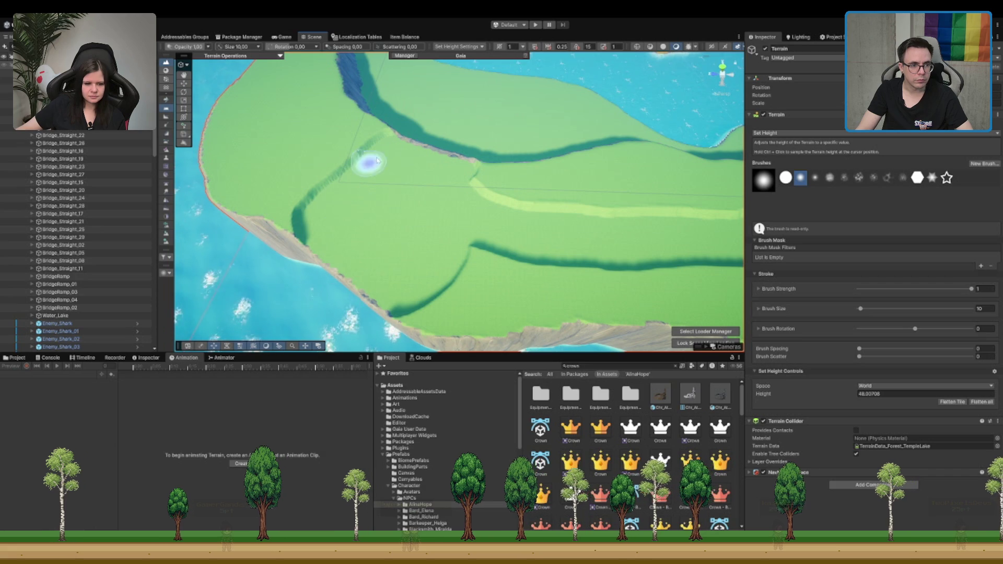
scroll(441, 209, down, 3)
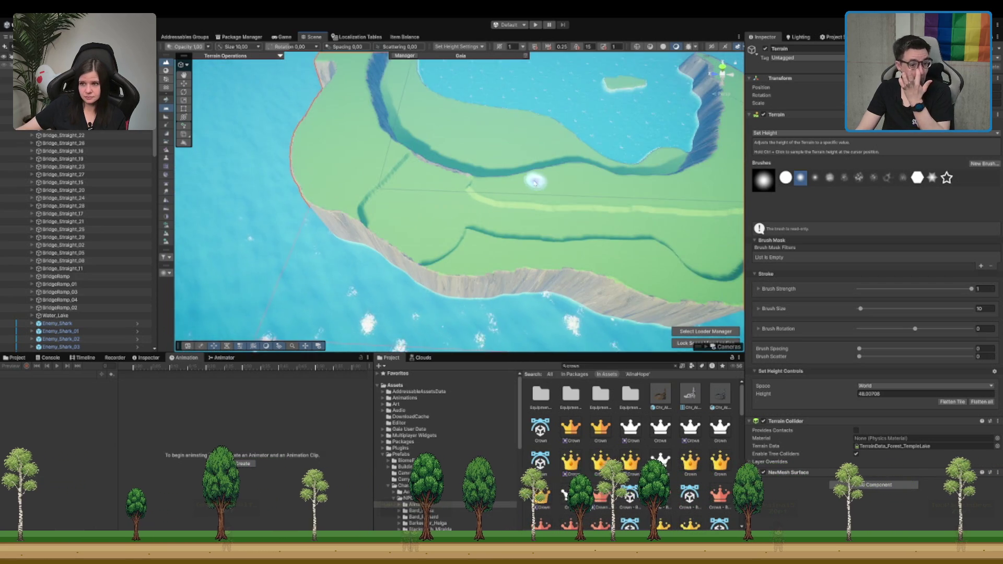
Step: Lower the cliff edge to cut a notch with the Set Height brush
scroll(537, 182, up, 5)
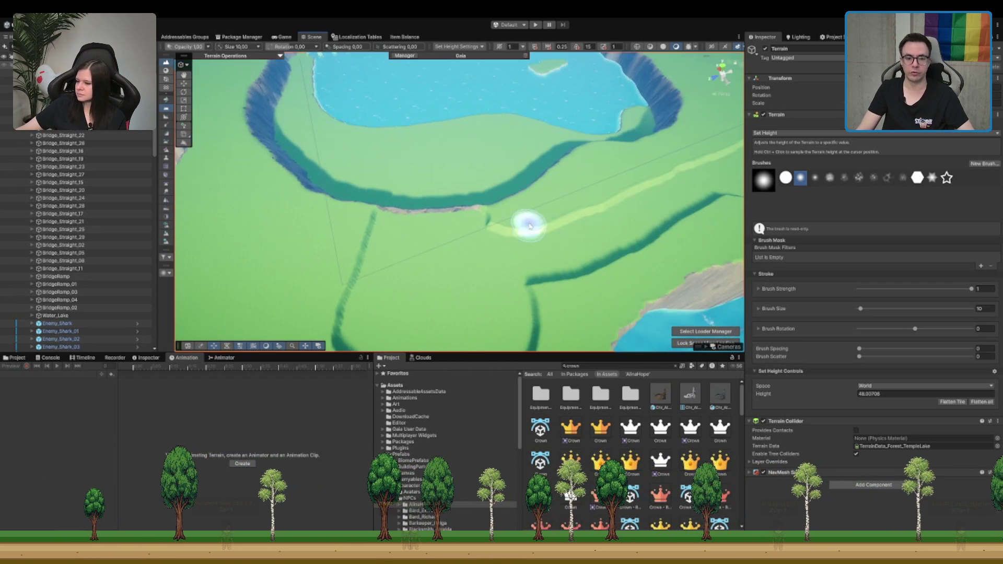
scroll(529, 226, up, 3)
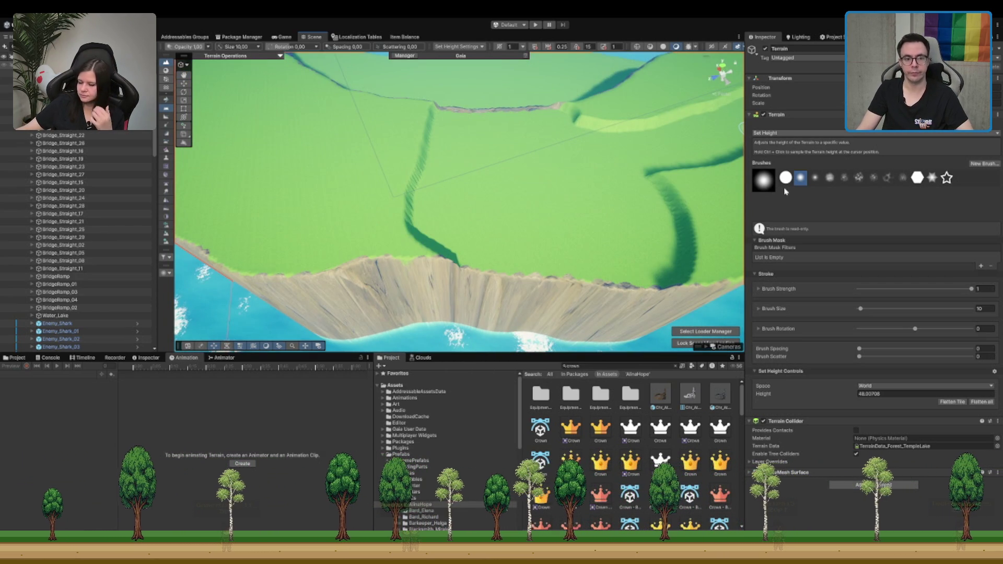
scroll(497, 211, up, 2)
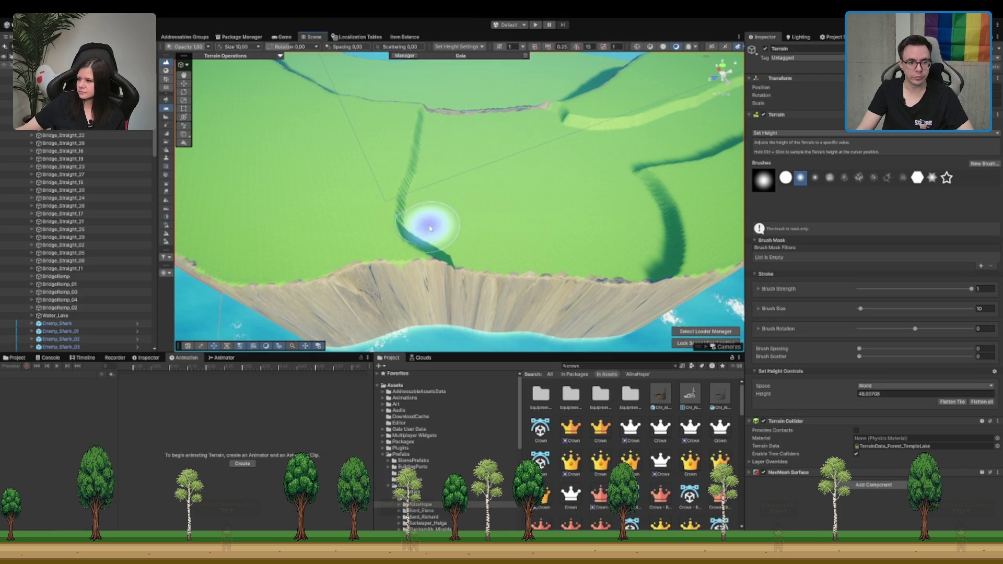
scroll(432, 224, down, 5)
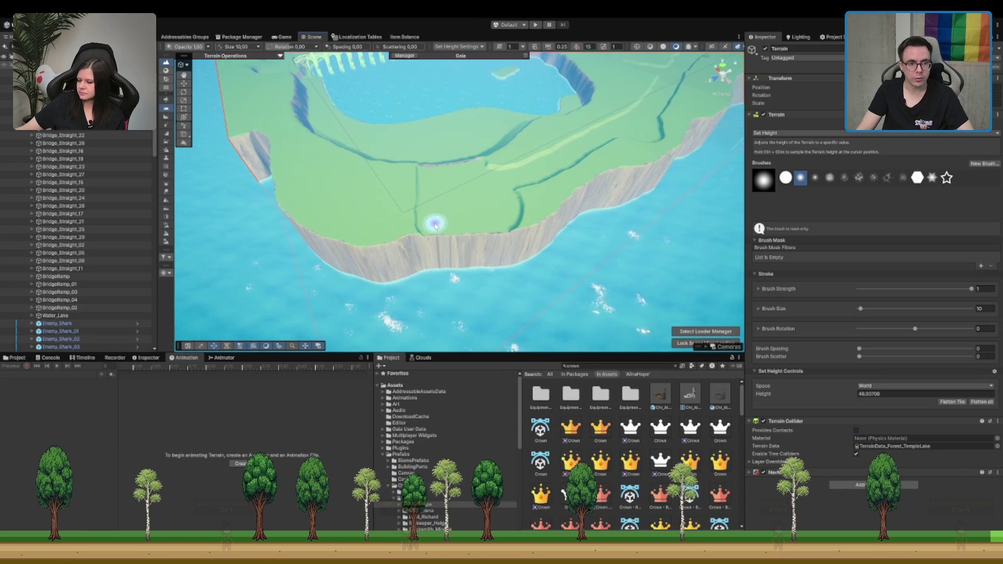
mouse_move(436, 226)
mouse_down()
mouse_move(489, 233)
mouse_move(463, 245)
mouse_move(414, 224)
mouse_move(512, 198)
mouse_up()
Step: Flatten the river bank into a level tan patch at the set height
scroll(431, 230, up, 3)
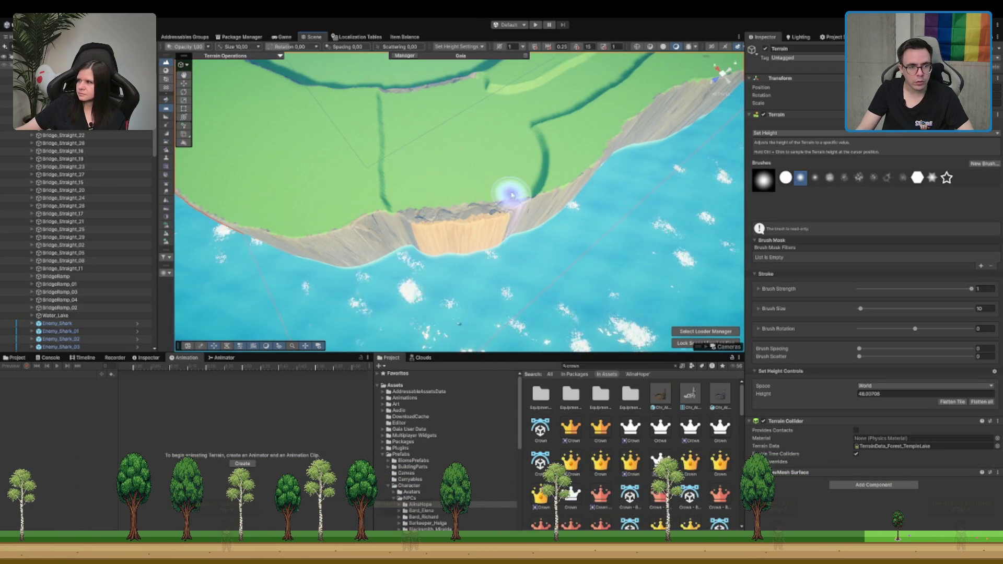
scroll(441, 139, up, 5)
mouse_move(395, 207)
mouse_down()
mouse_move(439, 184)
mouse_move(481, 184)
mouse_move(459, 174)
mouse_move(402, 187)
mouse_up()
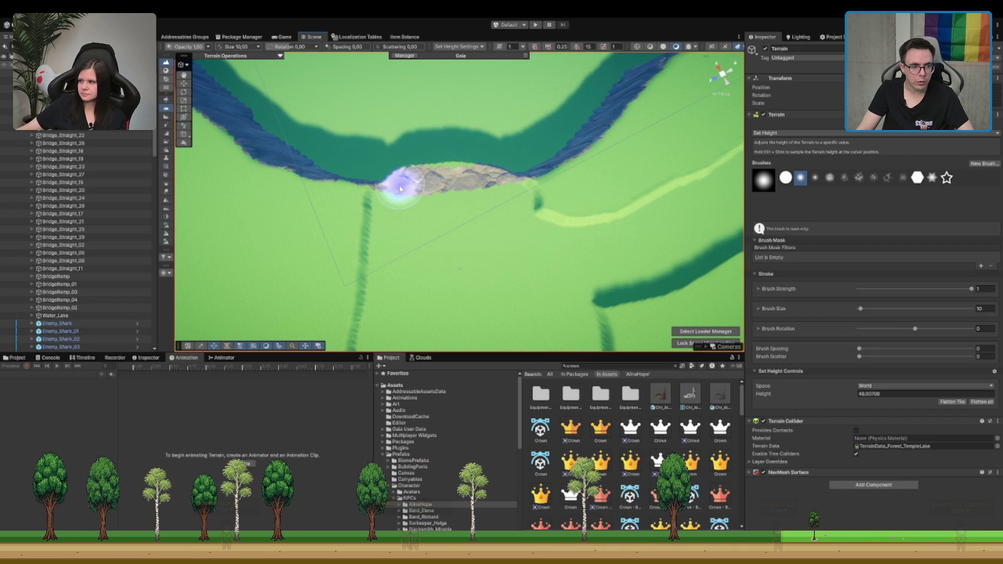
scroll(441, 212, down, 3)
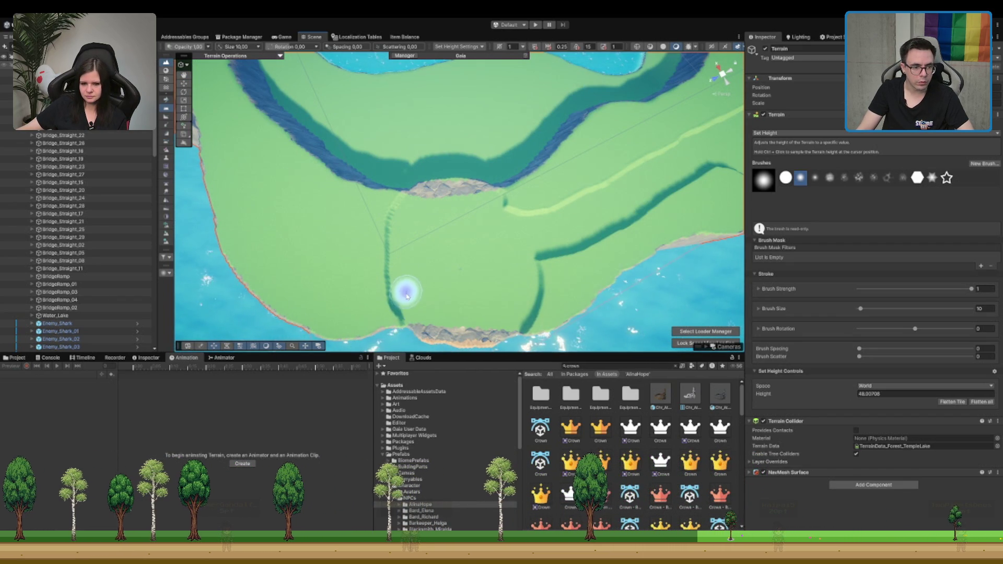
Step: Orbit and zoom to inspect the cliff, bridges and lake from angled views
mouse_move(460, 284)
mouse_down()
mouse_move(605, 247)
mouse_move(605, 195)
mouse_move(345, 155)
mouse_move(558, 187)
mouse_up()
mouse_move(516, 124)
mouse_down()
mouse_move(547, 233)
mouse_move(437, 195)
mouse_move(360, 190)
mouse_move(416, 215)
mouse_move(291, 179)
mouse_move(430, 237)
mouse_move(573, 151)
mouse_move(428, 200)
mouse_up()
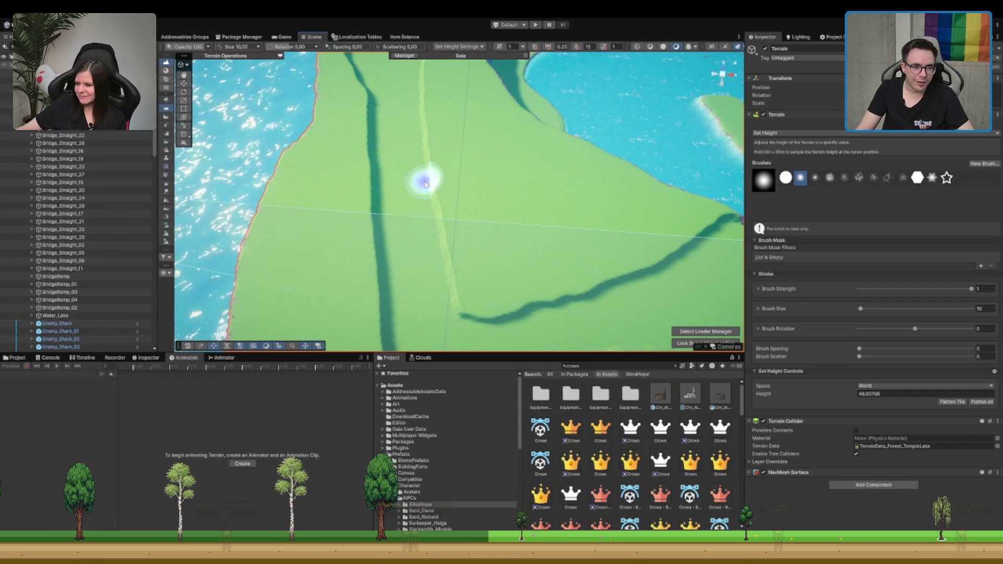
mouse_move(413, 130)
mouse_down()
mouse_move(421, 242)
mouse_move(473, 215)
mouse_move(418, 202)
mouse_move(484, 199)
mouse_move(500, 228)
mouse_move(513, 225)
mouse_move(488, 241)
mouse_move(426, 226)
mouse_move(412, 246)
mouse_move(478, 213)
mouse_move(494, 230)
mouse_up()
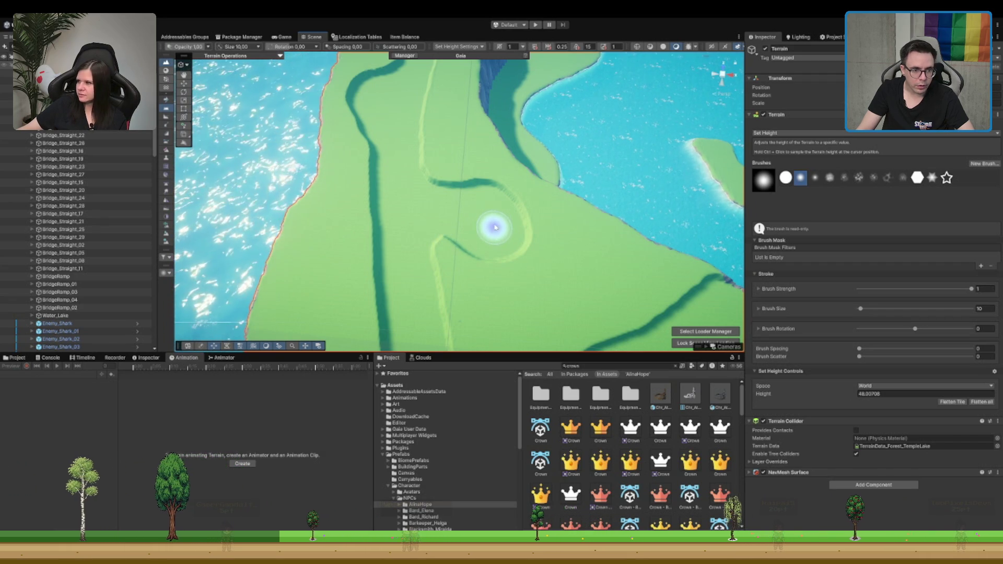
scroll(549, 183, down, 5)
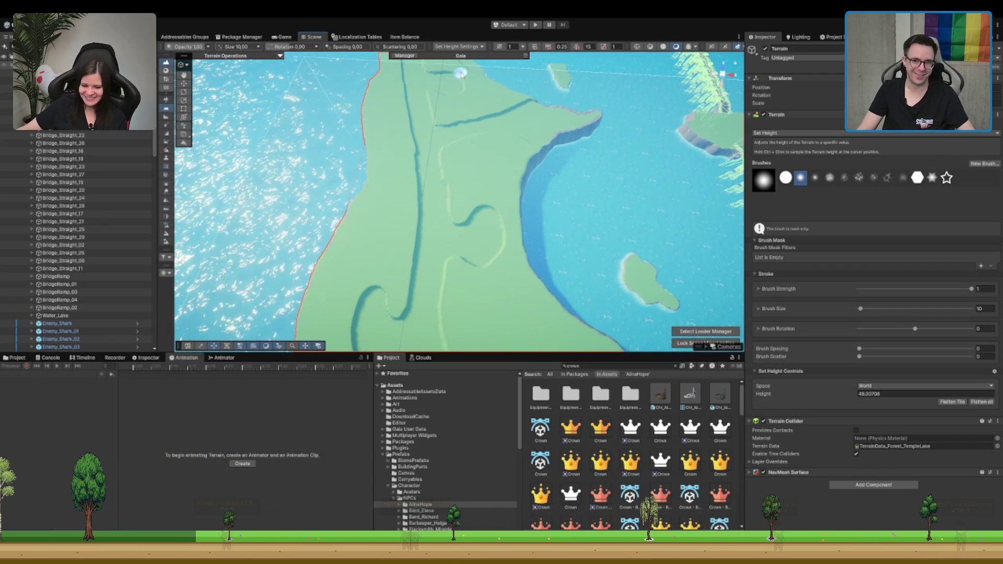
scroll(488, 195, up, 10)
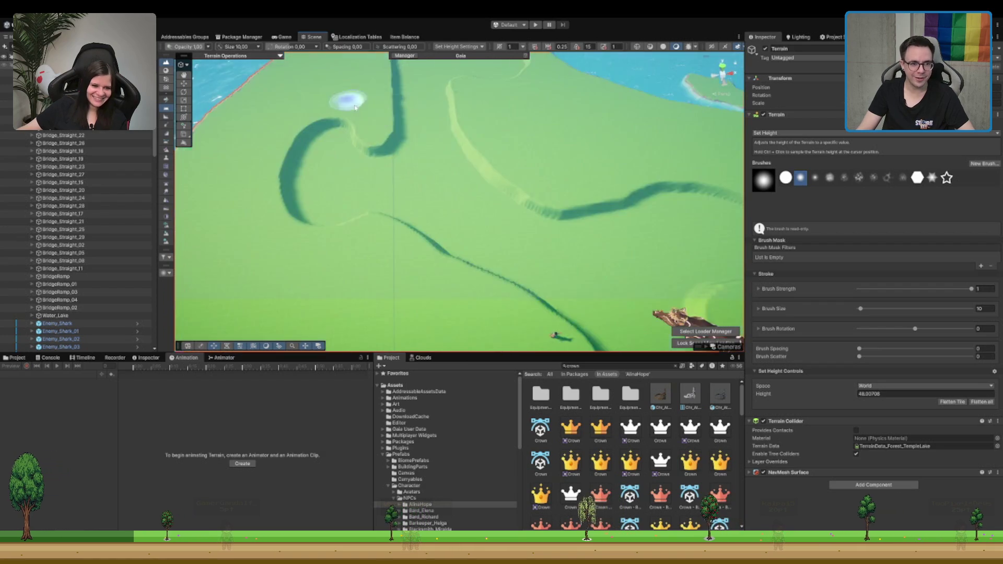
scroll(504, 253, down, 5)
scroll(504, 253, up, 5)
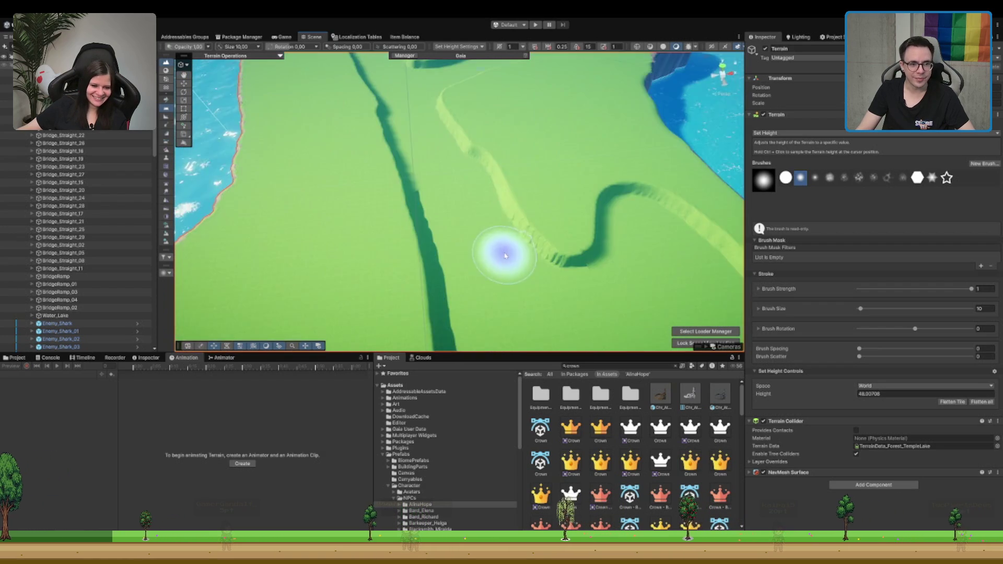
scroll(426, 237, down, 3)
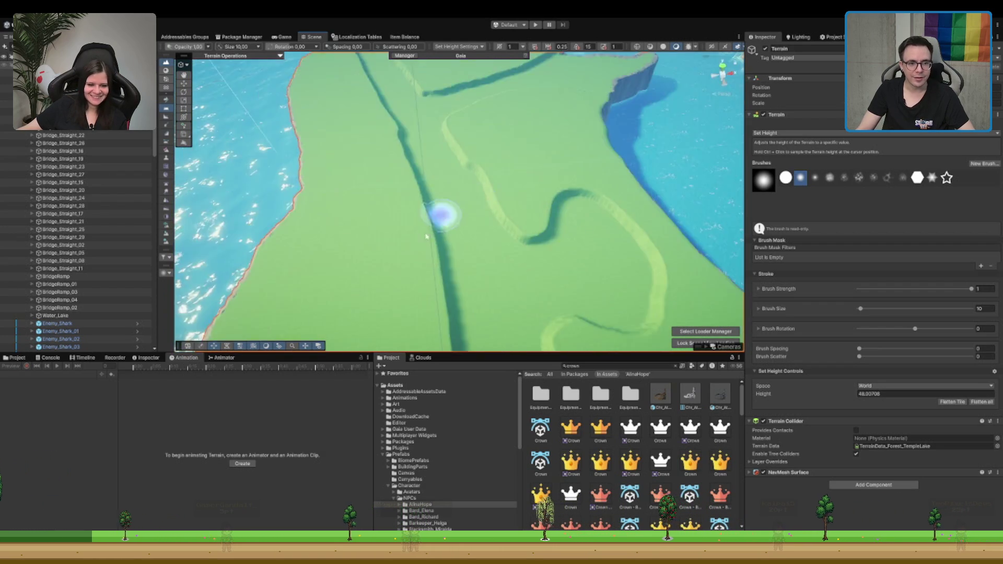
mouse_move(426, 237)
mouse_down()
mouse_move(406, 139)
mouse_move(491, 209)
mouse_move(520, 253)
mouse_move(503, 162)
mouse_move(487, 177)
mouse_move(838, 131)
mouse_up()
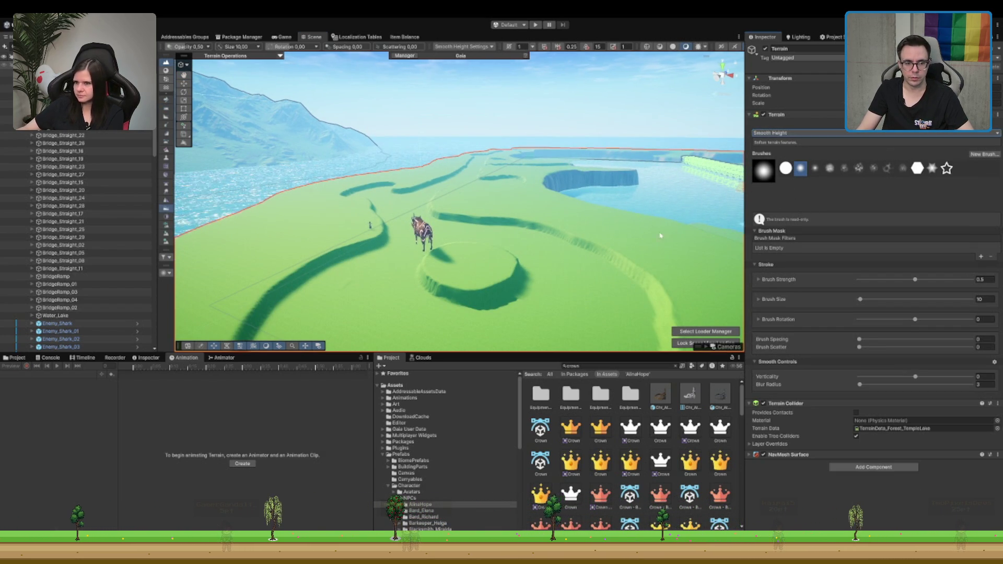
Step: Switch to Smooth Height and soften the circular trench into a rounded mound
key(F4)
scroll(465, 282, up, 5)
mouse_move(379, 293)
mouse_down()
mouse_move(477, 226)
mouse_move(464, 161)
mouse_move(381, 174)
mouse_move(328, 265)
mouse_move(425, 291)
mouse_move(460, 163)
mouse_move(297, 230)
mouse_move(545, 223)
mouse_up()
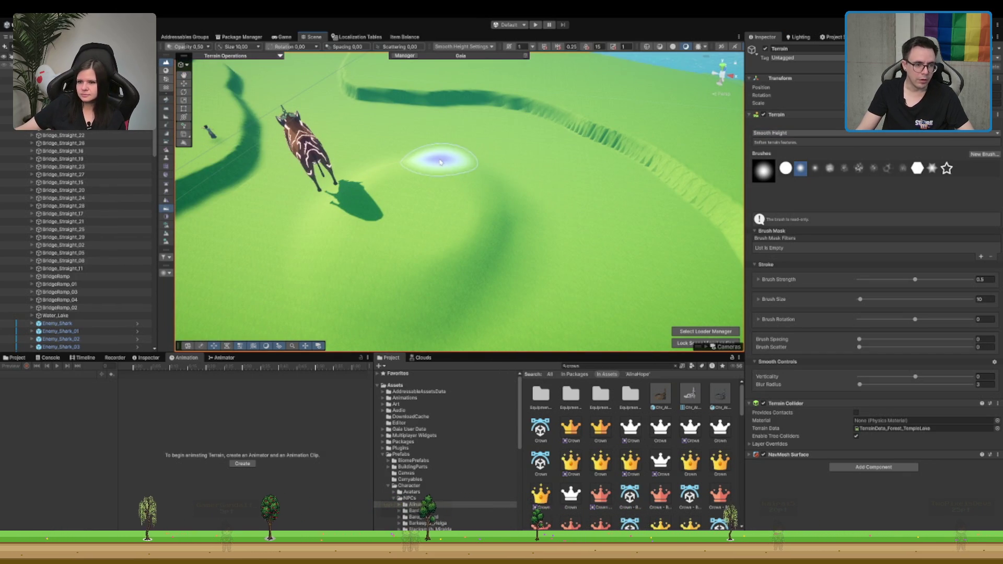
Step: Lower the view to a near-horizontal angle and select the boar on the terrain
scroll(425, 212, up, 3)
mouse_move(411, 211)
mouse_down()
mouse_move(403, 180)
mouse_move(458, 220)
mouse_up()
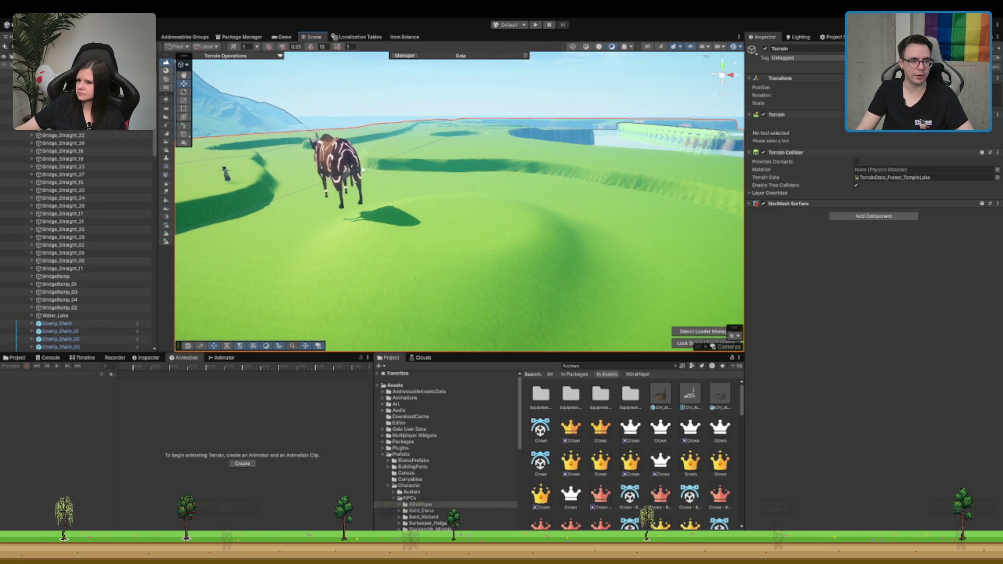
click(340, 166)
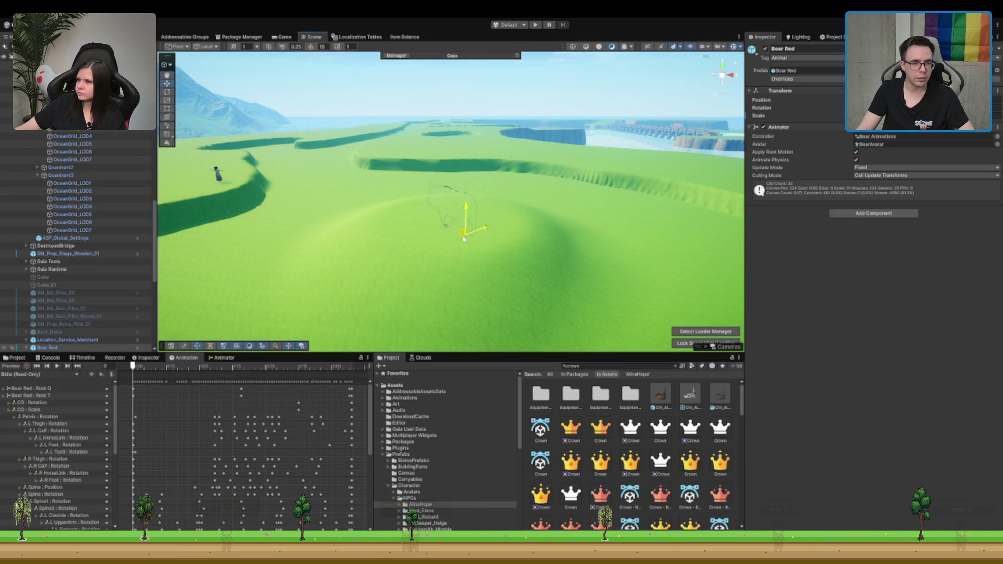
Step: Preview the boar's idle clip, turn off Apply Root Motion, and enable the scene preview
key(f)
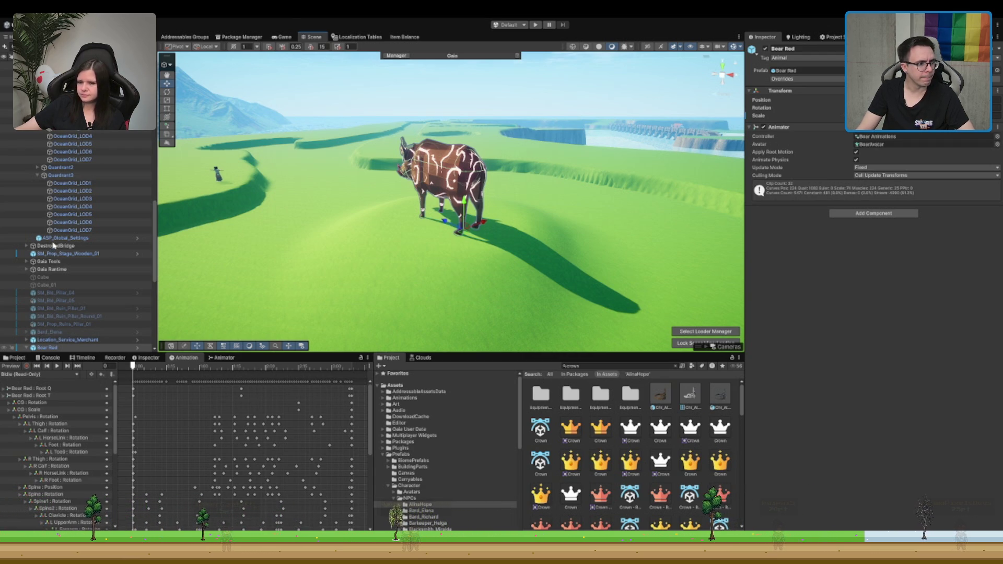
click(55, 367)
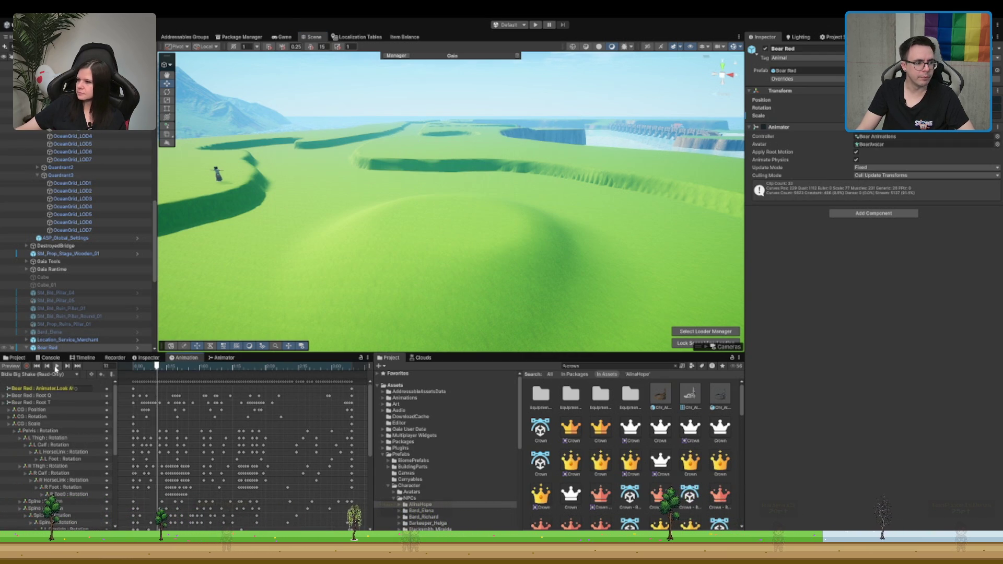
click(56, 367)
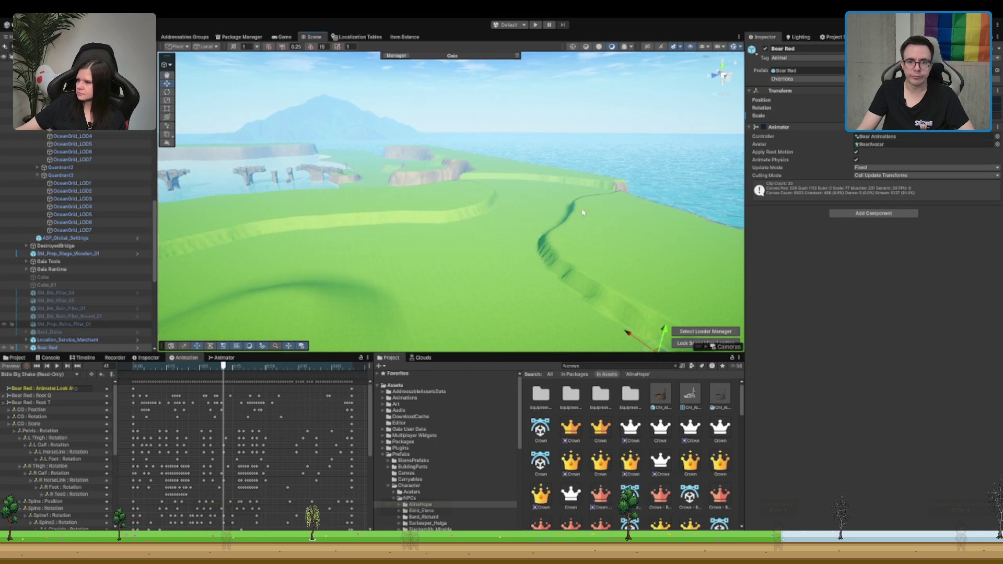
click(856, 152)
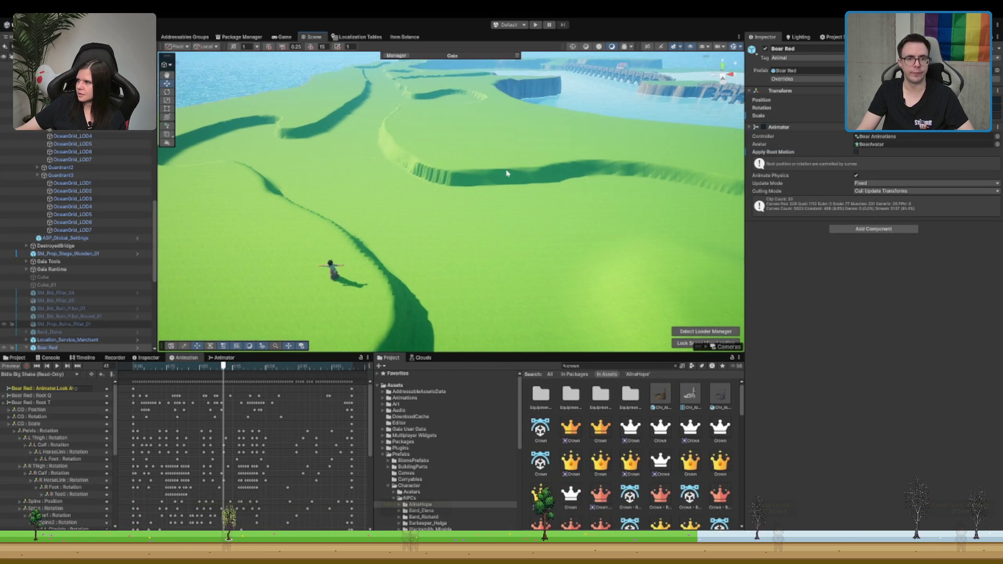
click(10, 367)
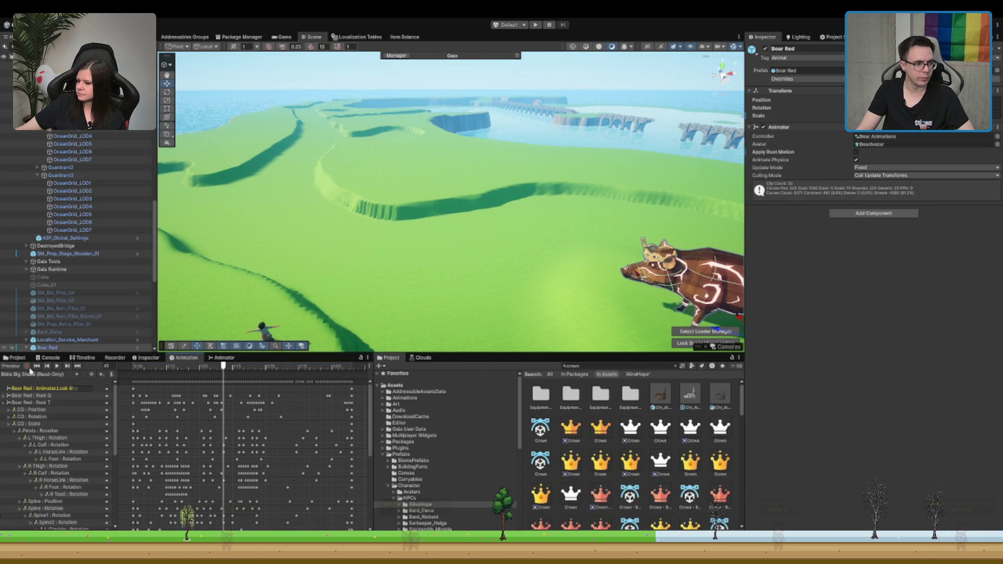
Step: Orbit around the boar and play its BSleep lying-down clip in the preview
key(f)
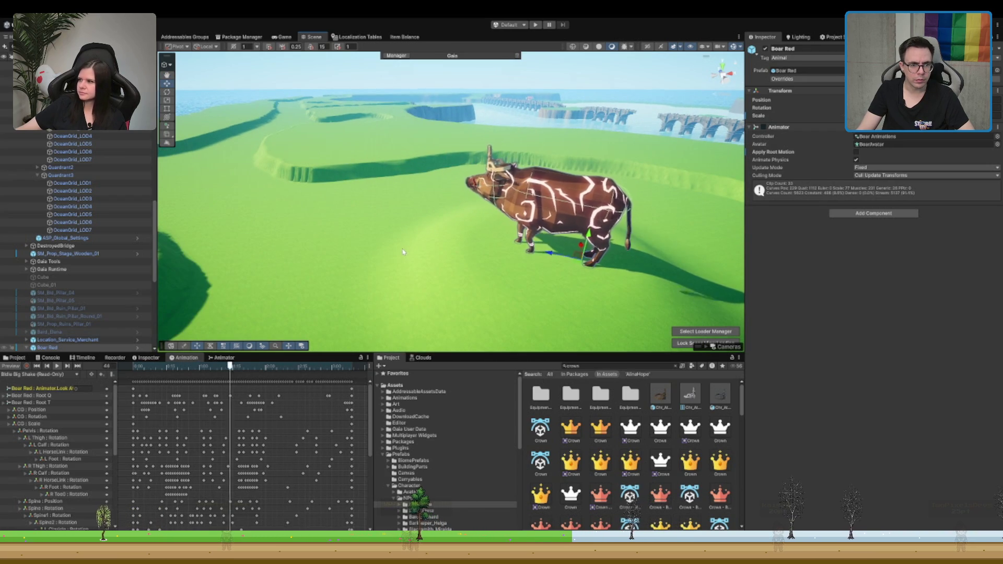
drag(471, 245, 571, 197)
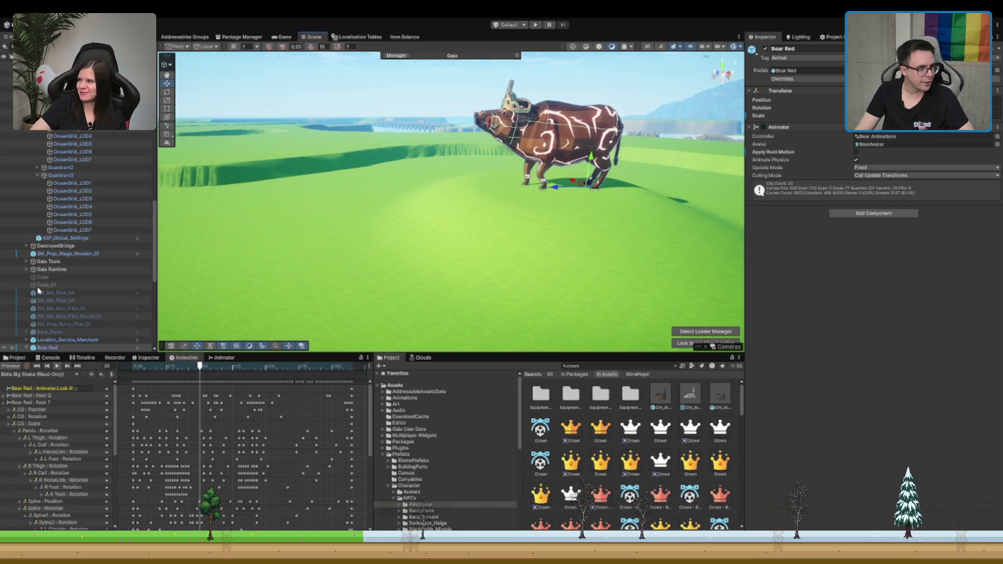
click(71, 347)
click(57, 367)
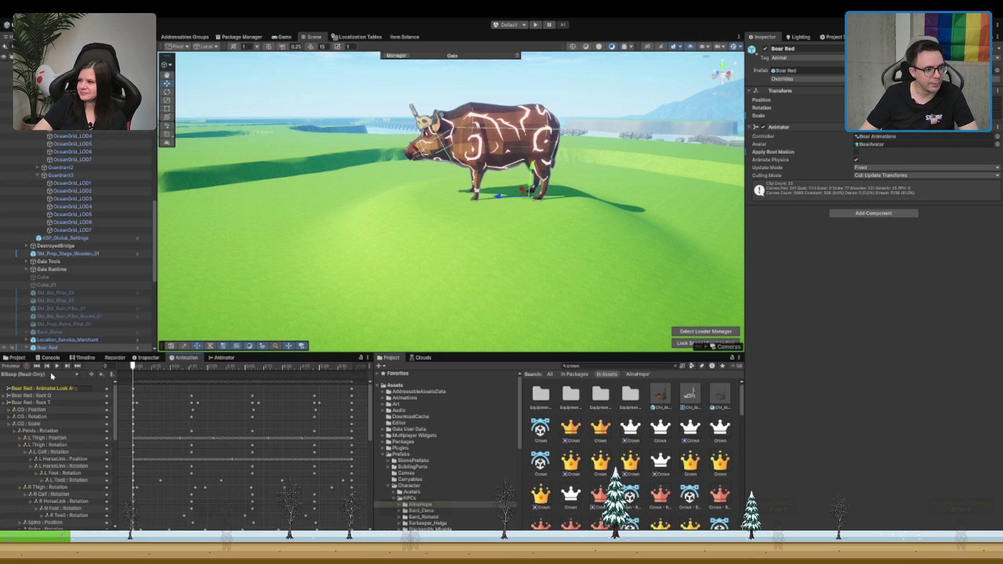
scroll(562, 146, down, 5)
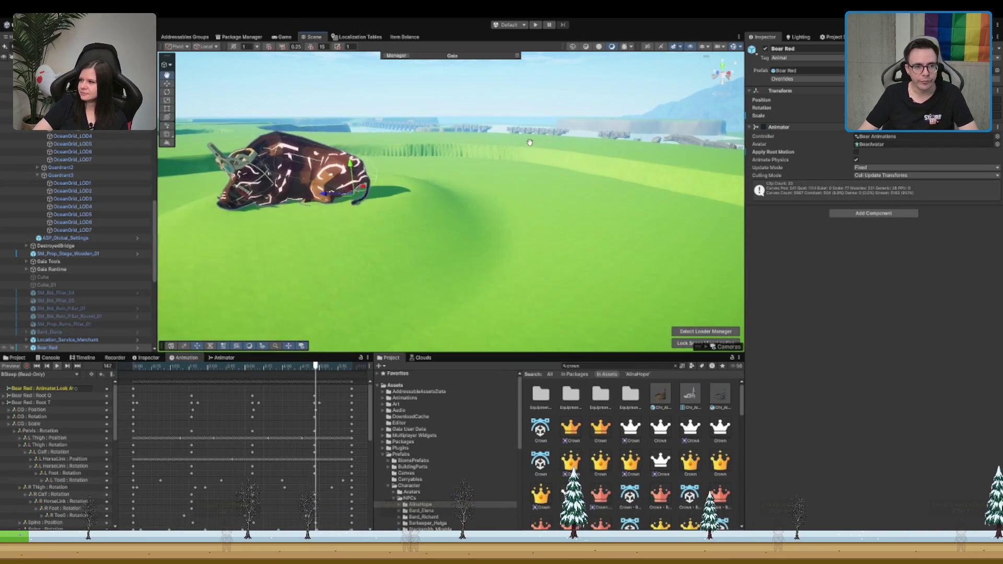
Step: Frame the boar with the Move tool, orbit around it, then reselect the terrain for smoothing
key(f)
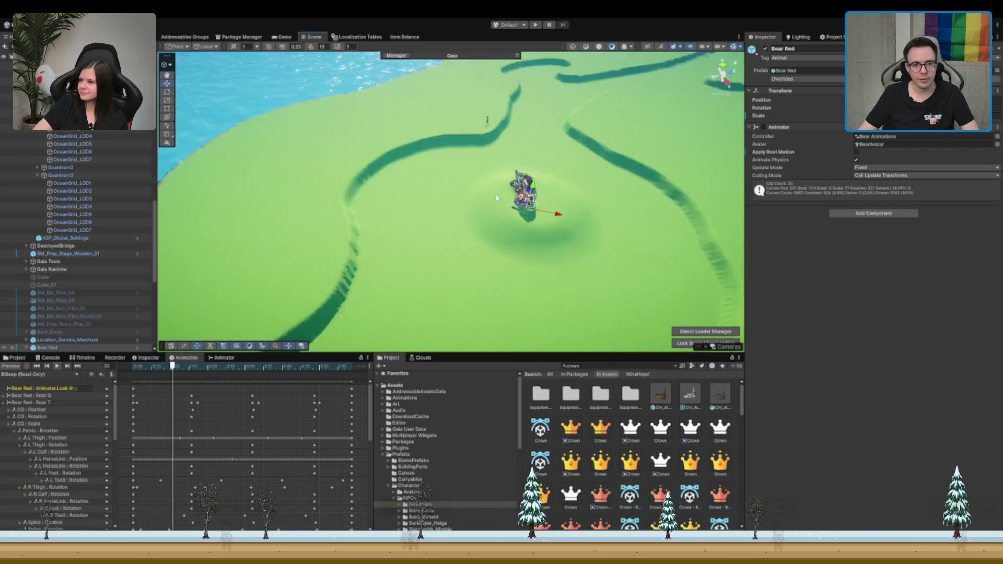
key(w)
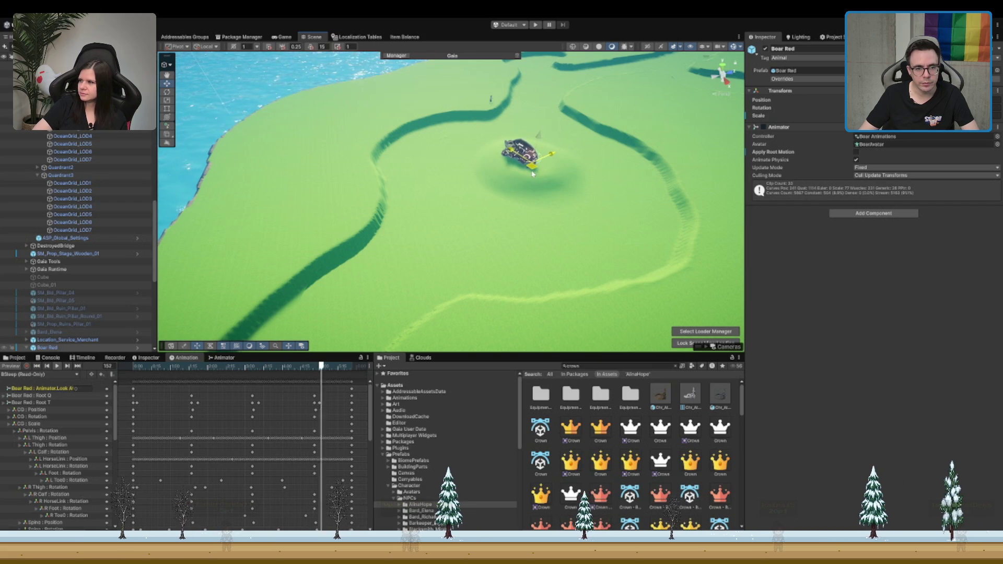
mouse_move(537, 174)
mouse_down()
mouse_move(513, 163)
mouse_move(556, 207)
mouse_up()
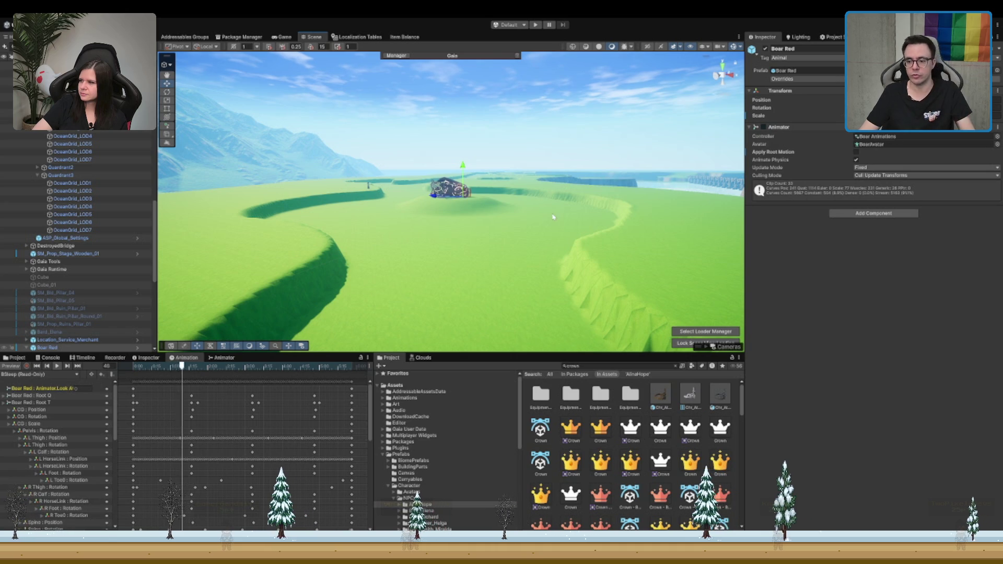
drag(515, 192, 584, 194)
scroll(584, 194, down, 10)
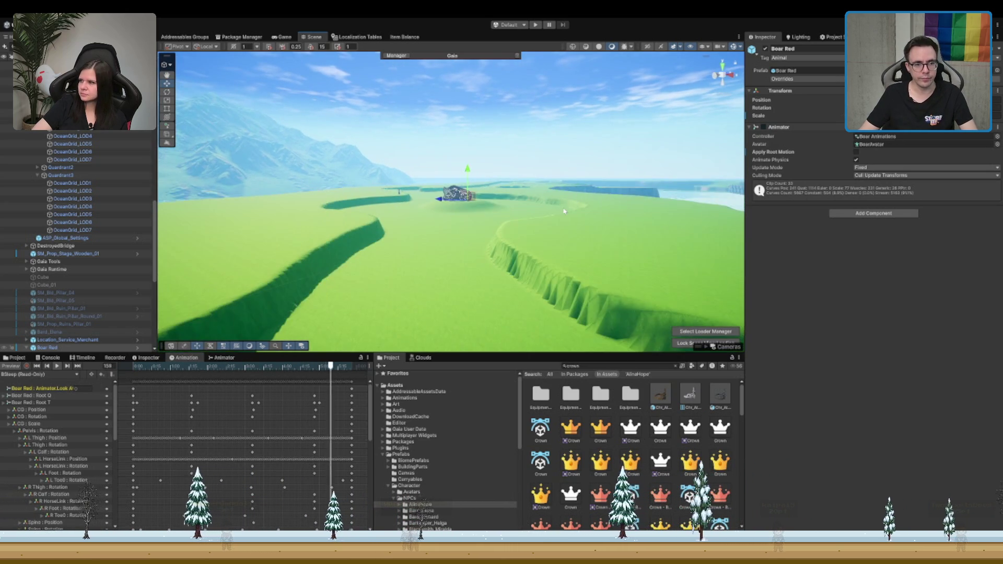
scroll(563, 211, up, 5)
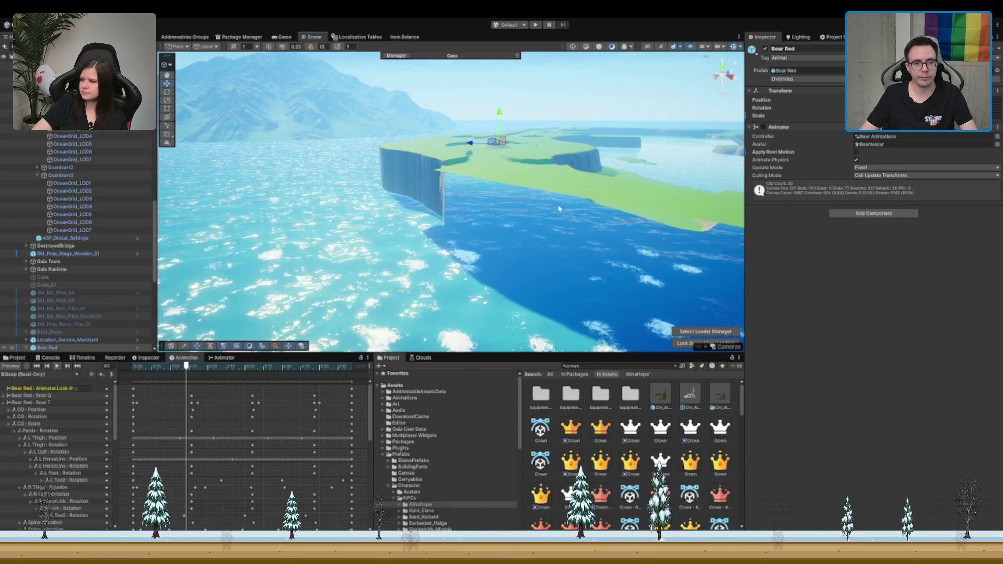
scroll(558, 148, up, 5)
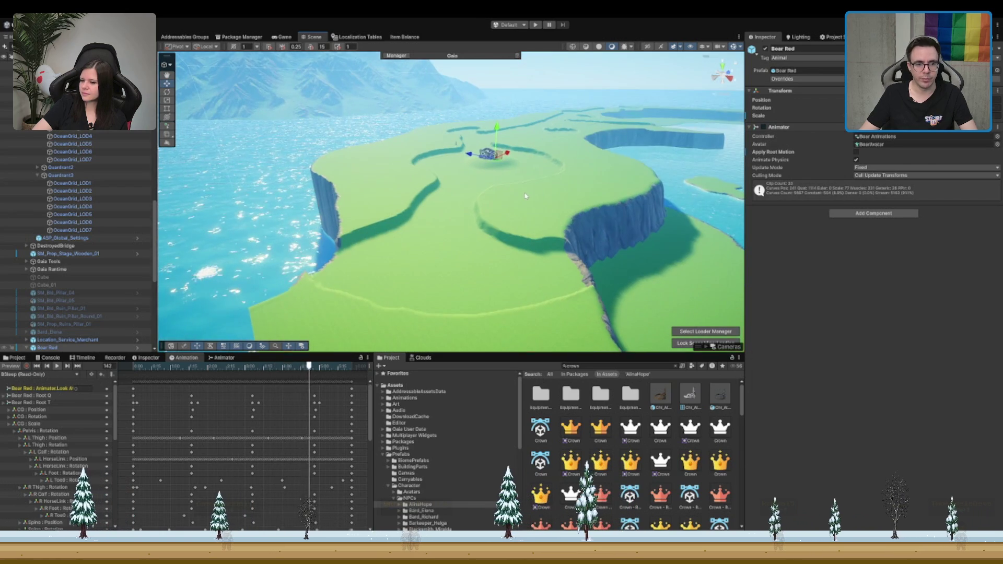
click(526, 196)
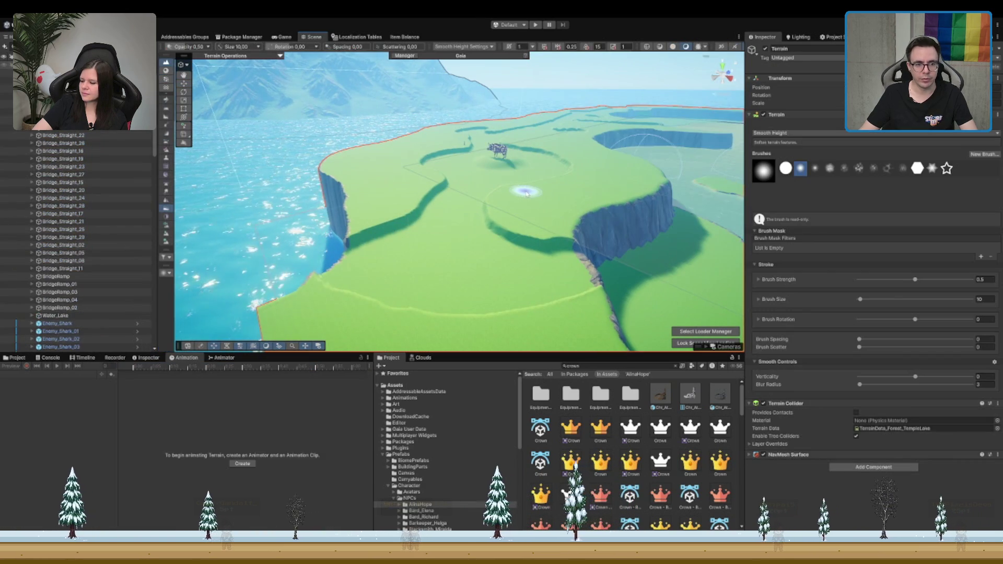
Step: Zoom and tilt the view over the smoothed trench paths by the boar, showing water on the horizon
scroll(525, 196, up, 3)
scroll(497, 220, down, 3)
scroll(453, 265, up, 6)
scroll(453, 265, down, 10)
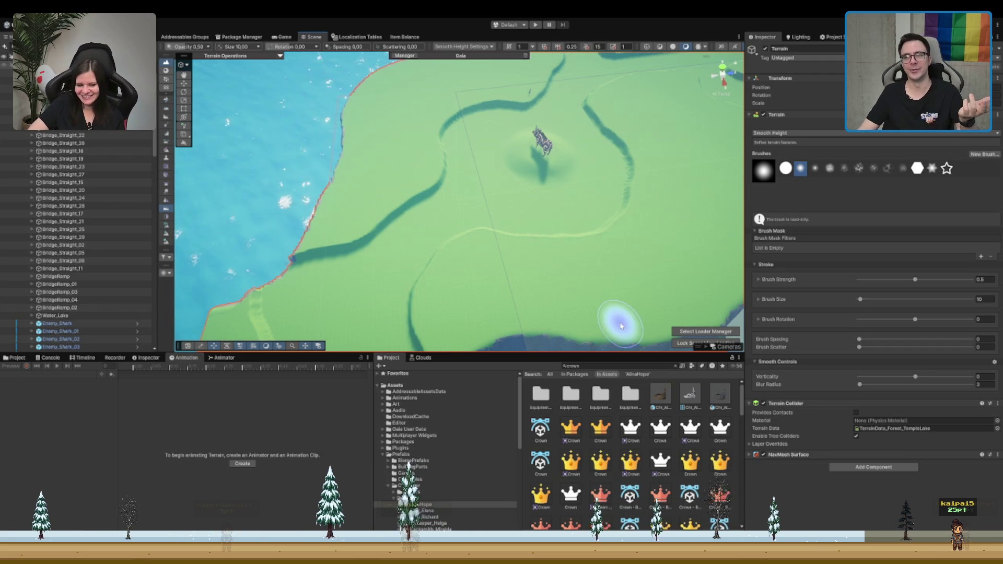
drag(644, 246, 627, 206)
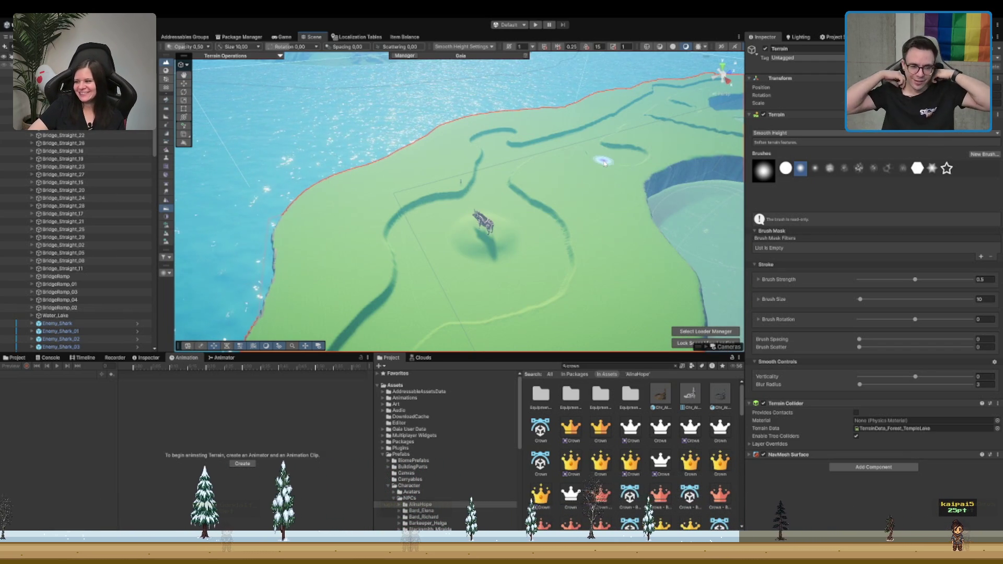
scroll(596, 169, up, 2)
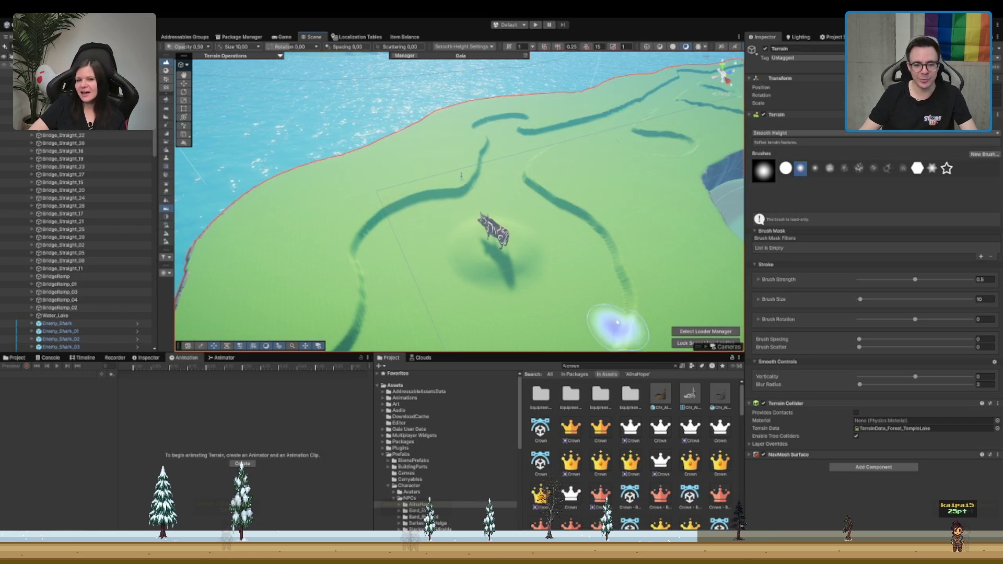
Step: Select the Poly Art Boar with the Move tool and orbit around it toward the cliff and horizon
key(w)
click(489, 232)
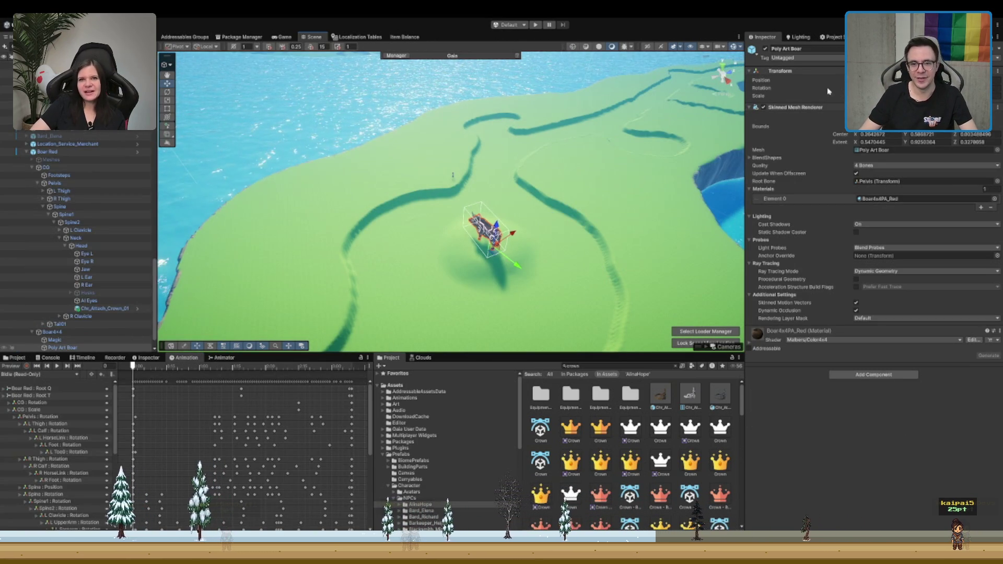
scroll(633, 469, down, 2)
scroll(633, 469, up, 2)
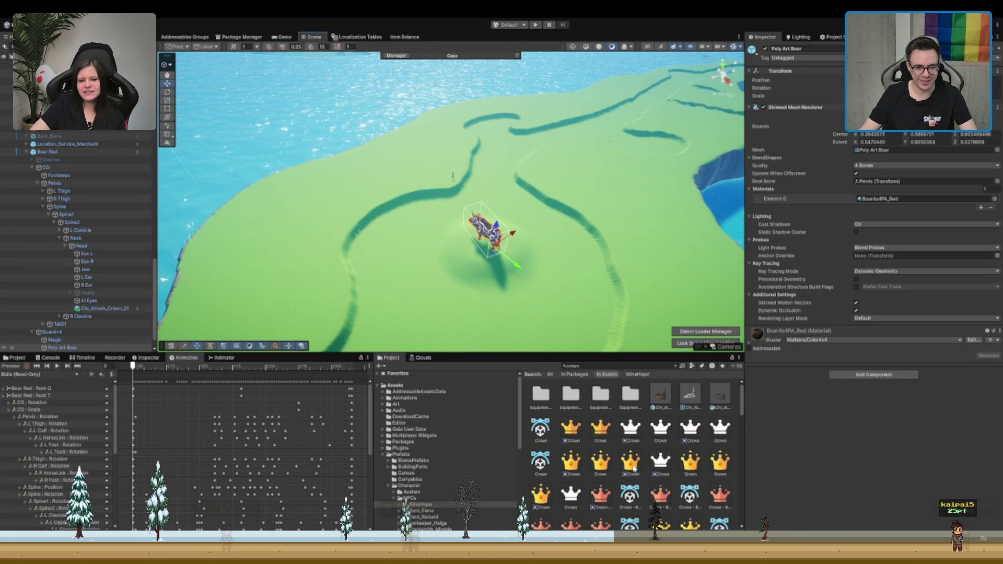
drag(575, 314, 606, 279)
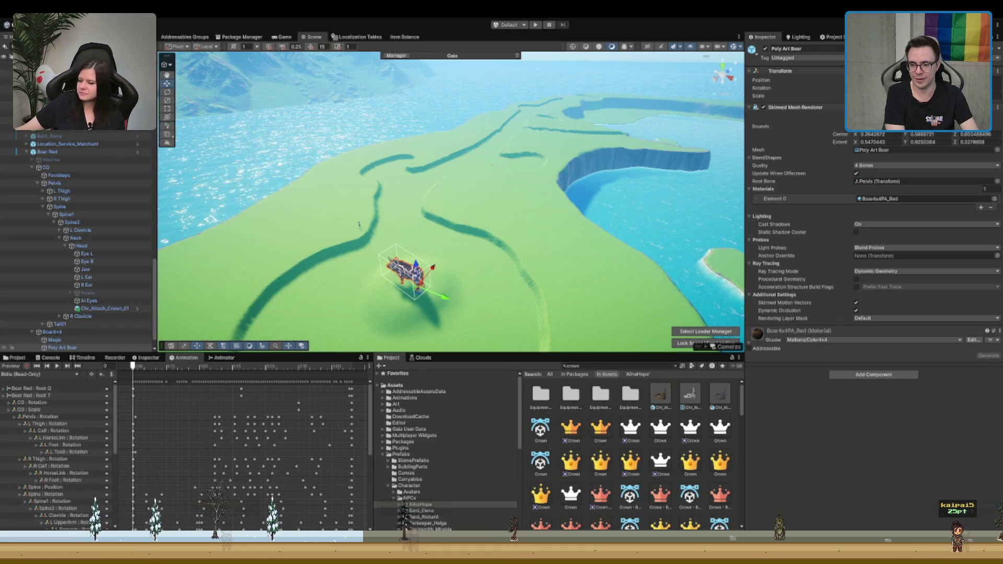
scroll(359, 224, up, 5)
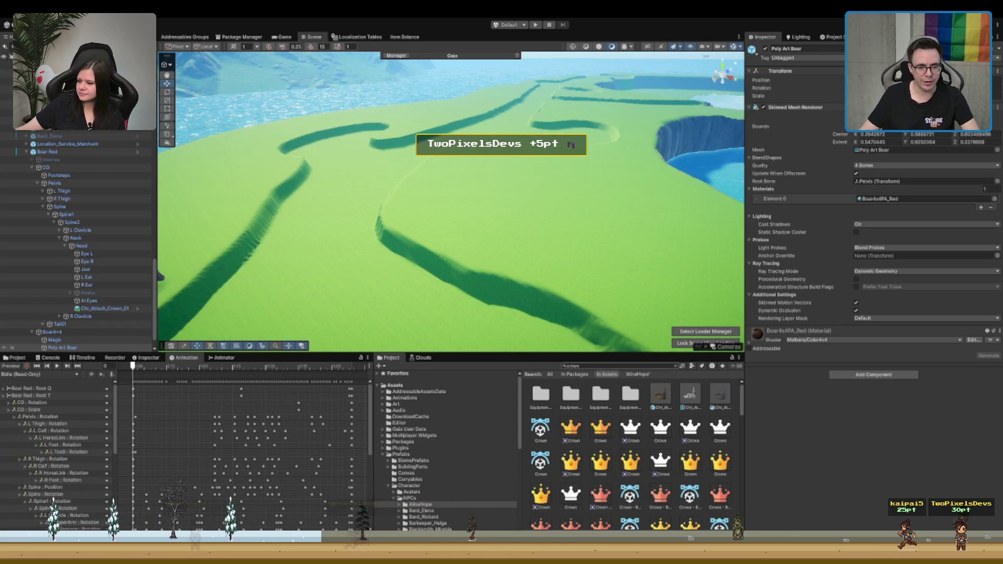
scroll(353, 226, down, 5)
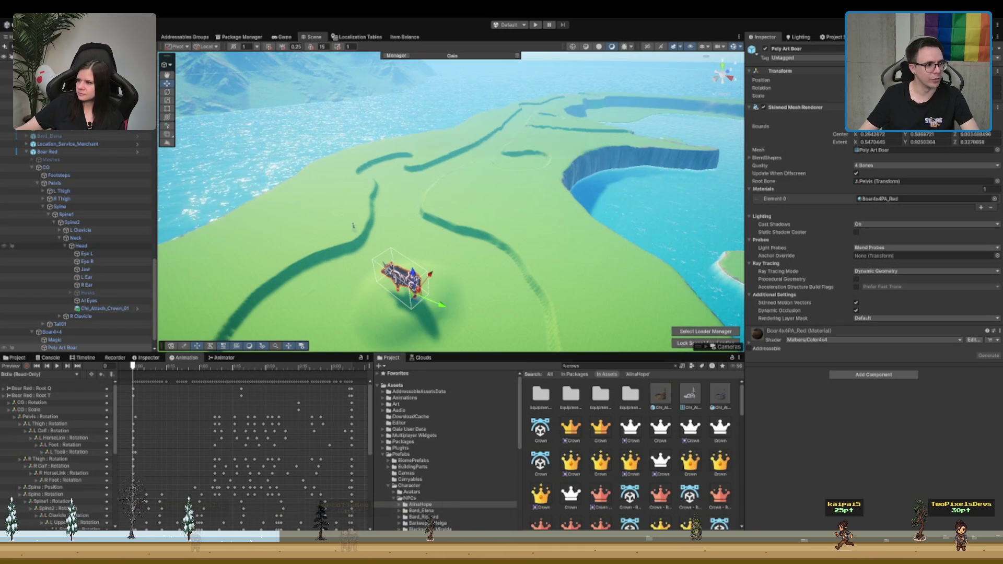
click(400, 277)
Step: Place a Boar Baby prefab in the scene and move it right across the field
click(812, 66)
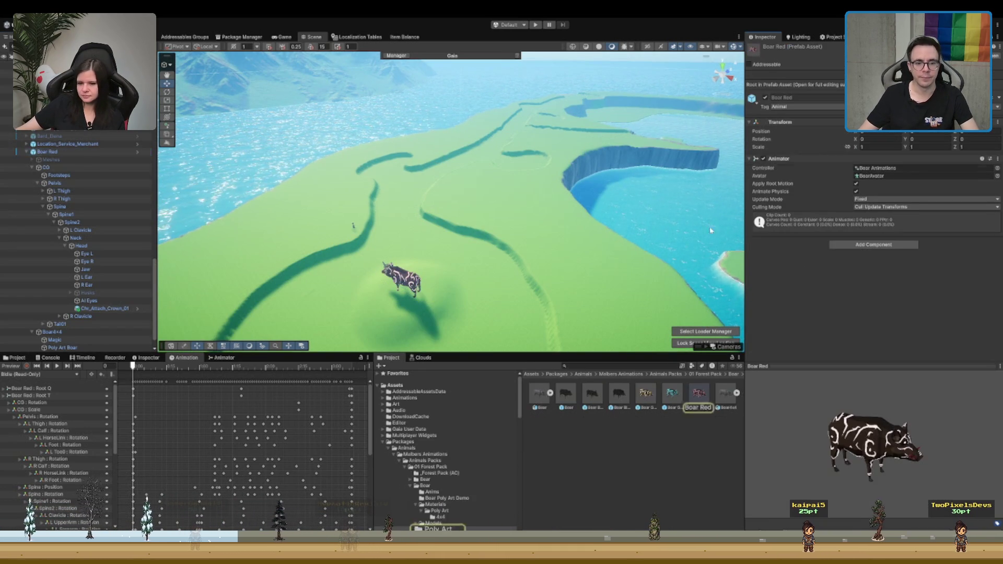
click(596, 398)
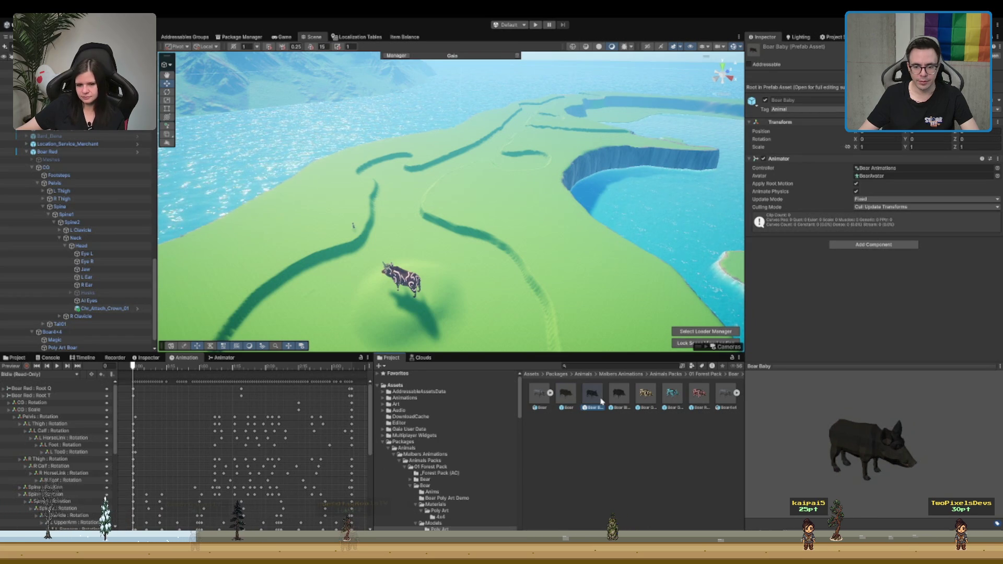
drag(461, 310, 461, 310)
key(f)
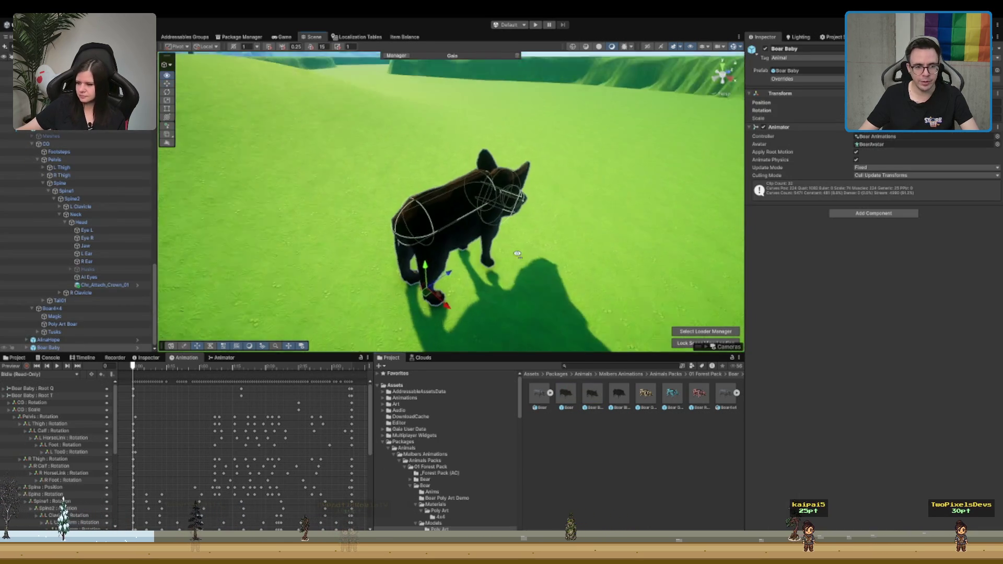
drag(541, 239, 425, 238)
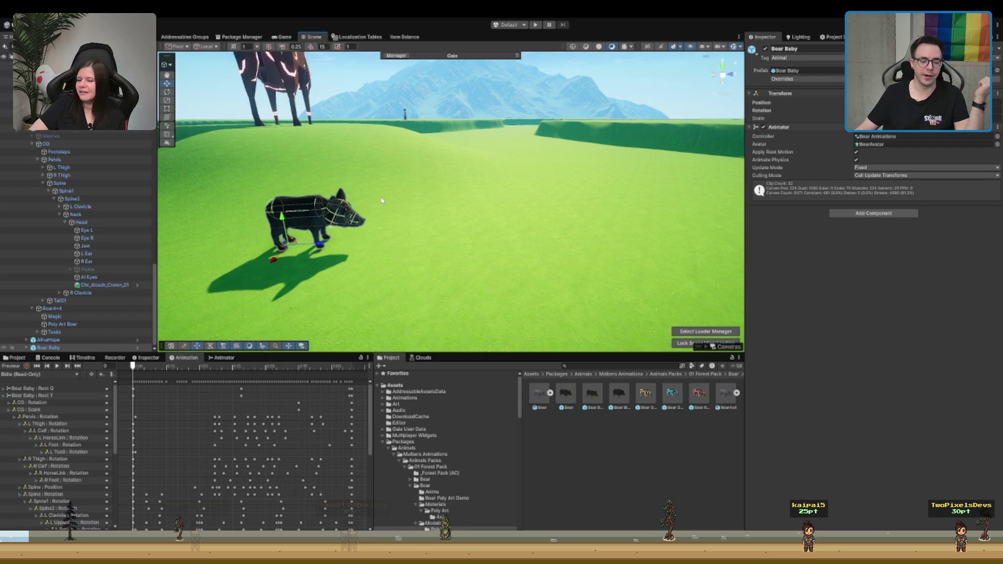
scroll(379, 186, down, 5)
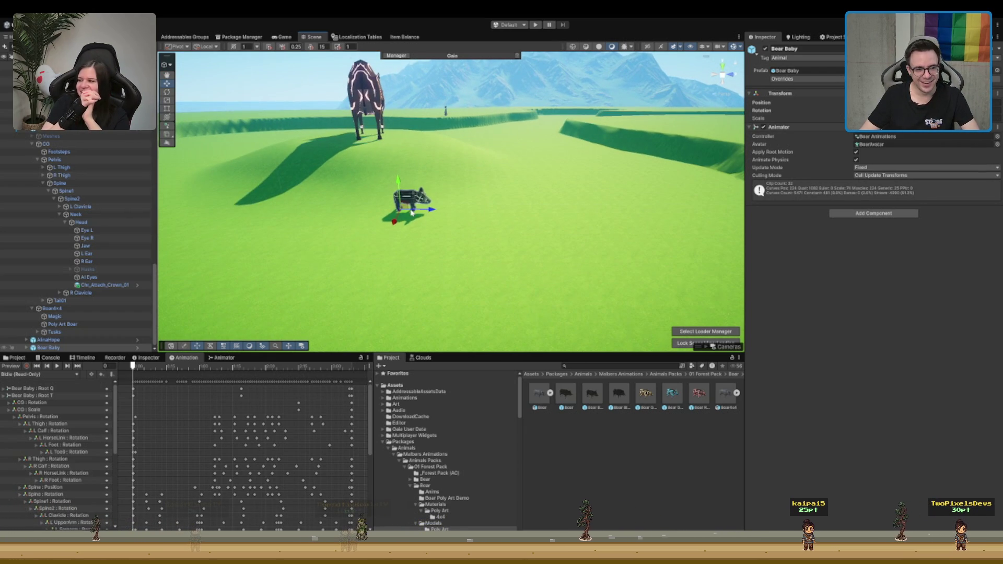
drag(406, 215, 662, 170)
key(f)
scroll(505, 197, down, 4)
scroll(505, 197, down, 5)
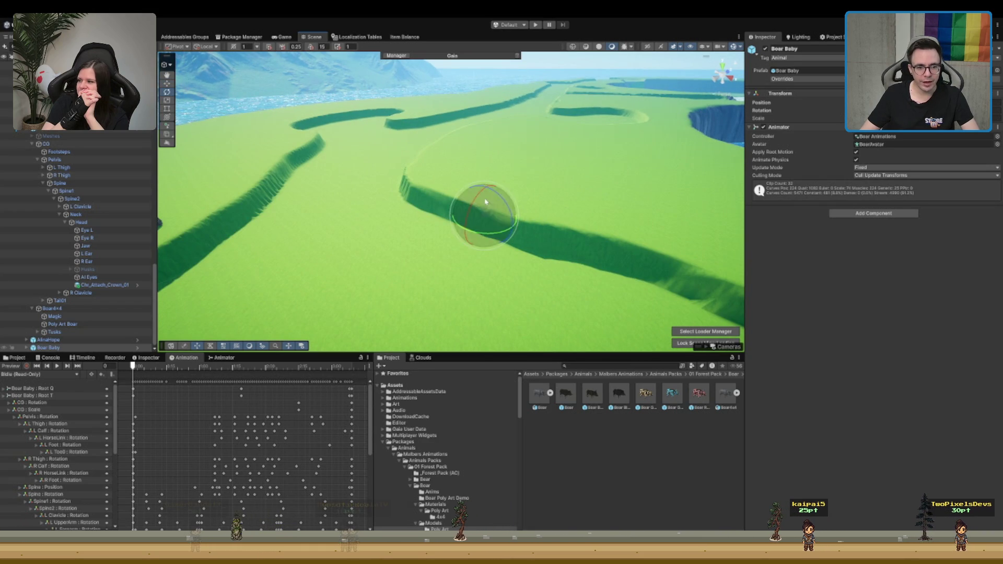
Step: Nudge the Boar Baby left on the ridge and add an adult Boar next to it
key(e)
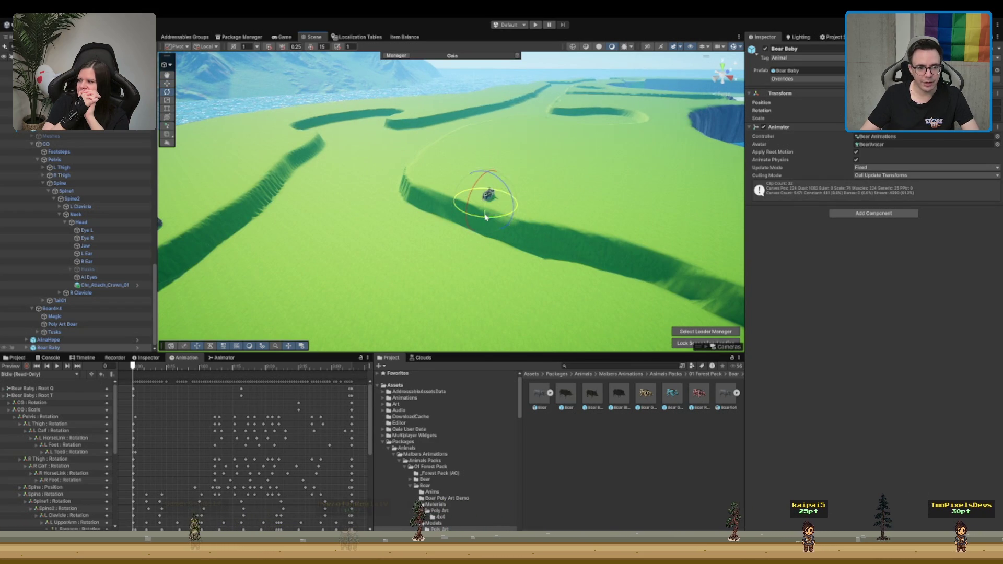
key(w)
key(f)
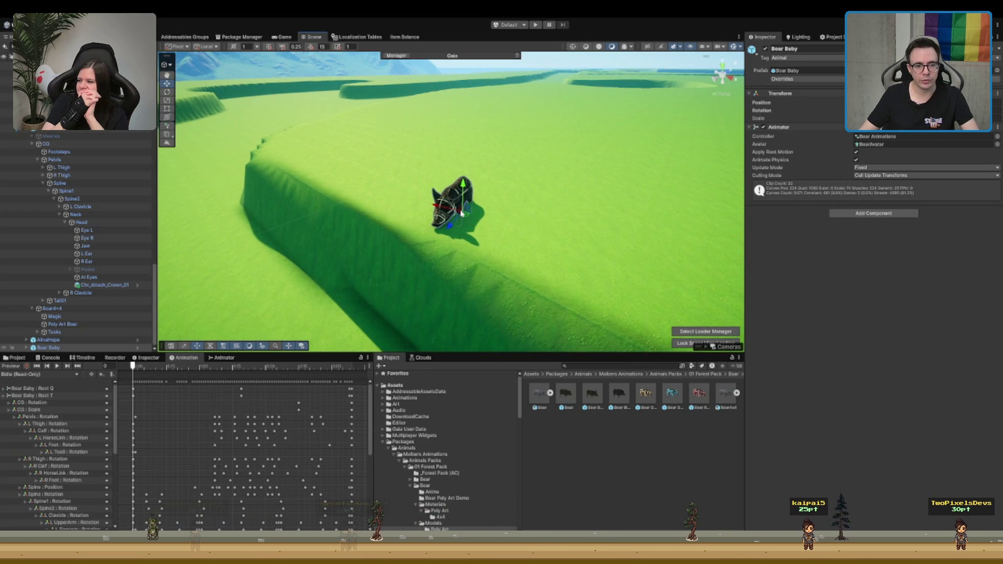
drag(469, 205, 443, 218)
key(e)
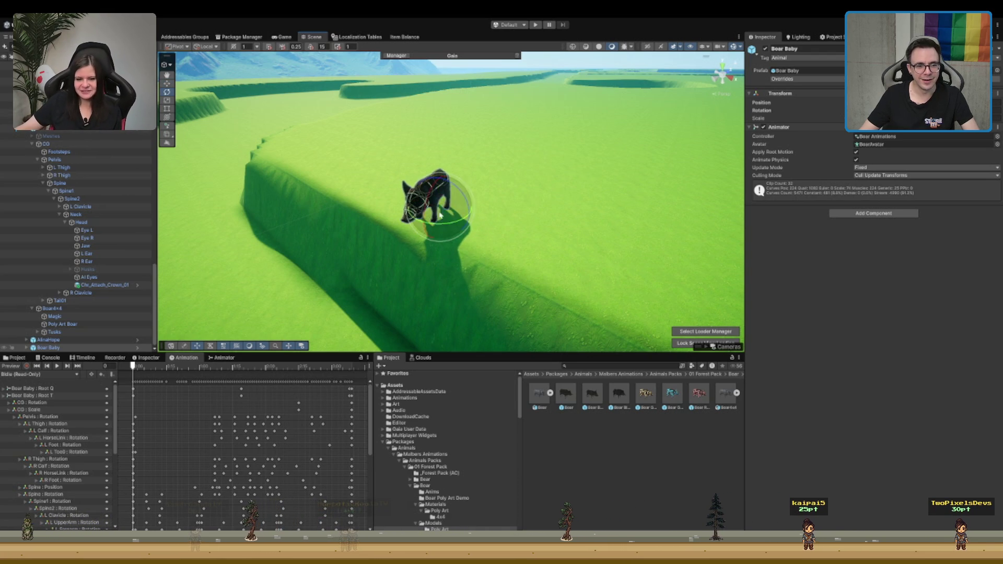
mouse_move(562, 392)
mouse_down()
mouse_move(489, 209)
mouse_move(470, 211)
mouse_up()
drag(563, 215, 516, 195)
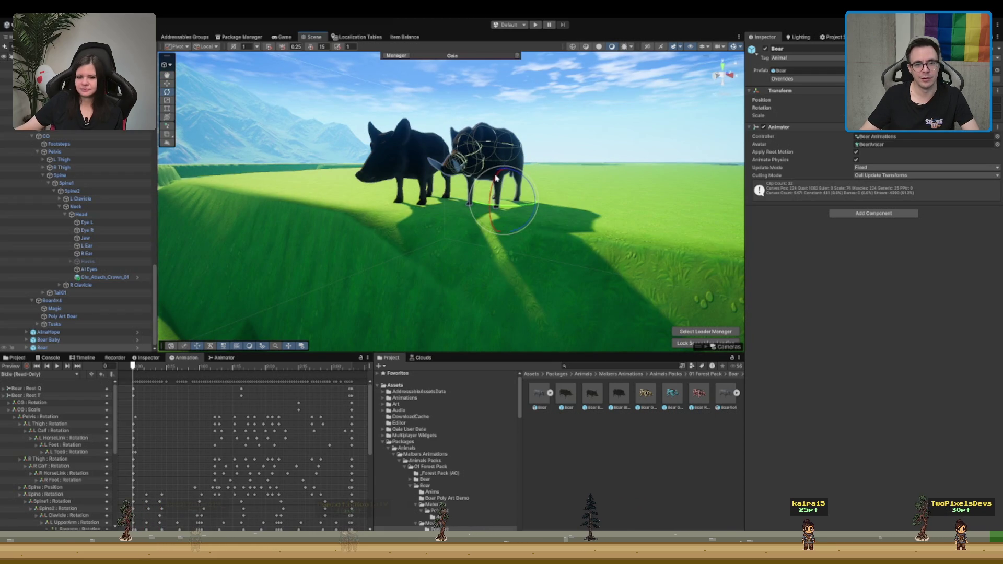
Step: Preview the Boar Black and Boar prefabs, then add and undo a third boar
click(621, 399)
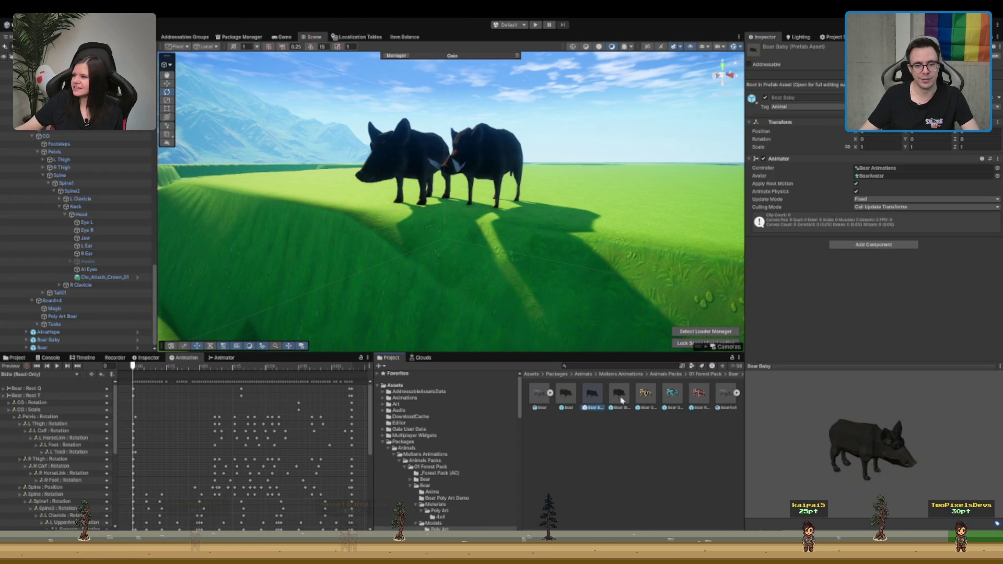
click(569, 405)
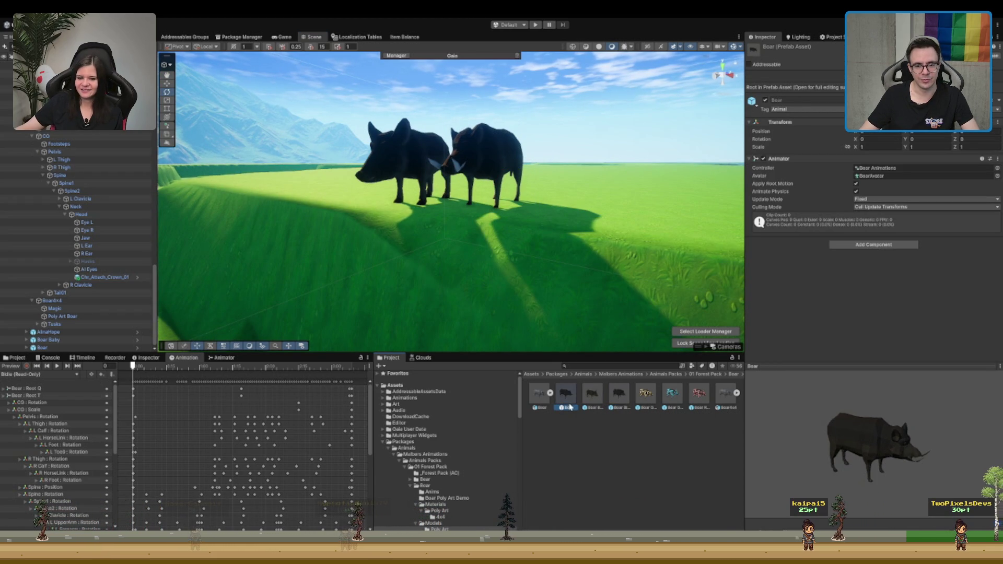
drag(592, 405, 571, 172)
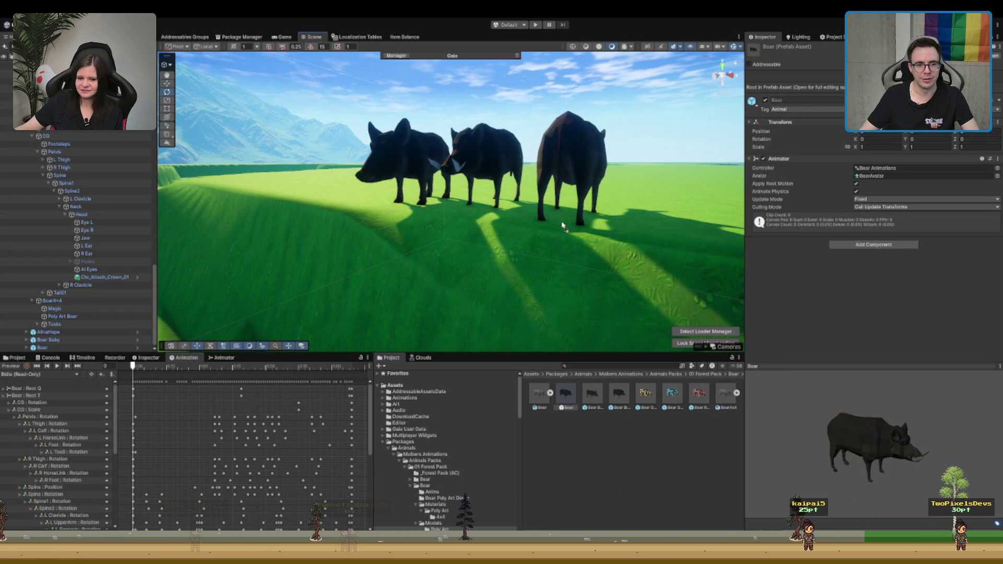
key(ctrl+z)
Step: Undo the rotation that tipped the Boar Baby over and reselect the terrain
click(381, 195)
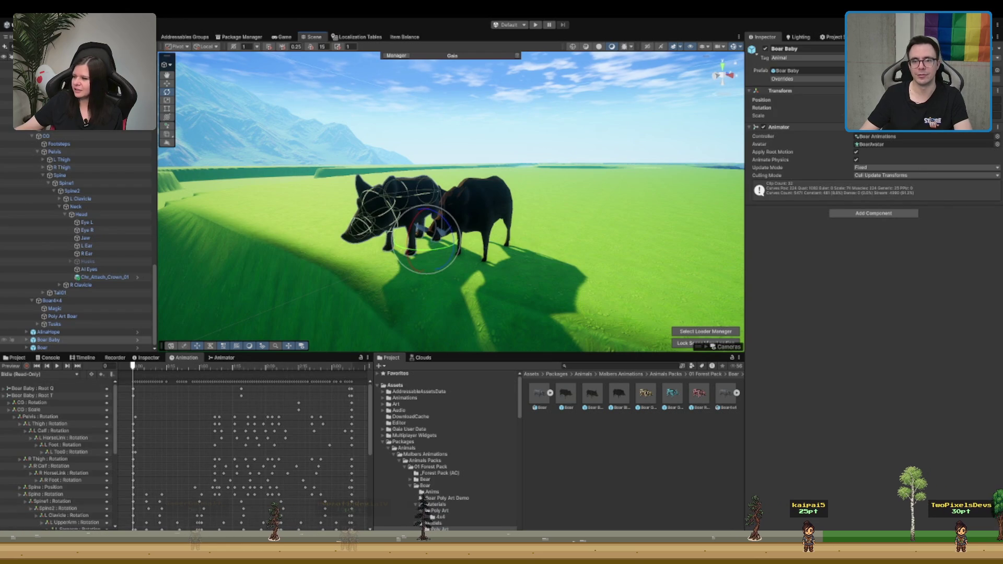
drag(418, 219, 400, 250)
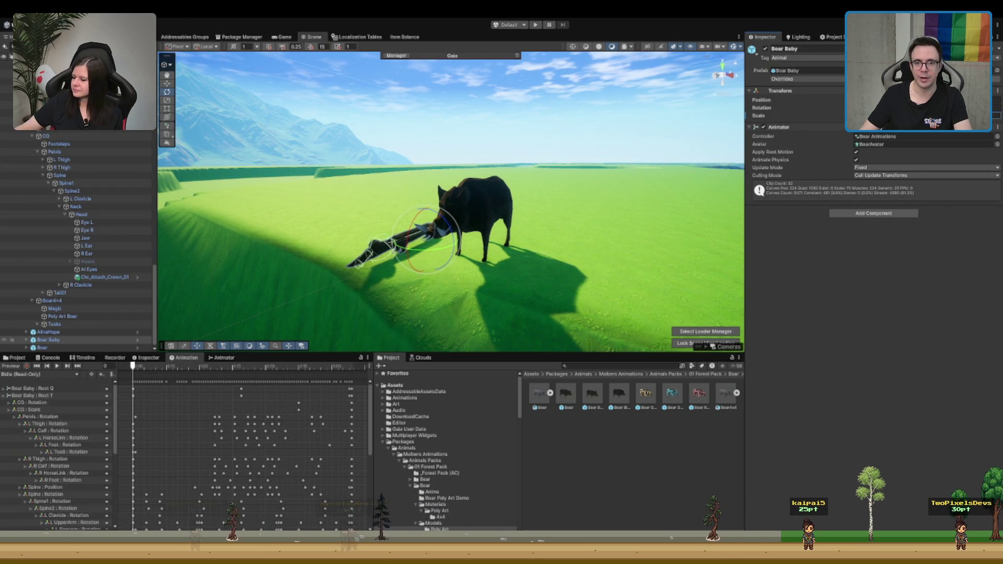
key(ctrl+z)
scroll(568, 214, up, 5)
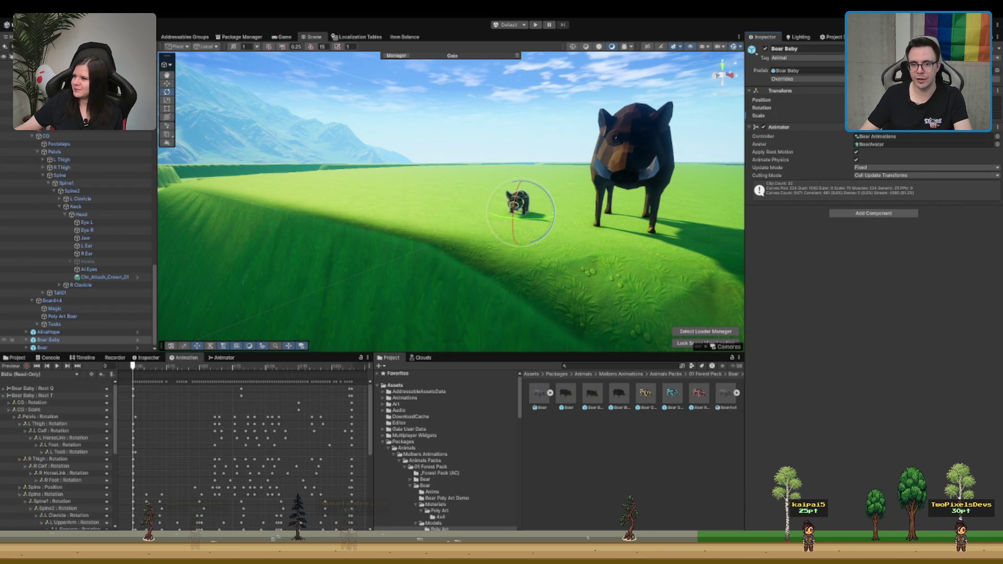
scroll(666, 172, down, 3)
click(522, 261)
drag(568, 158, 502, 205)
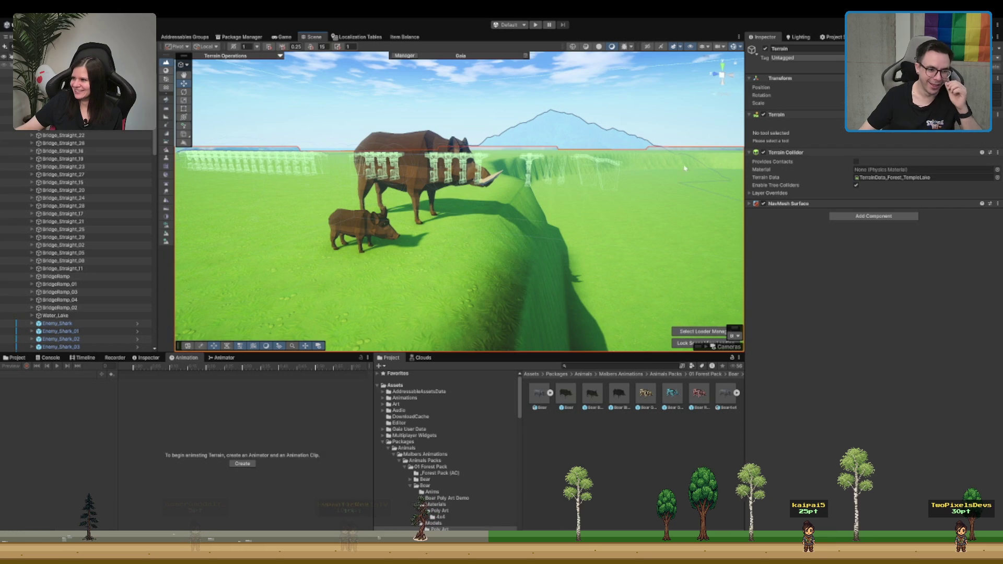
Step: Orbit and pan the view along the ridge, across the lake and bridges to the cliff edge
scroll(711, 166, down, 10)
click(561, 112)
mouse_move(562, 113)
mouse_down()
mouse_move(276, 135)
mouse_move(521, 166)
mouse_up()
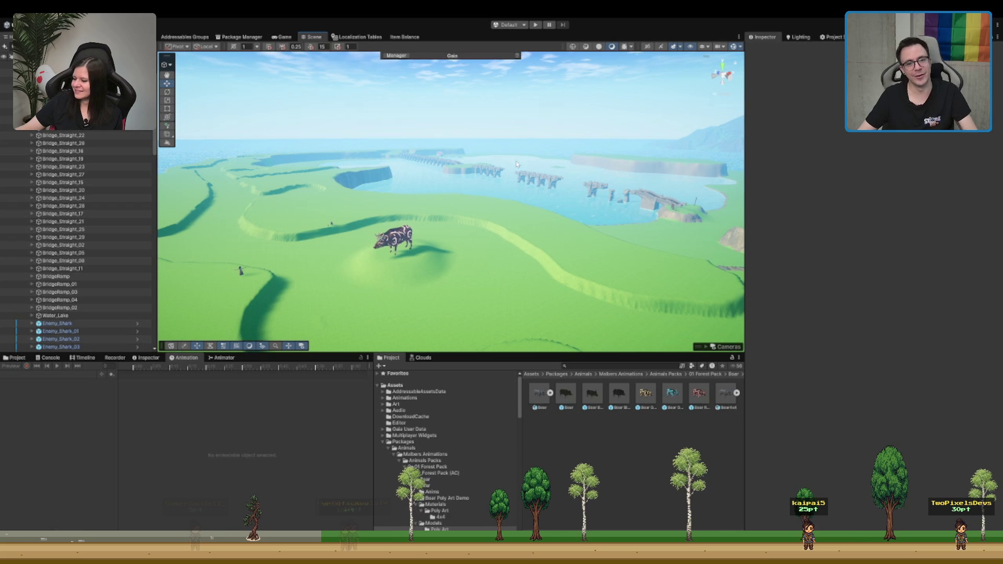
scroll(627, 208, down, 5)
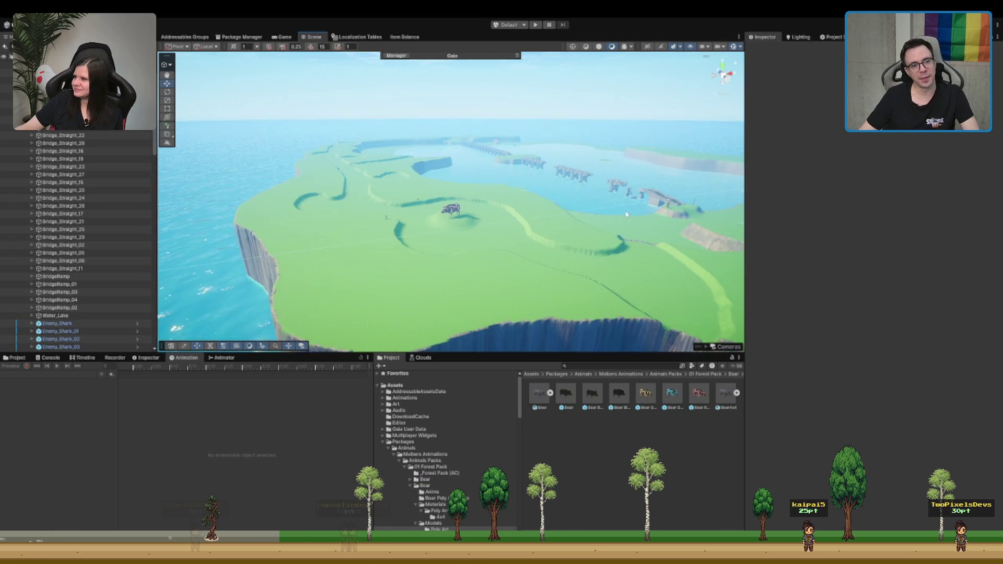
drag(633, 210, 517, 213)
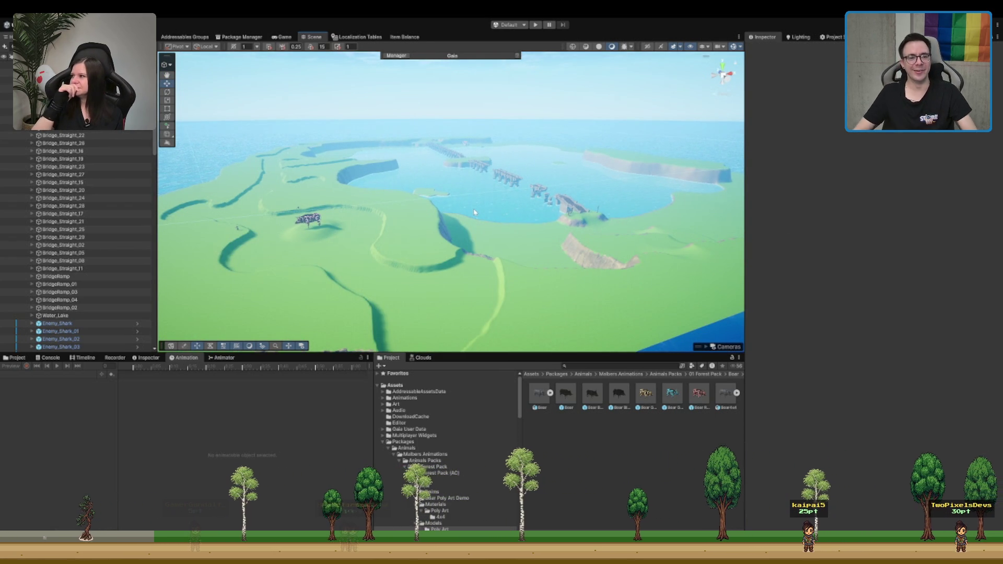
drag(475, 212, 506, 153)
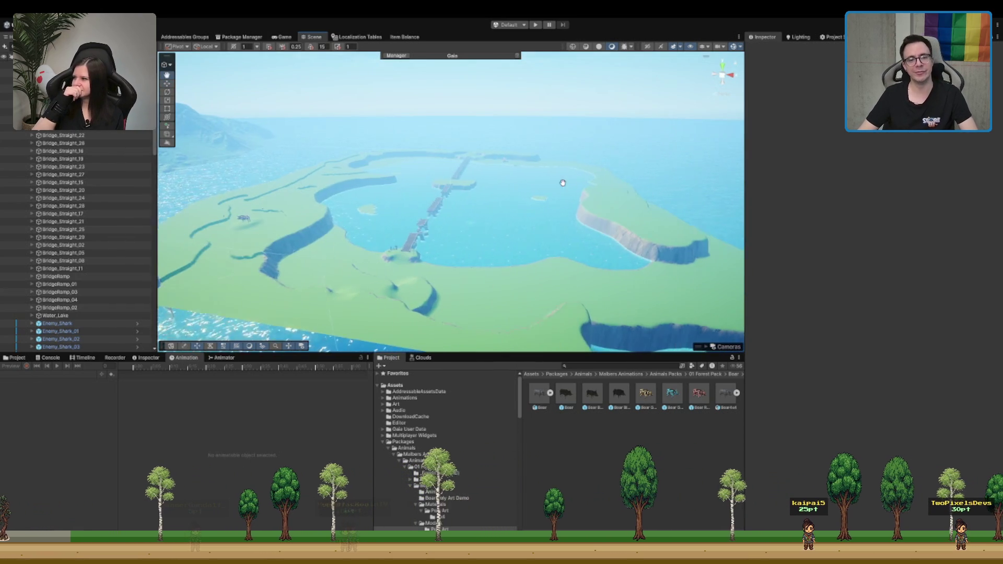
drag(418, 189, 418, 179)
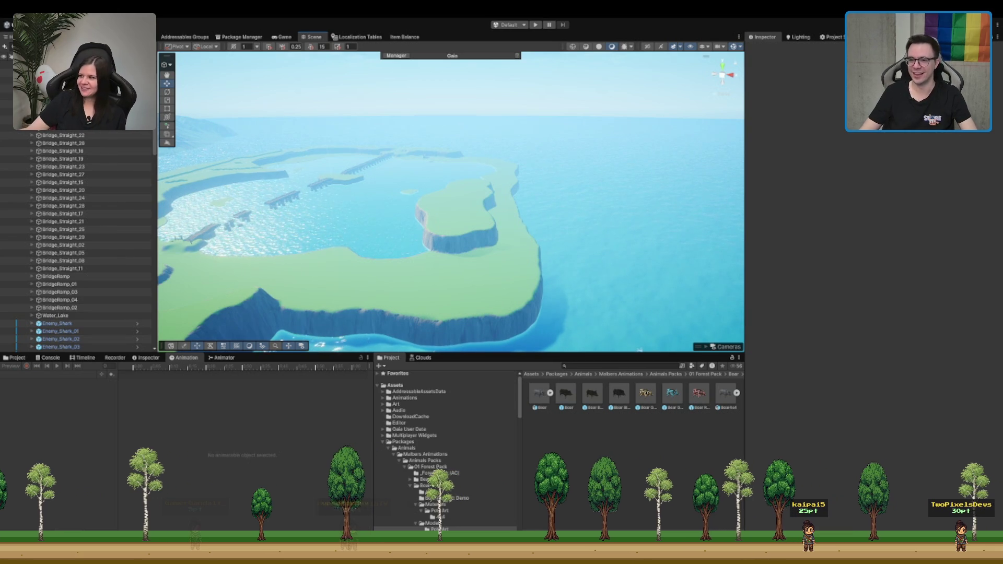
mouse_move(516, 209)
mouse_down()
mouse_move(497, 217)
mouse_move(403, 196)
mouse_move(525, 231)
mouse_move(585, 134)
mouse_move(534, 134)
mouse_move(636, 200)
mouse_move(610, 168)
mouse_move(527, 137)
mouse_move(425, 245)
mouse_move(437, 179)
mouse_move(361, 195)
mouse_move(478, 149)
mouse_move(691, 157)
mouse_move(385, 155)
mouse_move(397, 152)
mouse_up()
click(525, 228)
drag(404, 232, 437, 242)
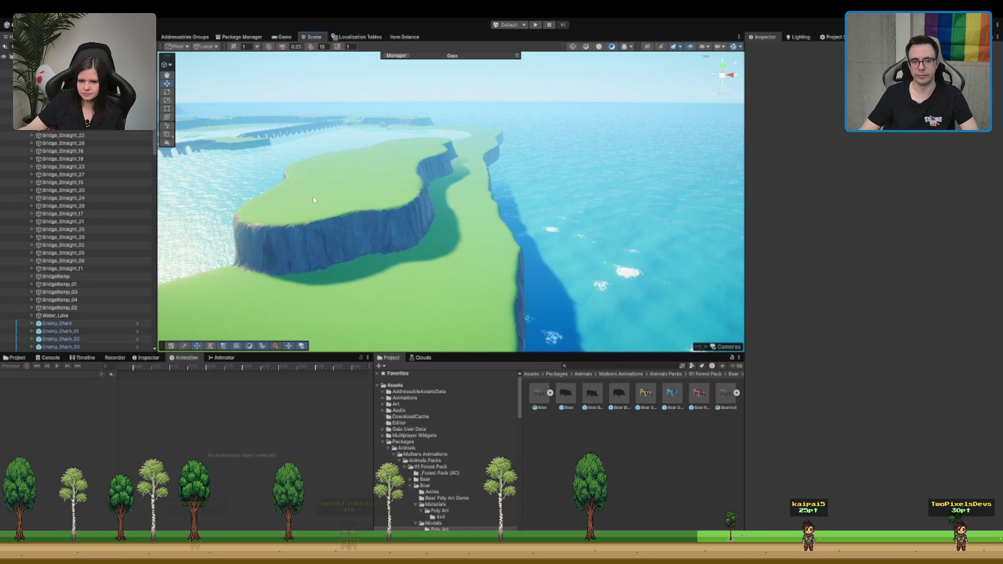
Step: Zoom around the boar and wider island, then browse to Animals Packs > 01 Forest Pack
scroll(376, 183, up, 2)
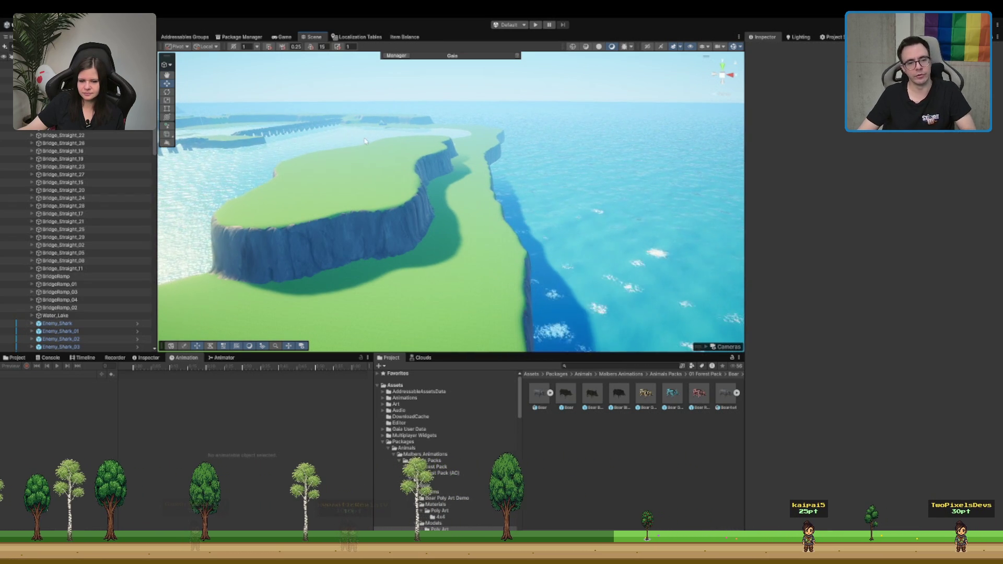
scroll(368, 153, up, 3)
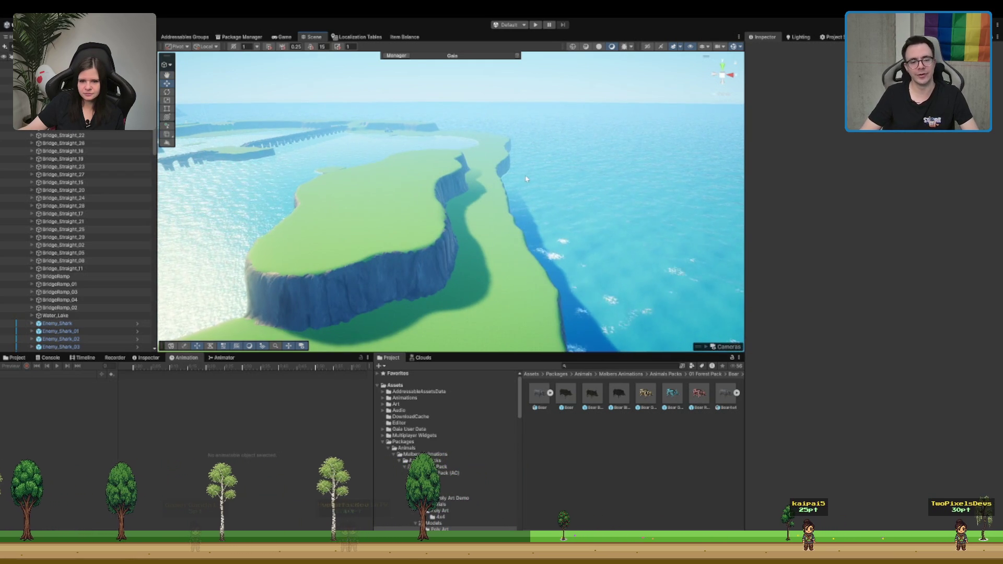
scroll(526, 178, up, 4)
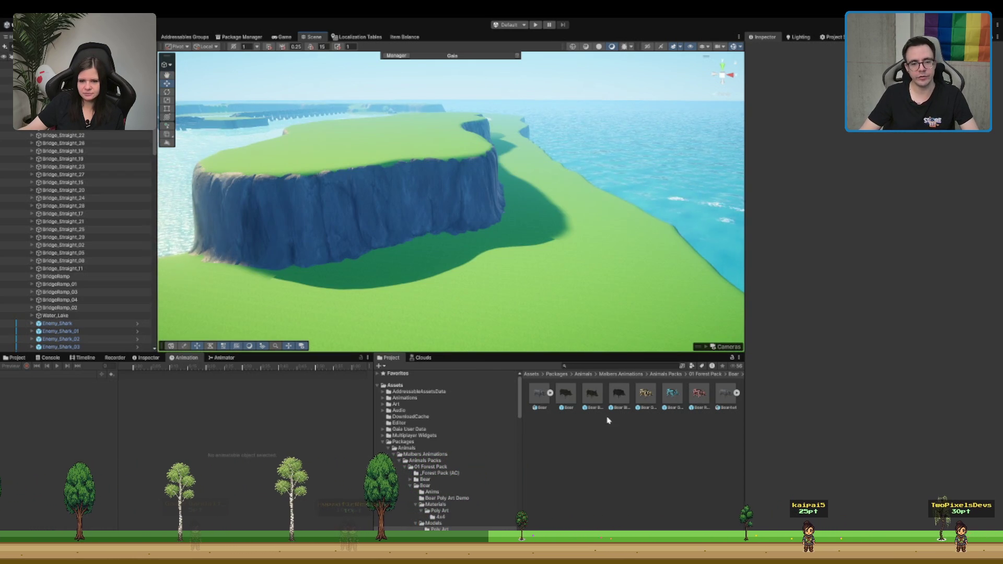
click(521, 339)
scroll(386, 253, down, 5)
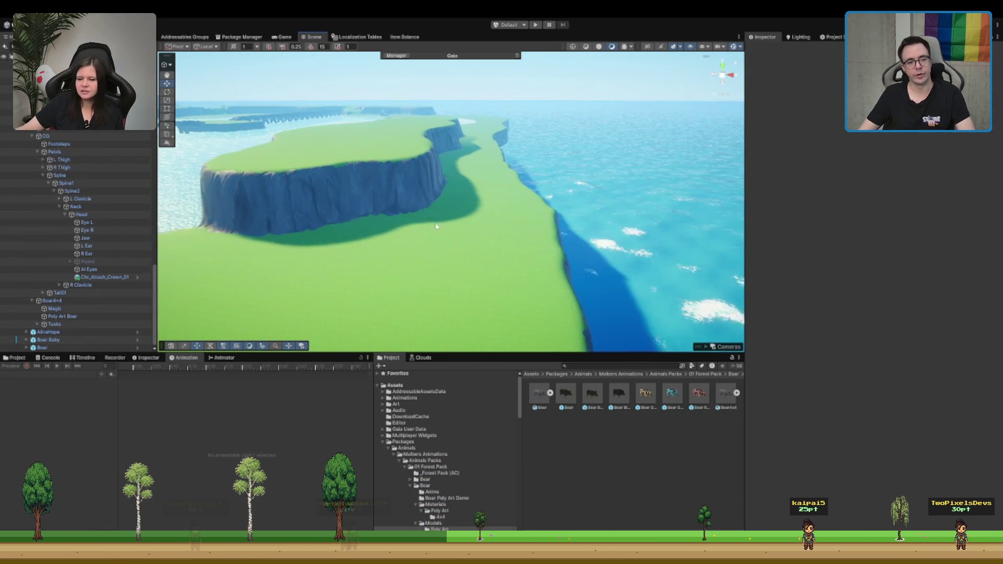
drag(386, 253, 417, 230)
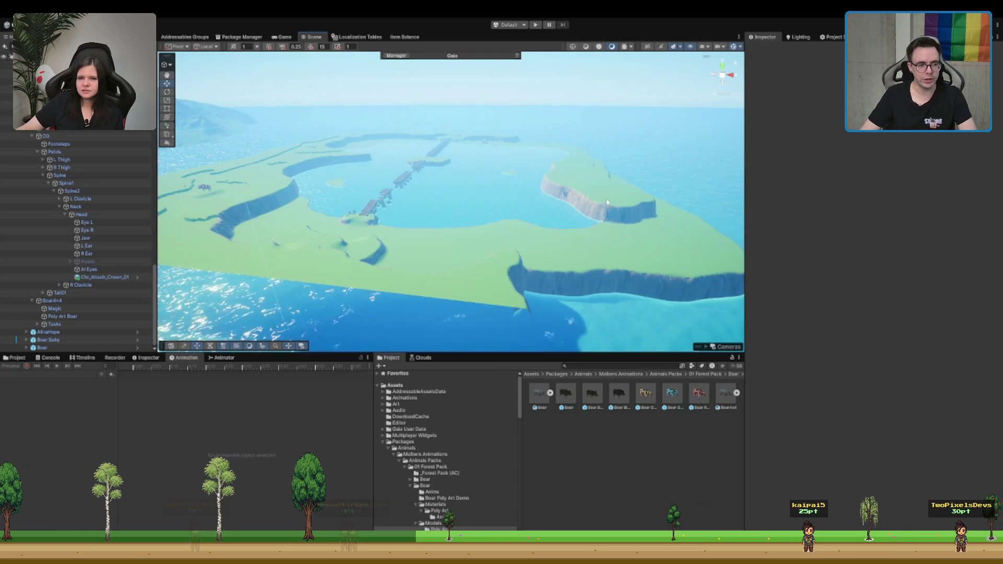
drag(607, 202, 426, 154)
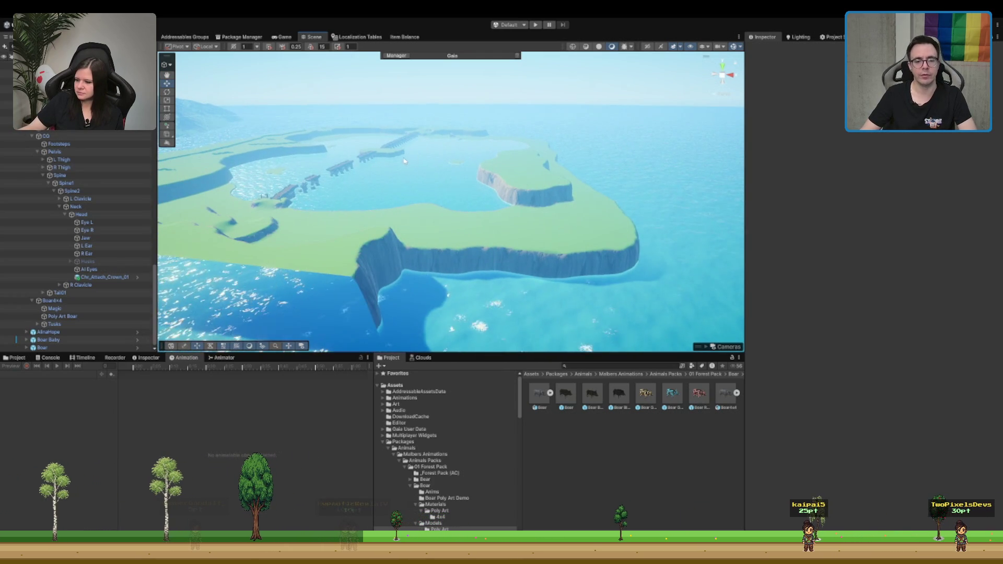
scroll(627, 327, up, 3)
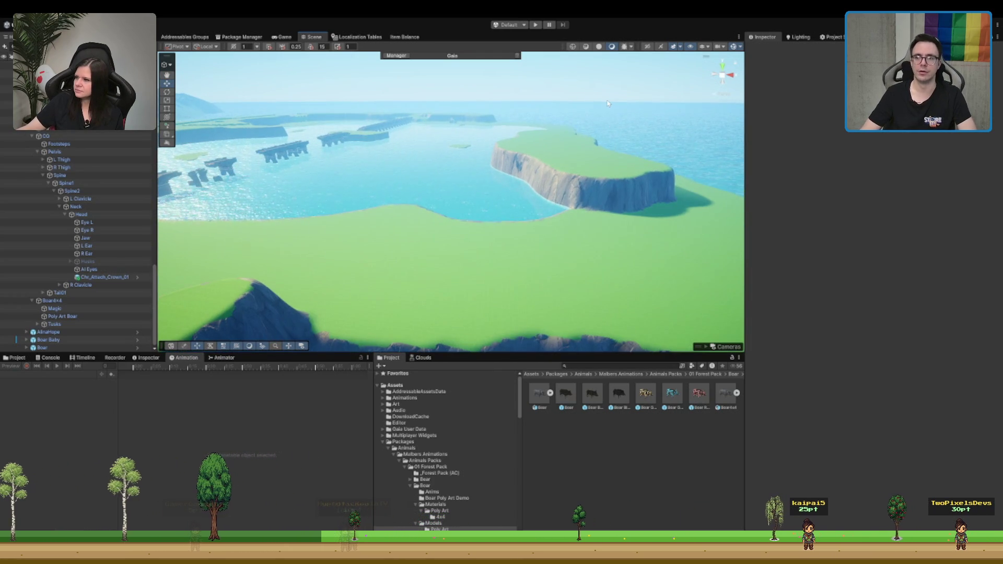
scroll(398, 200, up, 4)
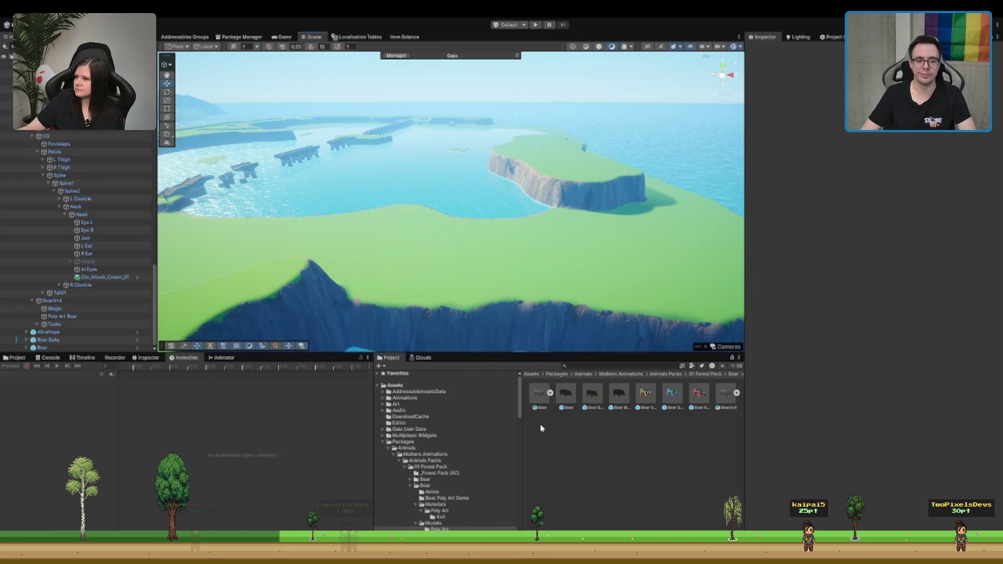
scroll(491, 500, down, 3)
click(409, 396)
click(419, 402)
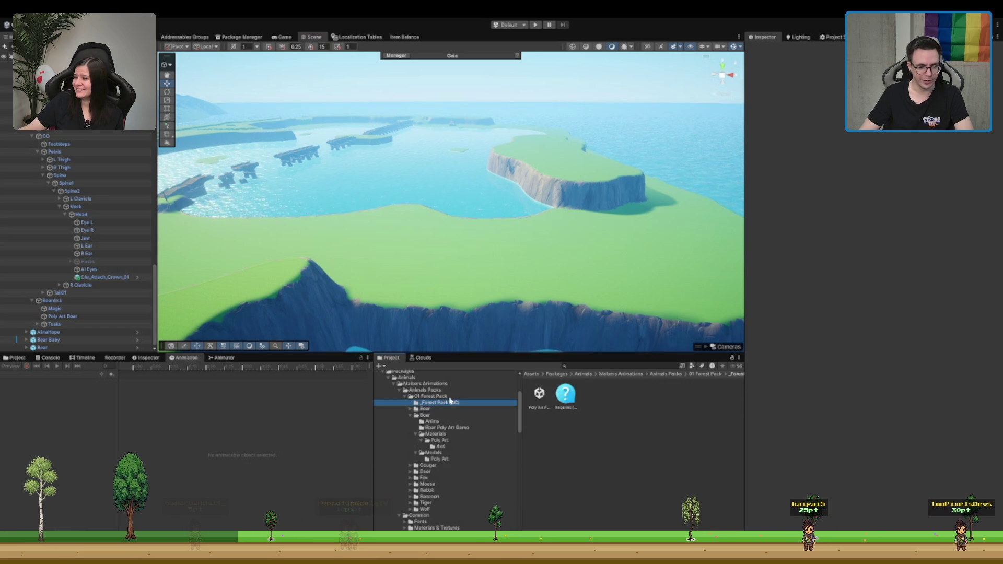
Step: Step through the Forest Pack folders down to Raccoon > Models > Poly Art
key(Up)
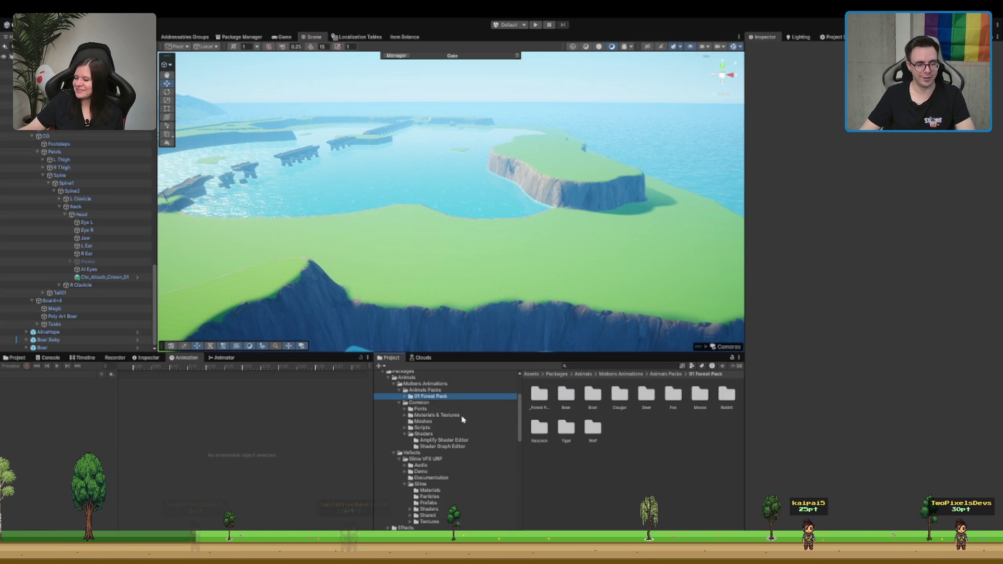
key(Right)
key(Down)
key(Down)
key(Down)
key(w)
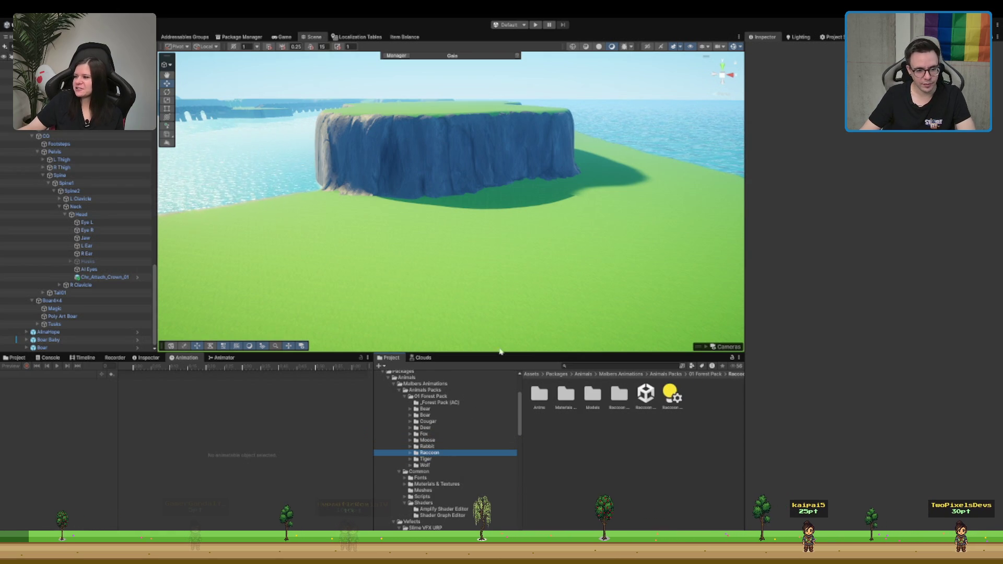
key(Down)
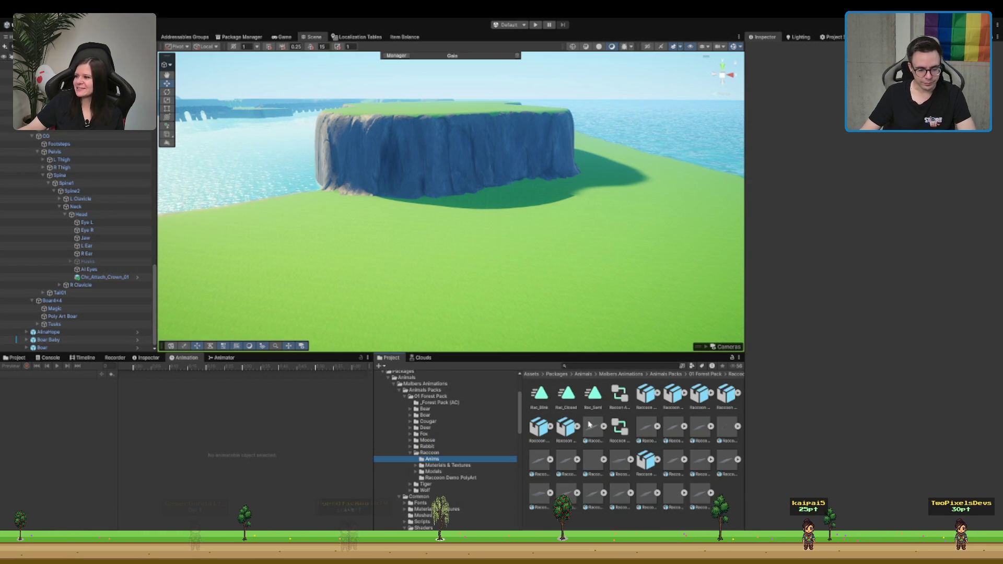
key(Down)
key(Down)
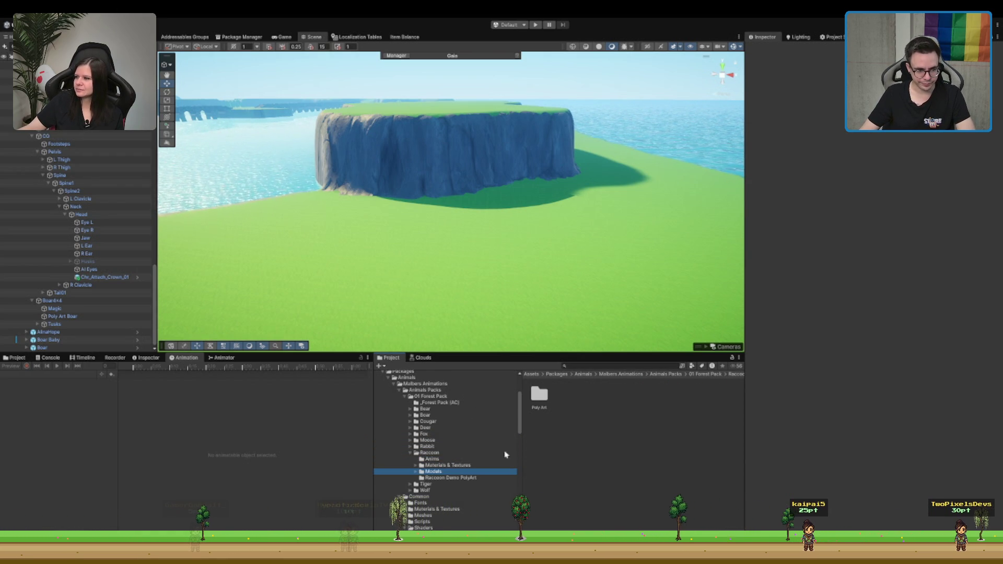
key(Up)
key(Up)
key(Down)
key(Down)
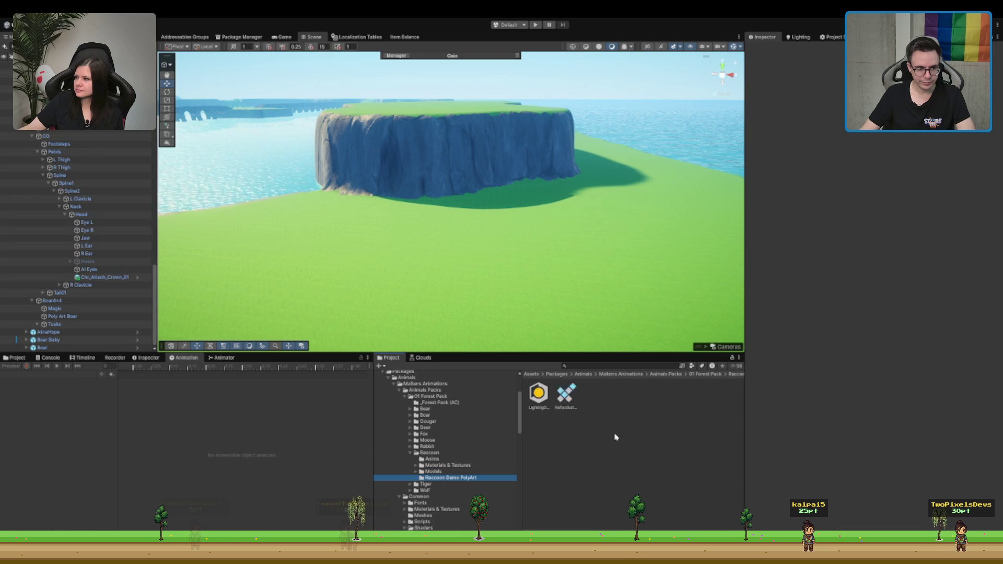
key(Down)
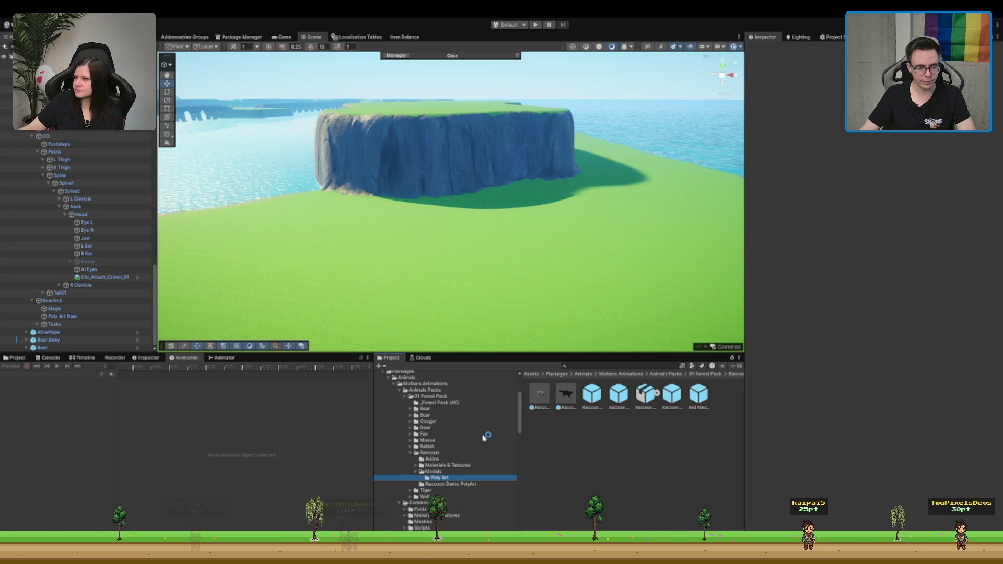
scroll(619, 349, up, 3)
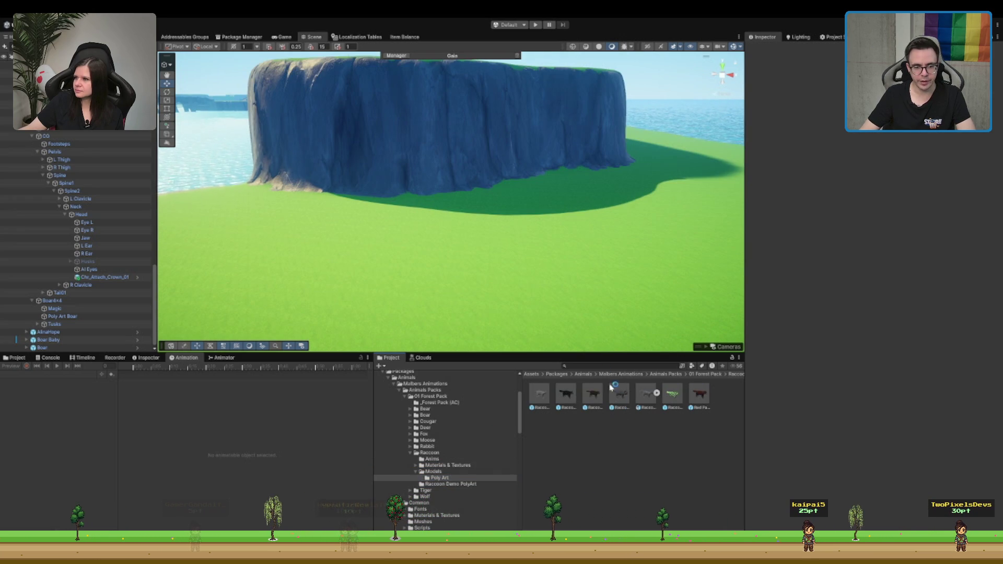
Step: Place Raccoon Cub PA in the scene, frame it for a close look, then delete it
drag(593, 393, 488, 252)
key(f)
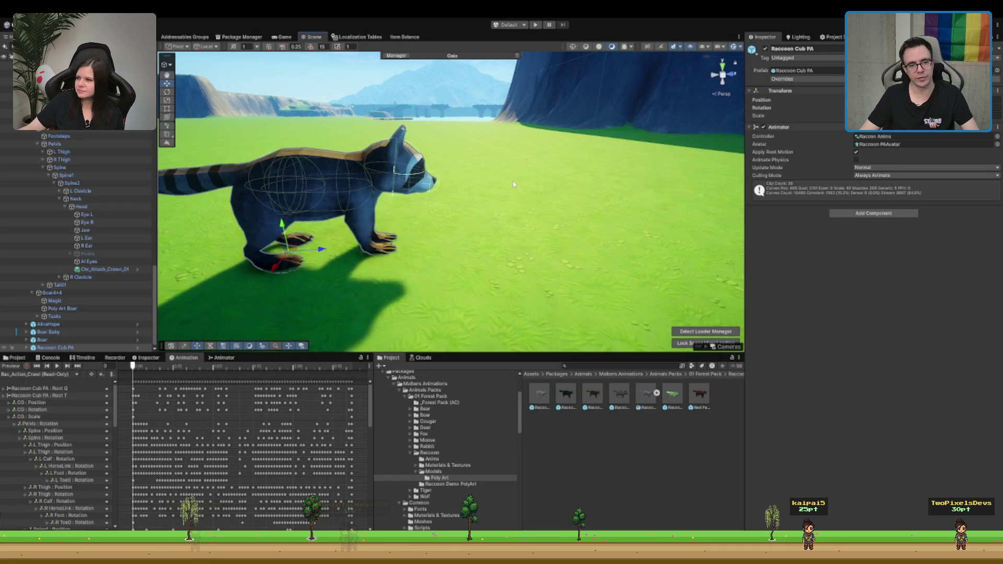
key(f)
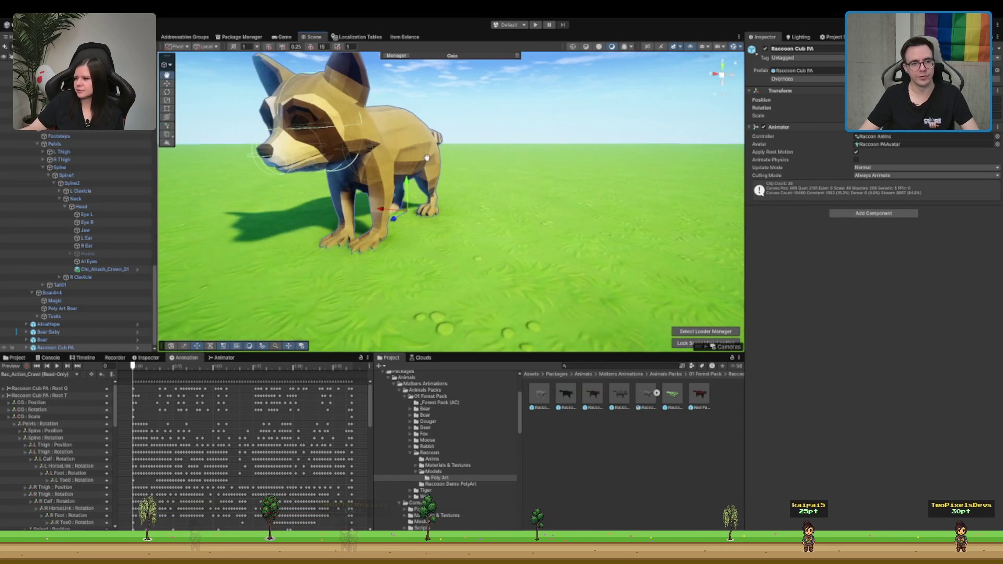
scroll(478, 190, down, 5)
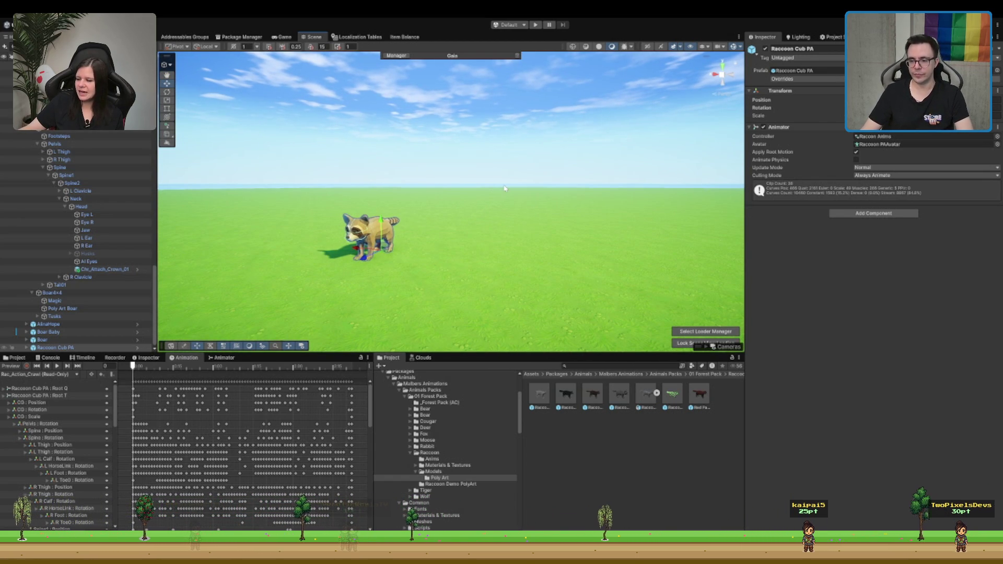
key(Delete)
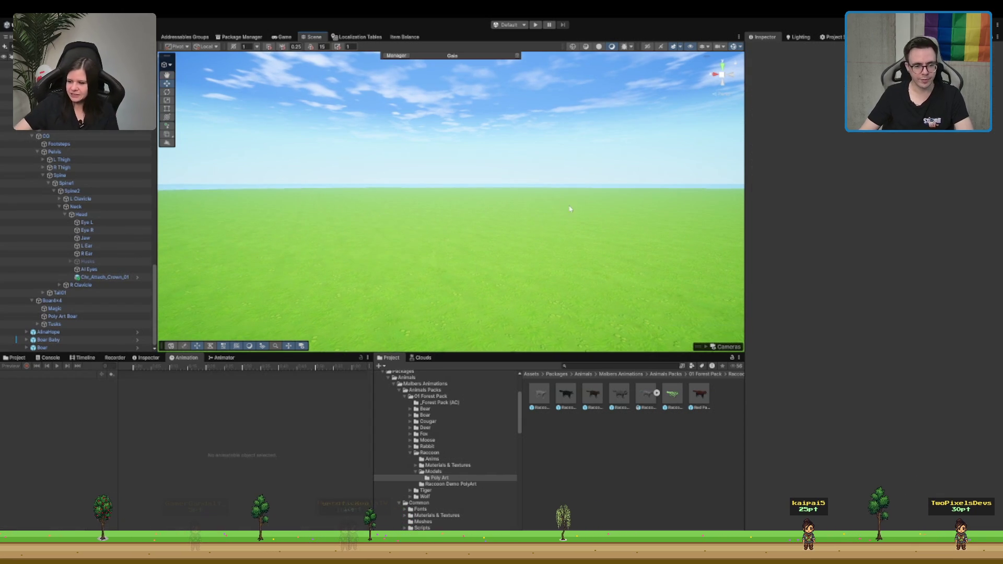
Step: Navigate from the Raccoon folder to Rabbit > Models > PolyArt
click(462, 465)
click(462, 459)
click(467, 454)
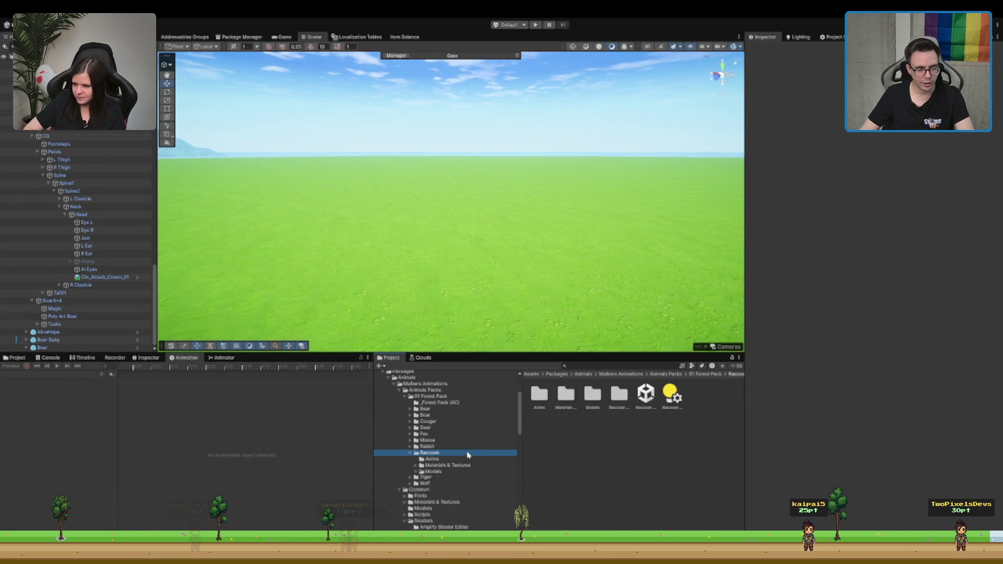
key(Down)
key(Down)
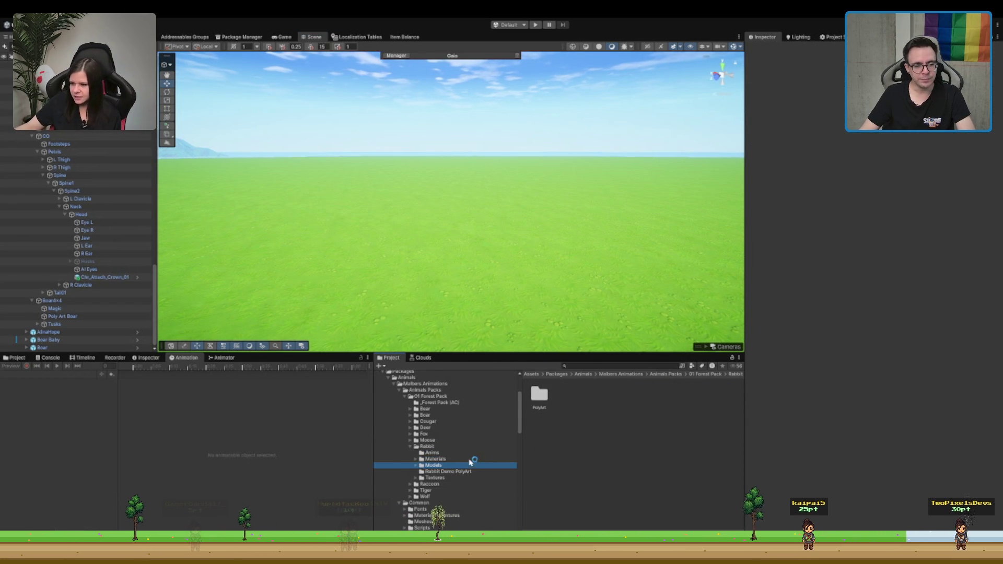
key(Right)
key(Down)
Step: Place the brown rabbit and then the white rabbit in the scene, deleting each one
drag(567, 414, 607, 199)
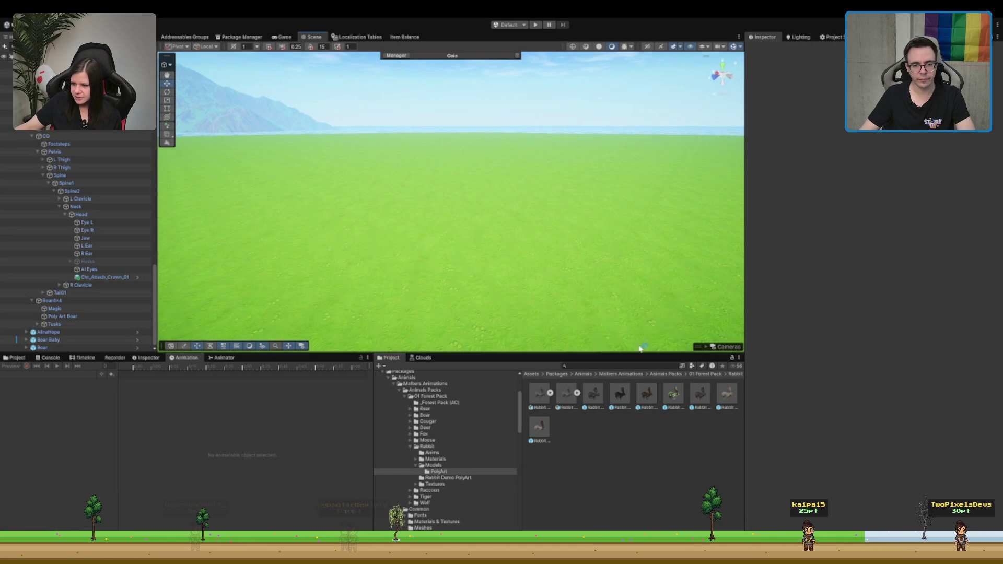
drag(476, 221, 477, 222)
key(f)
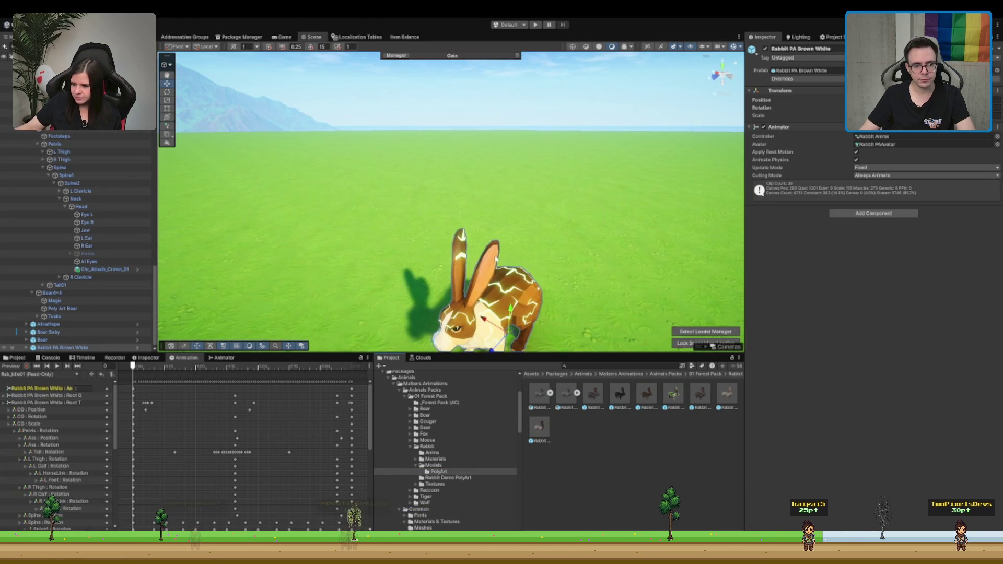
key(Delete)
drag(720, 409, 509, 246)
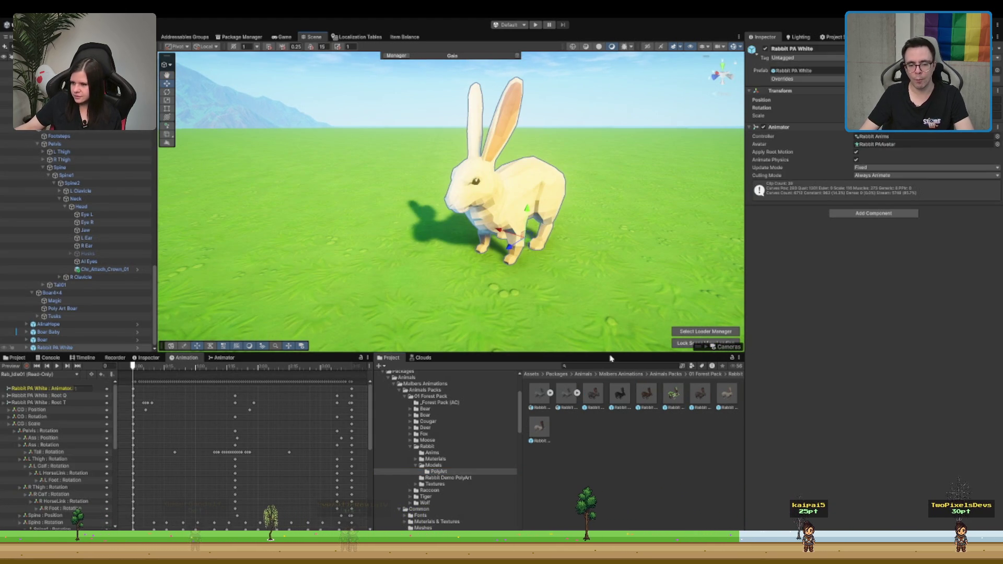
key(Delete)
scroll(500, 235, down, 10)
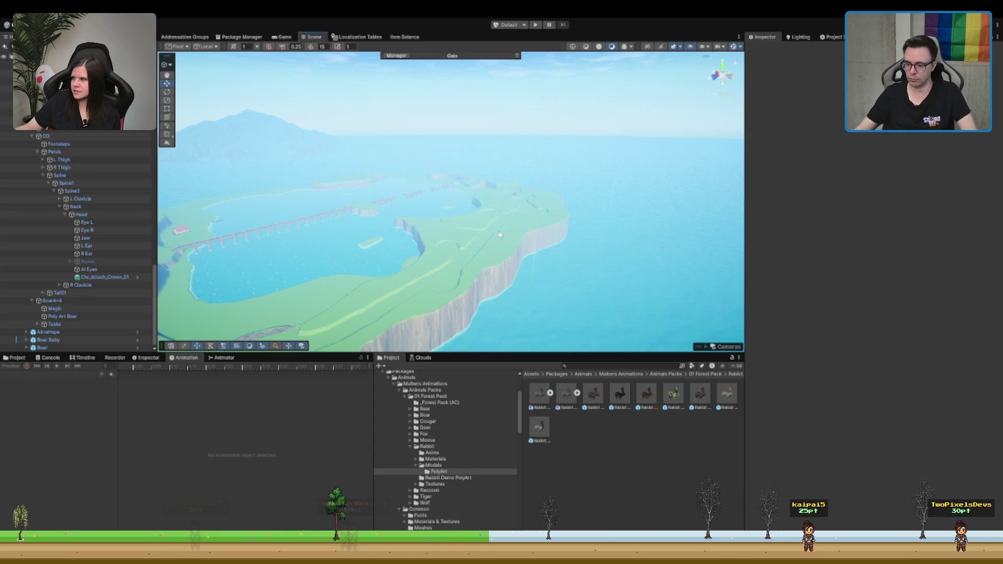
Step: Fly the view down to the island and select the terrain for Smooth Height editing
drag(439, 114, 599, 203)
scroll(599, 202, up, 5)
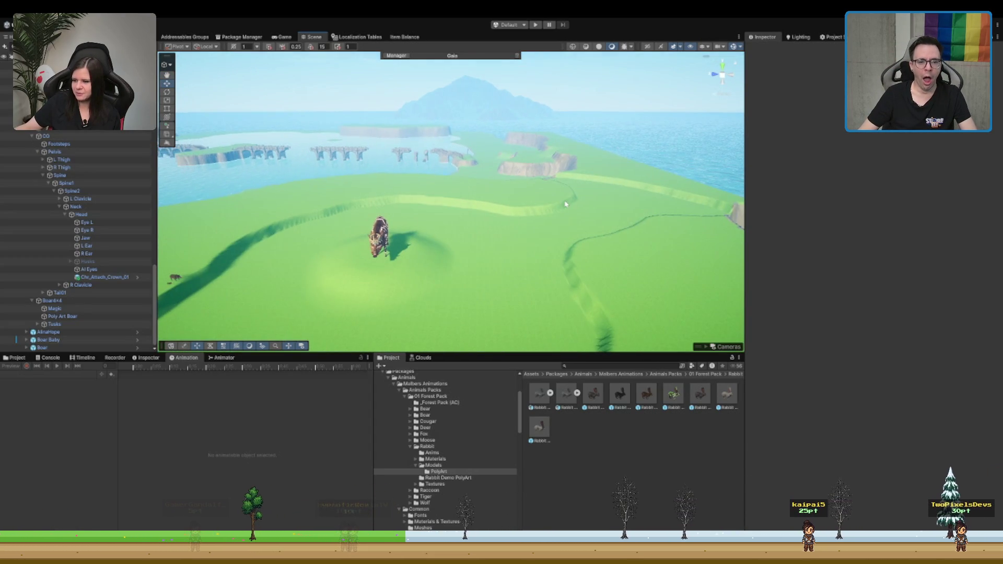
click(565, 203)
scroll(567, 203, up, 2)
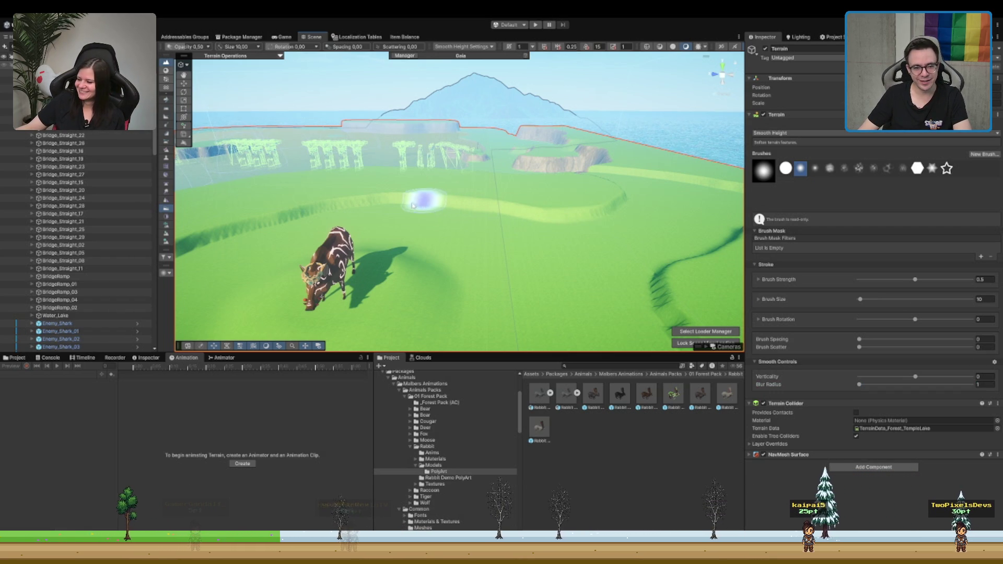
Step: Frame the ravines near the cliffs and bridges and smooth the dark channel toward the cliff
mouse_move(284, 223)
mouse_down()
mouse_move(520, 202)
mouse_move(479, 203)
mouse_up()
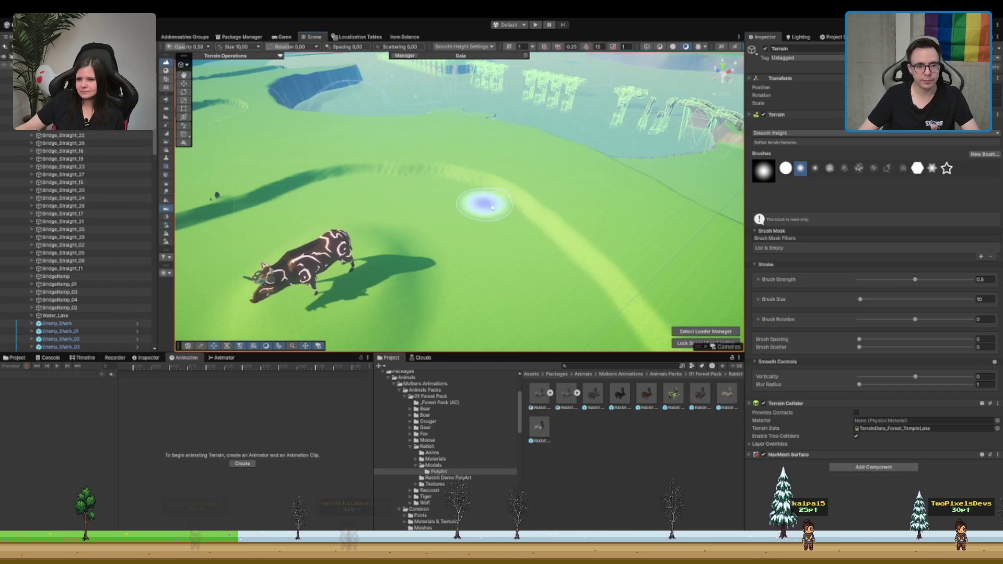
scroll(381, 162, down, 5)
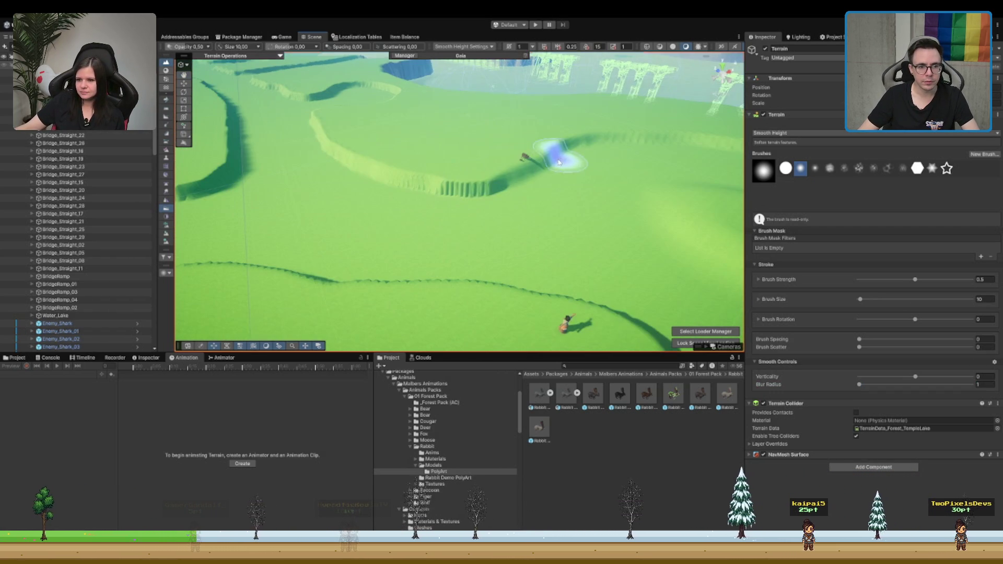
mouse_move(303, 136)
mouse_down()
mouse_move(364, 178)
mouse_move(642, 182)
mouse_up()
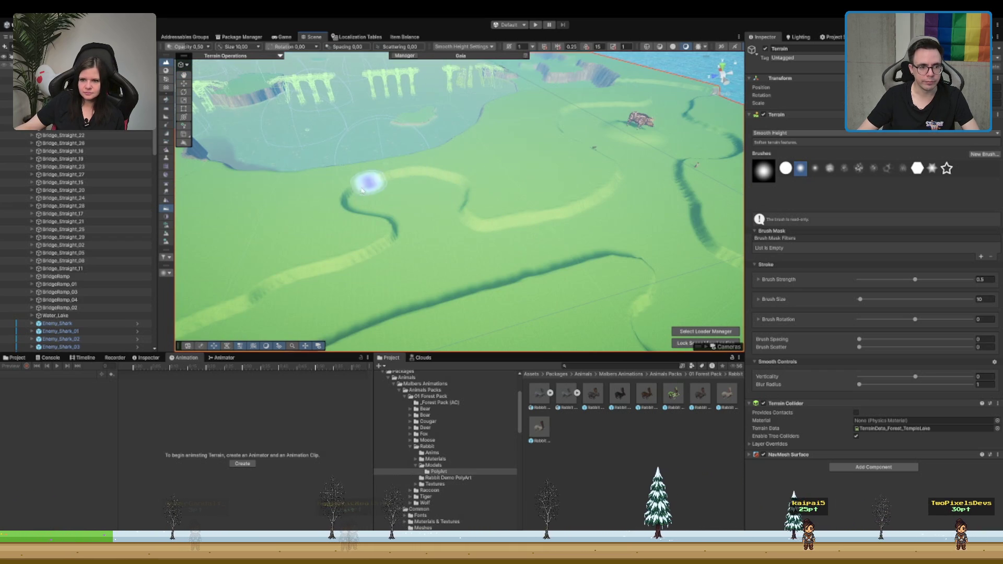
mouse_move(362, 213)
mouse_down()
mouse_move(364, 187)
mouse_move(442, 219)
mouse_up()
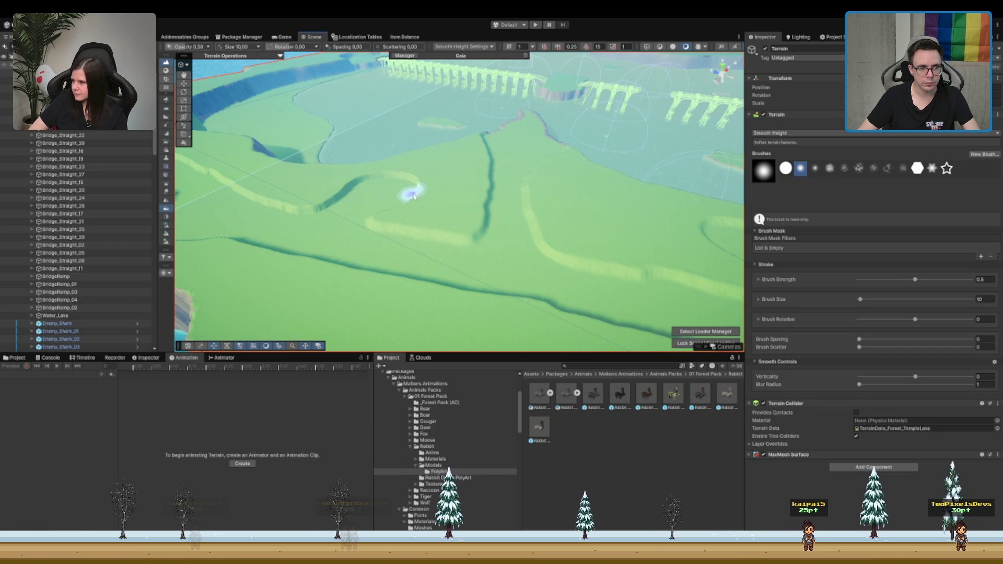
mouse_move(293, 209)
mouse_down()
mouse_move(277, 198)
mouse_move(515, 206)
mouse_up()
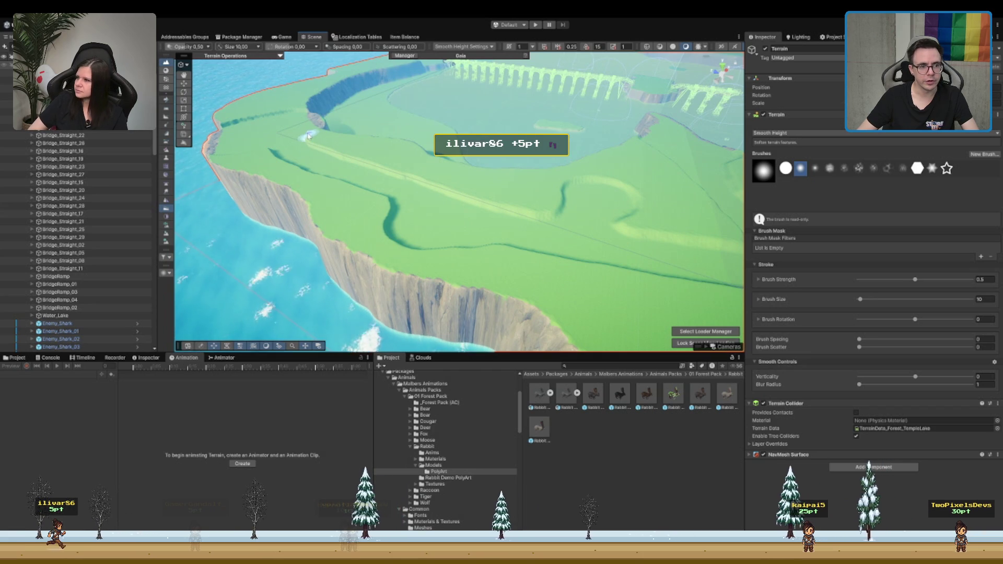
mouse_move(308, 136)
mouse_down()
mouse_move(488, 230)
mouse_move(448, 229)
mouse_move(634, 170)
mouse_move(578, 183)
mouse_move(584, 174)
mouse_up()
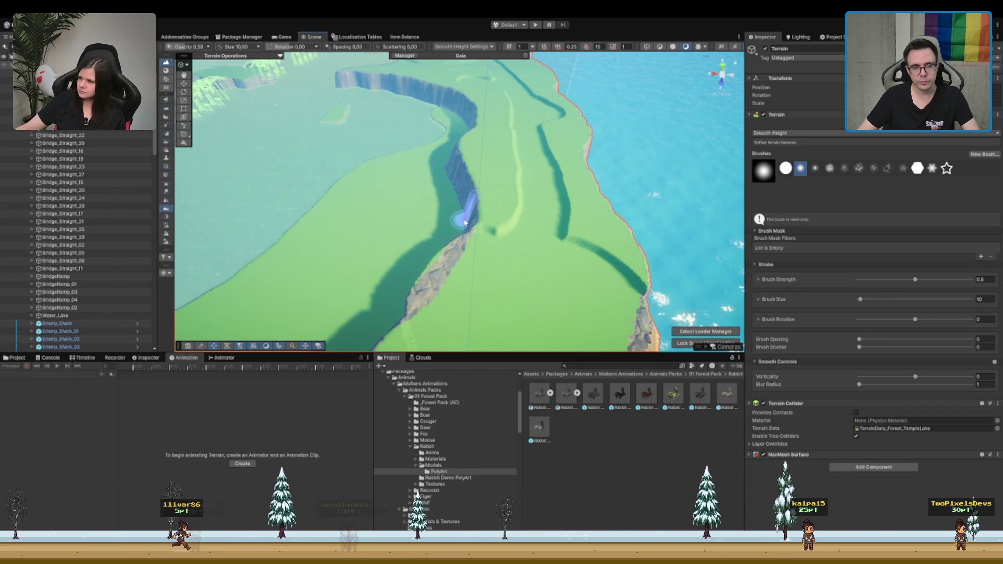
mouse_move(571, 246)
mouse_down()
mouse_move(548, 224)
mouse_move(640, 286)
mouse_up()
Step: Swing over the water to the shoreline and smooth the dark trail near the shore
mouse_move(702, 253)
mouse_down()
mouse_move(560, 235)
mouse_move(405, 275)
mouse_up()
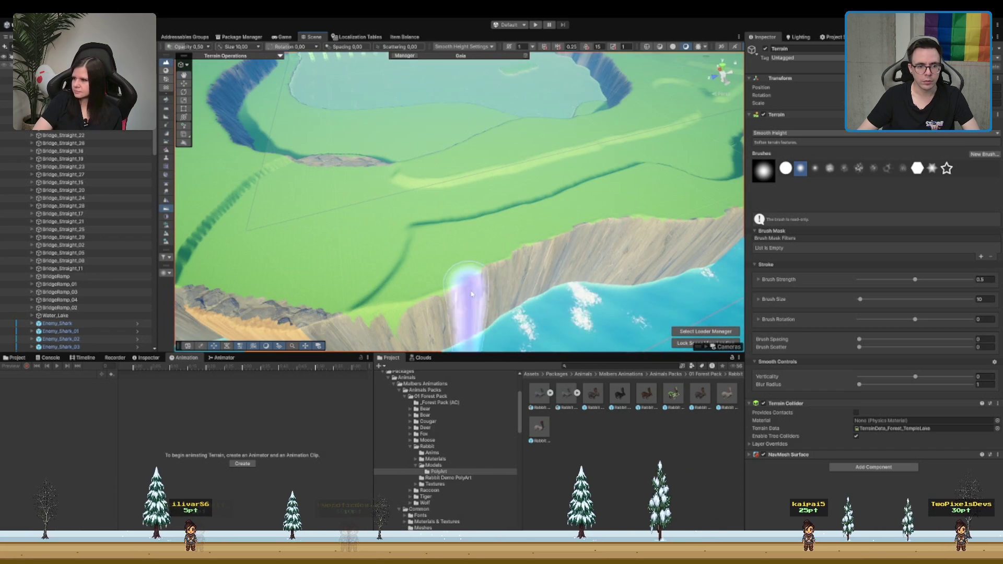
mouse_move(716, 246)
mouse_down()
mouse_move(711, 219)
mouse_move(541, 246)
mouse_move(544, 293)
mouse_move(424, 312)
mouse_move(517, 287)
mouse_up()
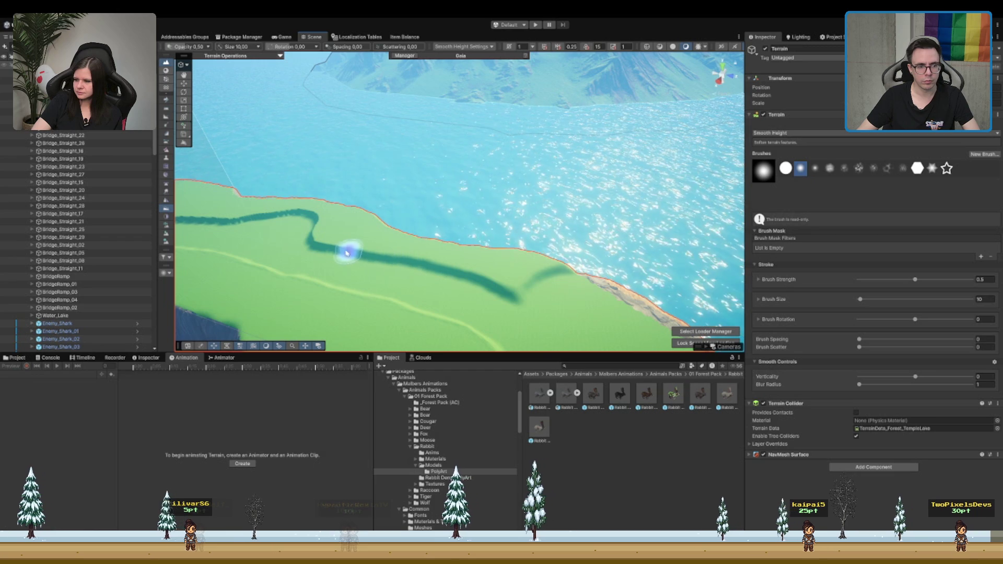
drag(251, 222, 447, 214)
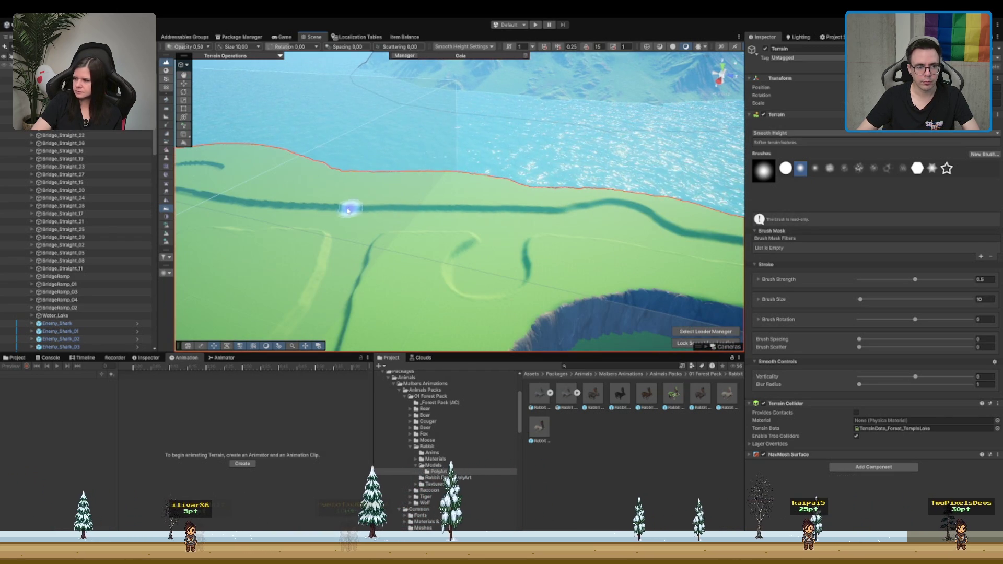
mouse_move(499, 203)
mouse_down()
mouse_move(399, 222)
mouse_move(469, 230)
mouse_up()
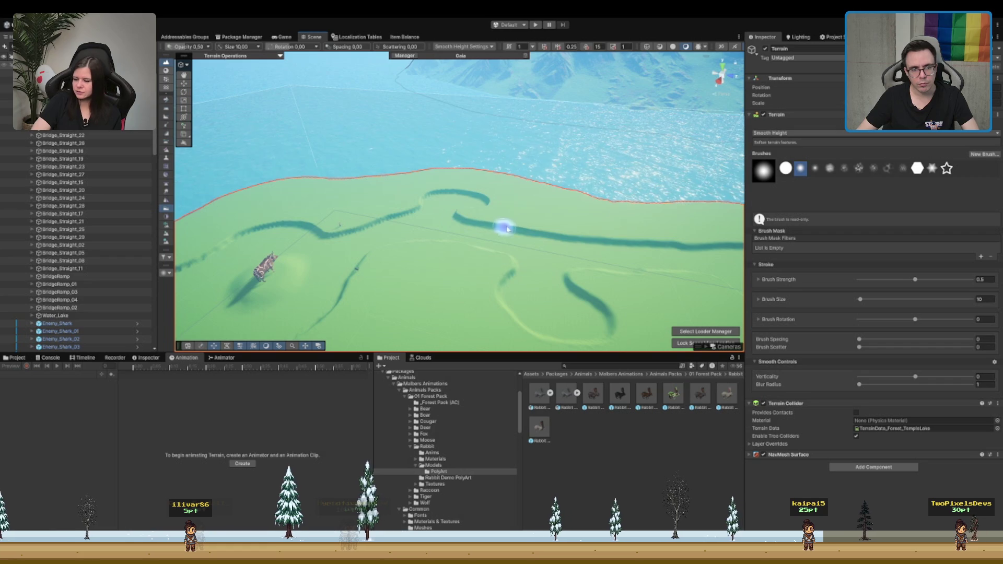
mouse_move(395, 248)
mouse_down()
mouse_move(369, 269)
mouse_move(466, 240)
mouse_move(454, 224)
mouse_up()
mouse_move(376, 271)
mouse_down()
mouse_move(374, 240)
mouse_move(472, 216)
mouse_up()
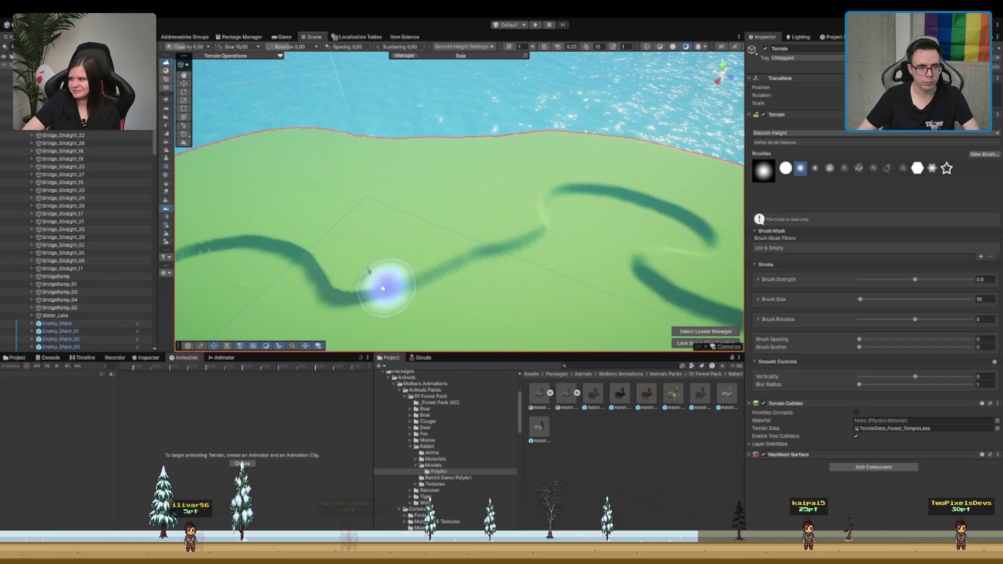
mouse_move(286, 250)
mouse_down()
mouse_move(418, 231)
mouse_move(511, 192)
mouse_up()
Step: Orbit in close on the cliff face, canyon and shore path to inspect the smoothing
scroll(521, 222, up, 5)
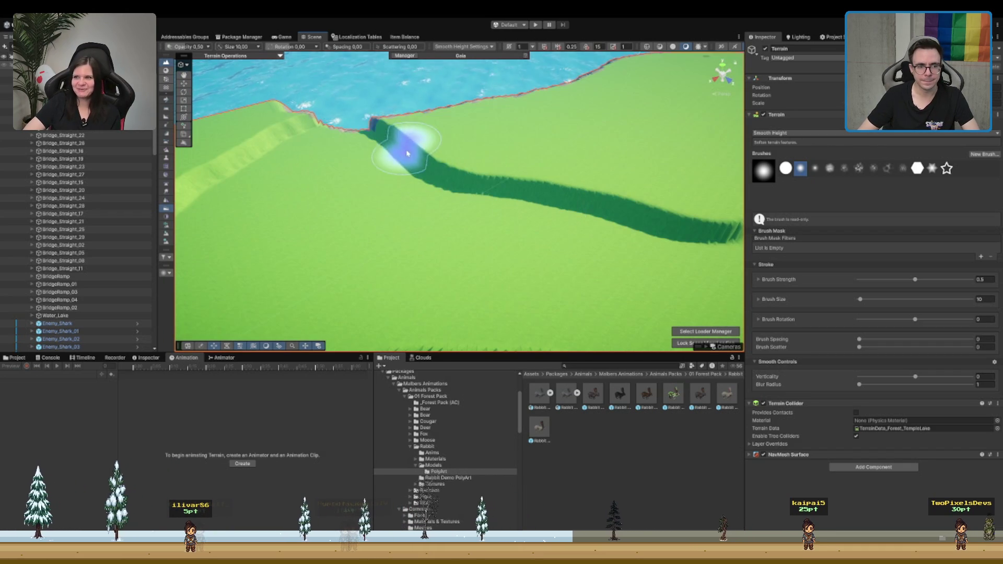
scroll(617, 203, down, 10)
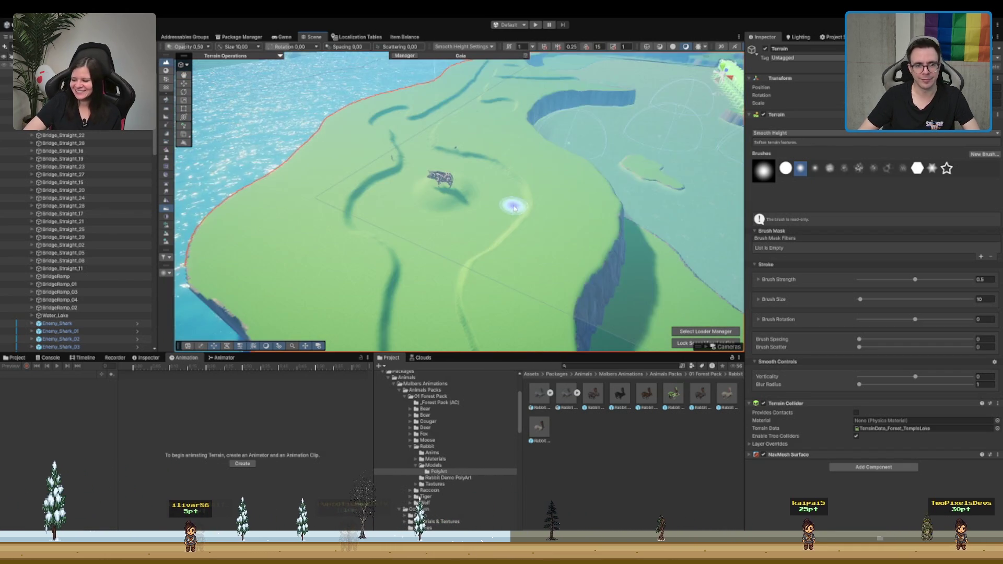
scroll(514, 208, up, 6)
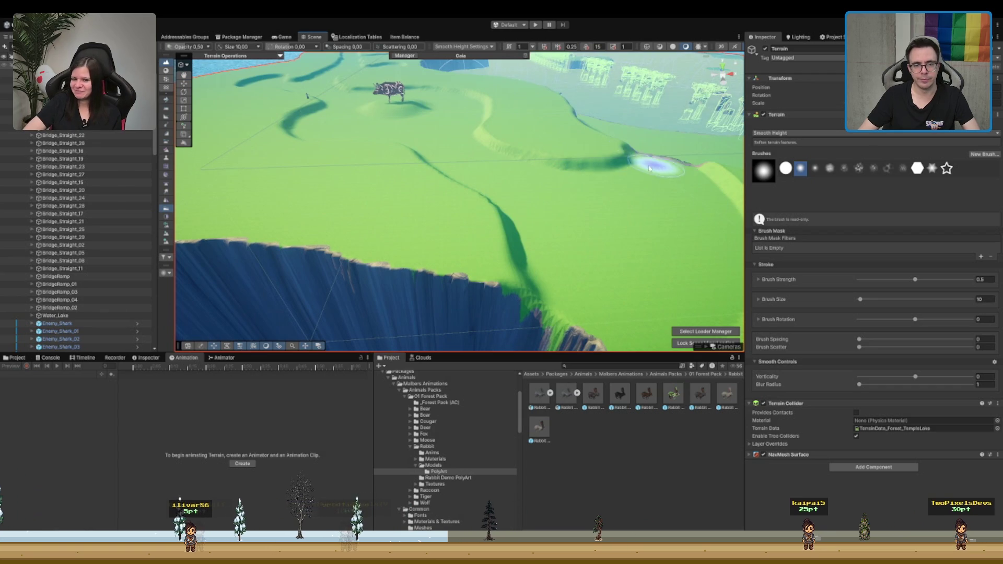
mouse_move(649, 167)
mouse_down()
mouse_move(497, 184)
mouse_move(467, 176)
mouse_move(241, 210)
mouse_move(358, 154)
mouse_move(518, 173)
mouse_move(481, 218)
mouse_up()
mouse_move(567, 180)
mouse_down()
mouse_move(619, 187)
mouse_move(432, 157)
mouse_up()
mouse_move(604, 162)
mouse_down()
mouse_move(594, 174)
mouse_move(489, 163)
mouse_move(428, 214)
mouse_move(443, 235)
mouse_move(515, 255)
mouse_move(562, 223)
mouse_move(547, 236)
mouse_up()
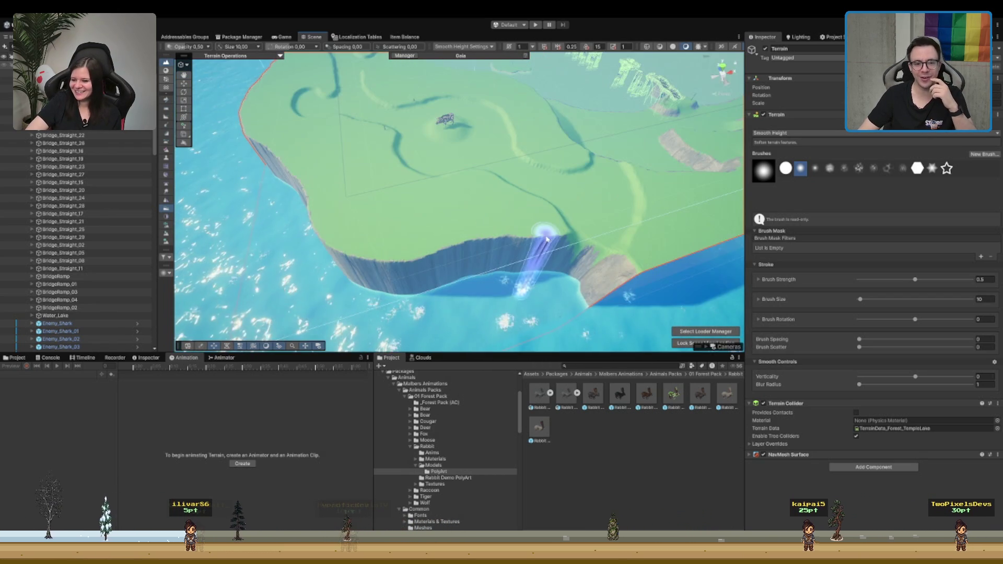
Step: Set Blur Radius to 3 and smooth along the top of the cliff edge
double_click(982, 385)
text(3)
mouse_move(526, 235)
mouse_down()
mouse_move(523, 258)
mouse_move(411, 266)
mouse_move(470, 245)
mouse_move(439, 225)
mouse_move(609, 219)
mouse_up()
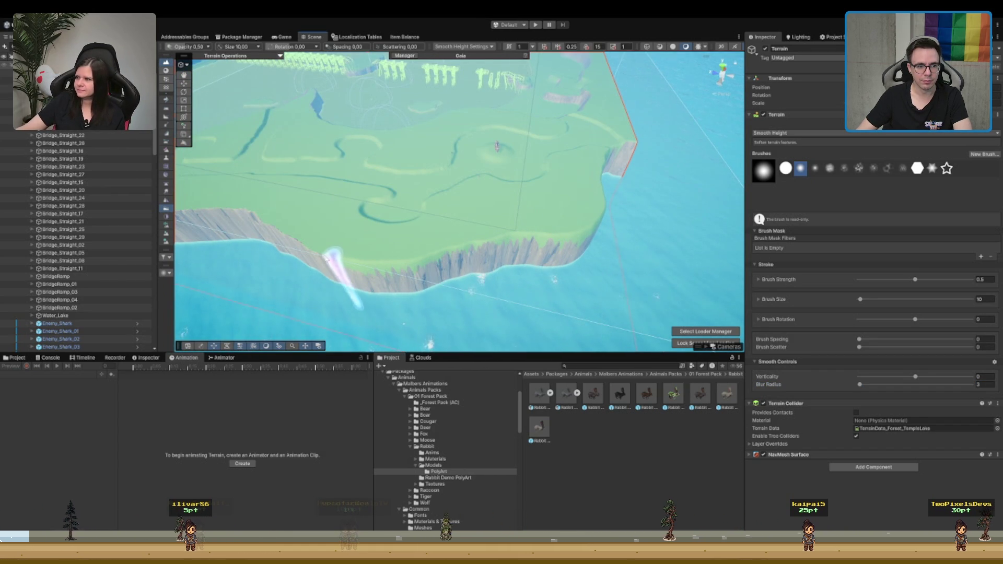
Step: Orbit and zoom around the cliff face, plateau and water to check the smoothed edge
drag(259, 230, 536, 222)
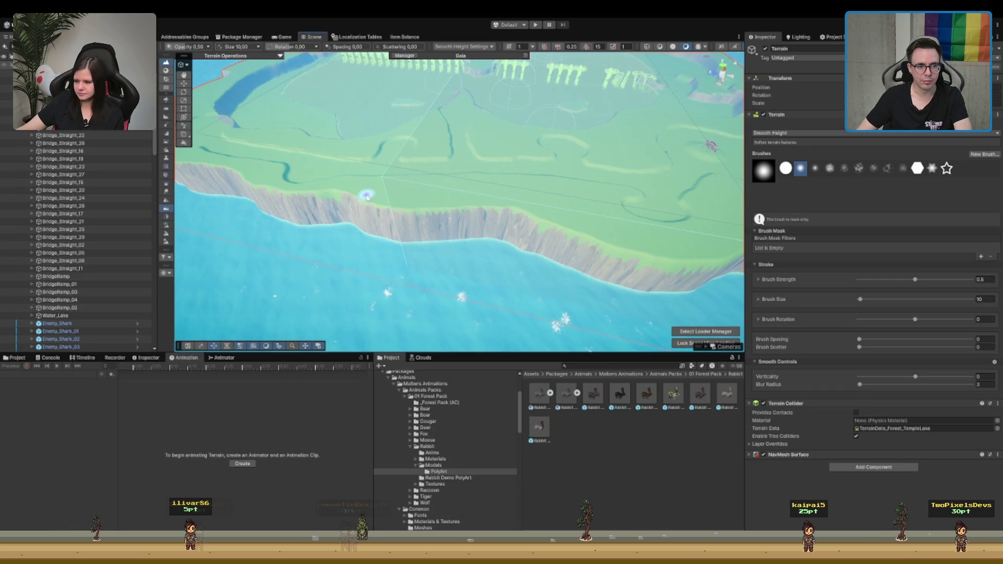
drag(366, 197, 450, 199)
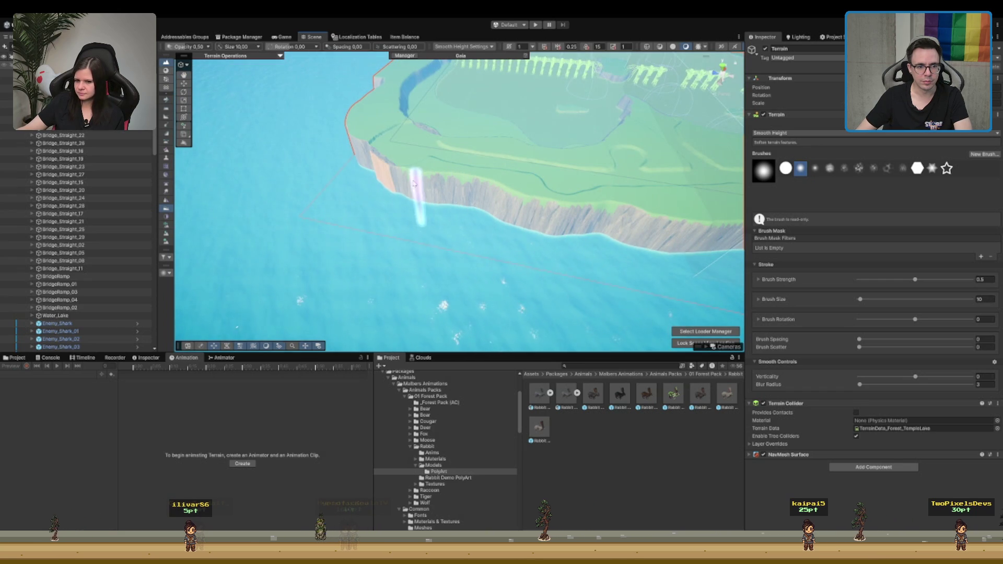
mouse_move(450, 159)
mouse_down()
mouse_move(629, 152)
mouse_move(574, 211)
mouse_up()
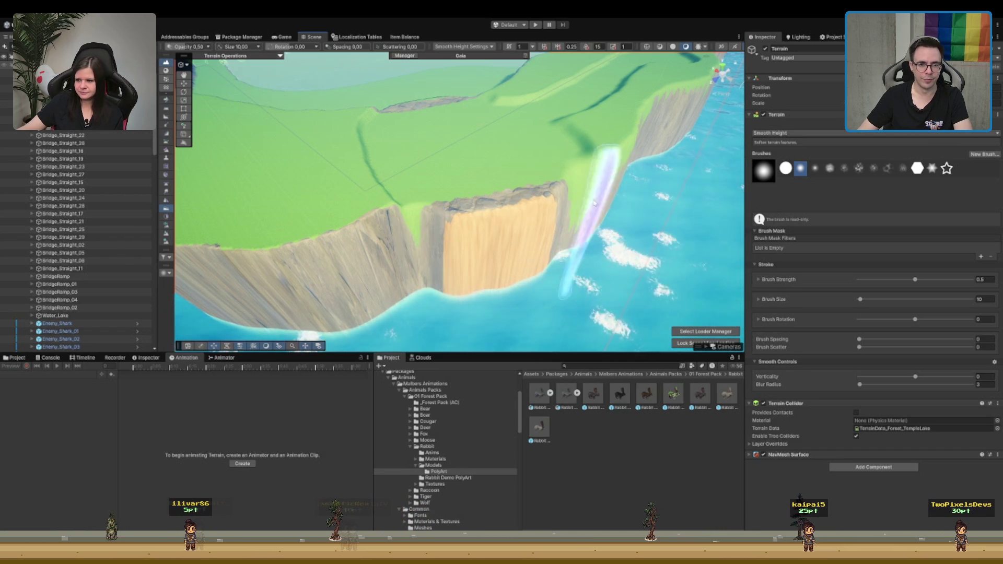
mouse_move(410, 213)
mouse_down()
mouse_move(488, 173)
mouse_move(632, 157)
mouse_move(594, 230)
mouse_move(503, 168)
mouse_move(533, 220)
mouse_move(460, 172)
mouse_move(339, 131)
mouse_move(289, 95)
mouse_up()
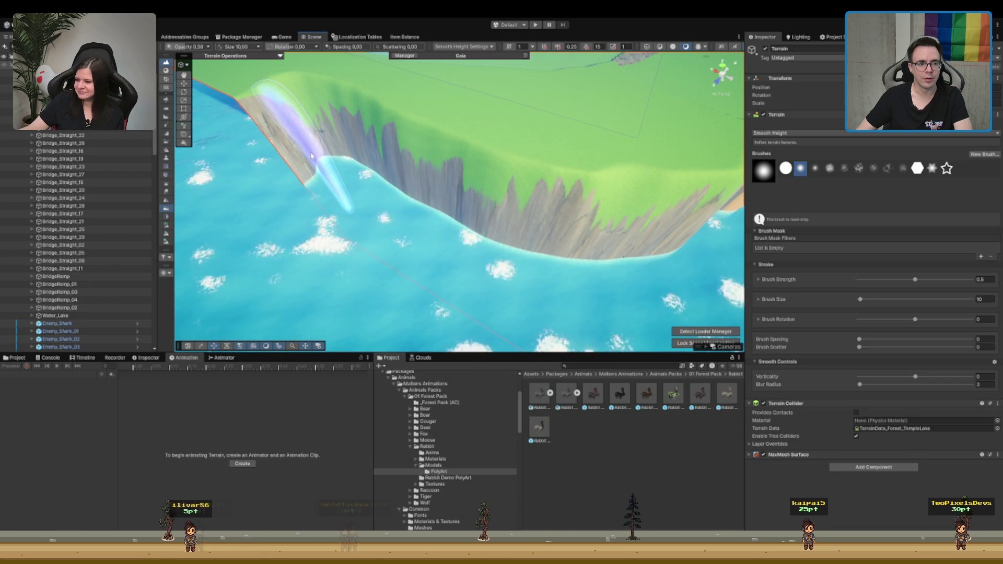
mouse_move(660, 201)
mouse_down()
mouse_move(643, 178)
mouse_move(493, 217)
mouse_up()
mouse_move(592, 224)
mouse_down()
mouse_move(671, 164)
mouse_move(635, 164)
mouse_move(631, 152)
mouse_move(440, 214)
mouse_up()
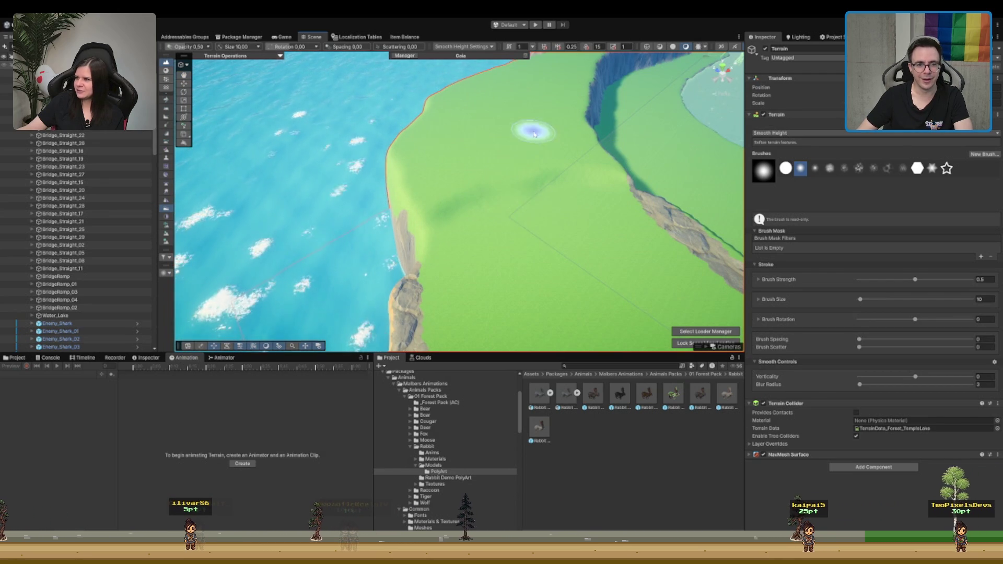
mouse_move(577, 204)
mouse_down()
mouse_move(539, 199)
mouse_move(461, 134)
mouse_move(477, 146)
mouse_move(463, 160)
mouse_move(589, 191)
mouse_move(691, 149)
mouse_up()
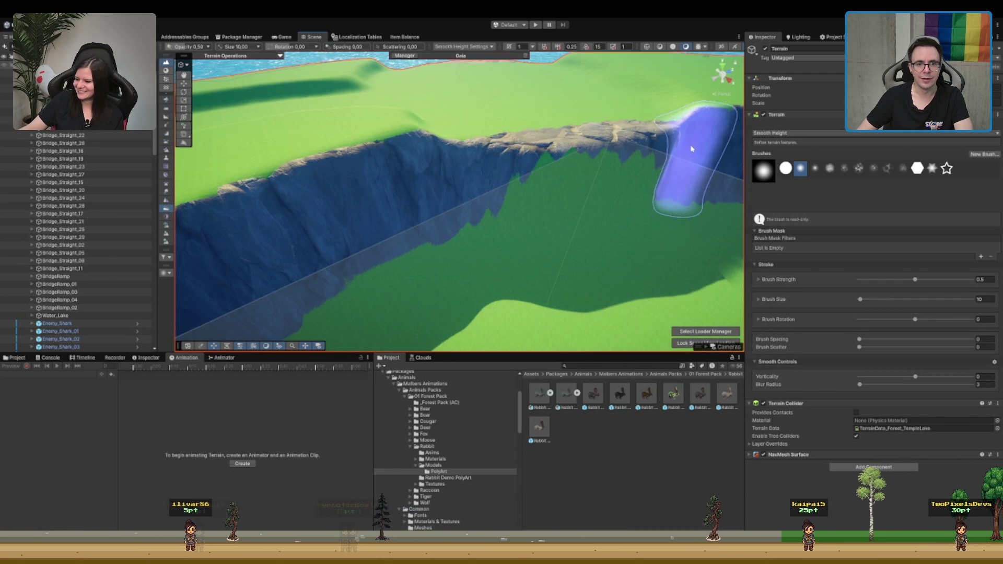
mouse_move(627, 134)
mouse_down()
mouse_move(660, 128)
mouse_move(650, 164)
mouse_move(354, 197)
mouse_move(423, 146)
mouse_move(369, 157)
mouse_move(557, 163)
mouse_move(470, 166)
mouse_up()
text(1)
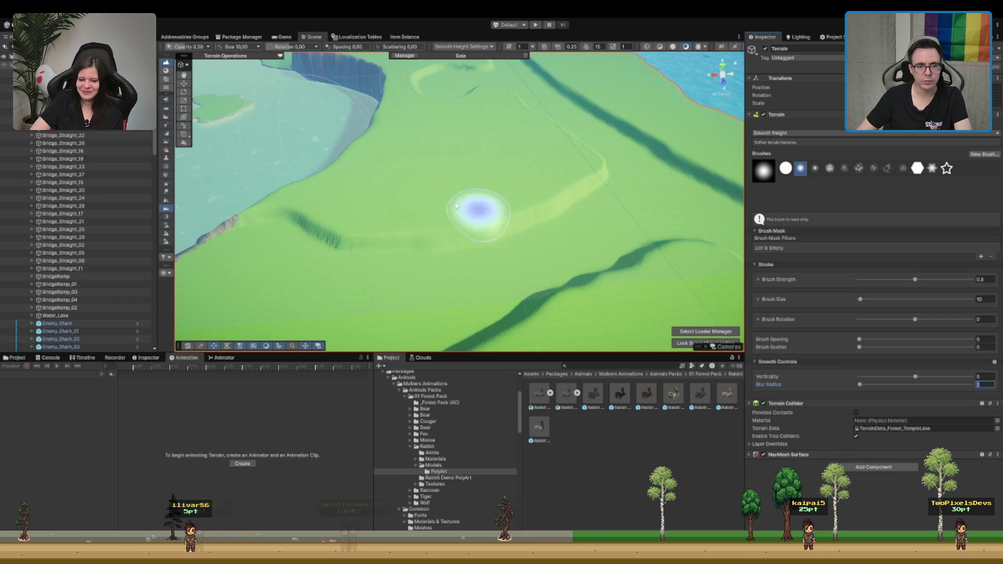
Step: Confirm the Smooth Height blur radius, then frame the cliff, green plateau, mountains and sea
key(Return)
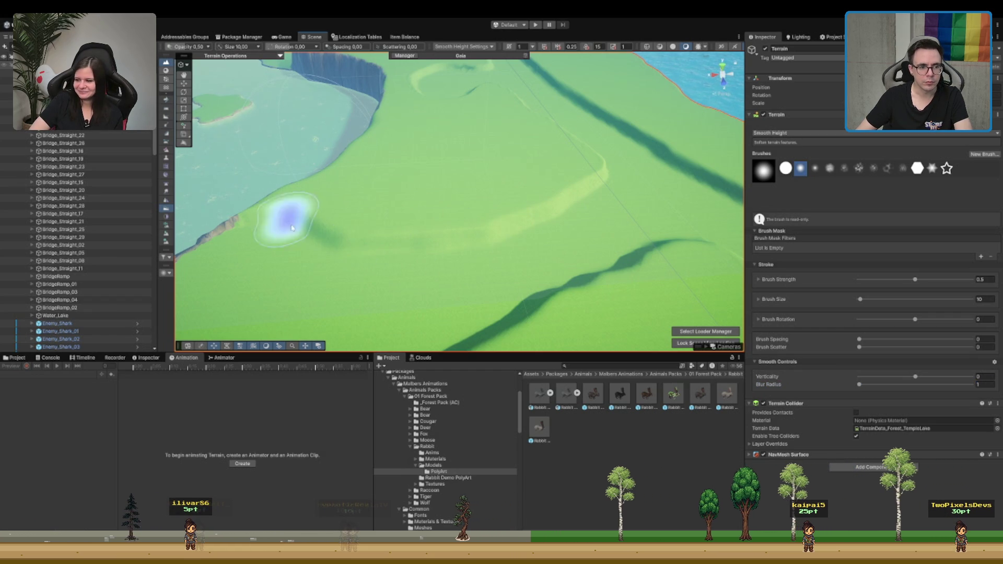
scroll(291, 277, down, 5)
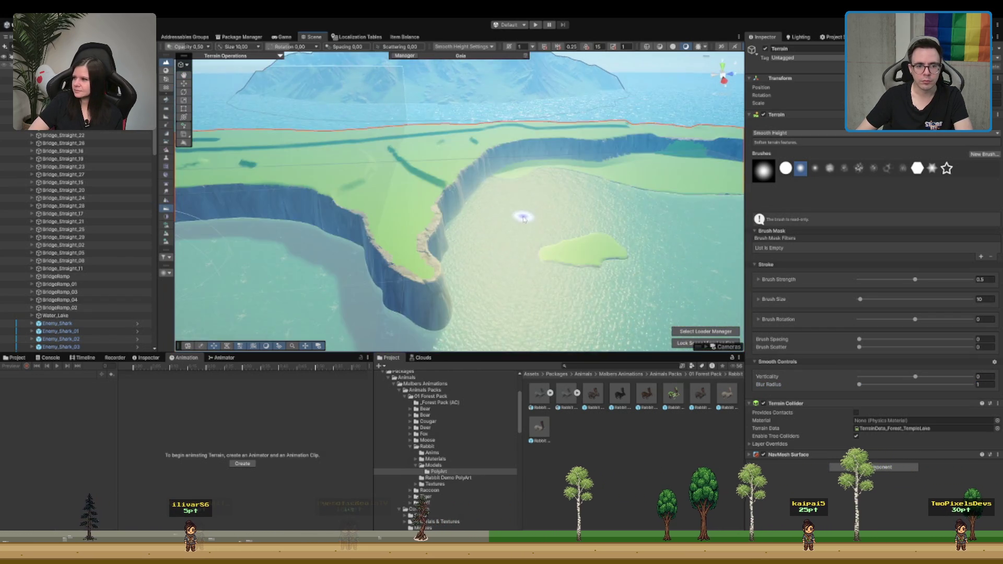
scroll(523, 218, up, 5)
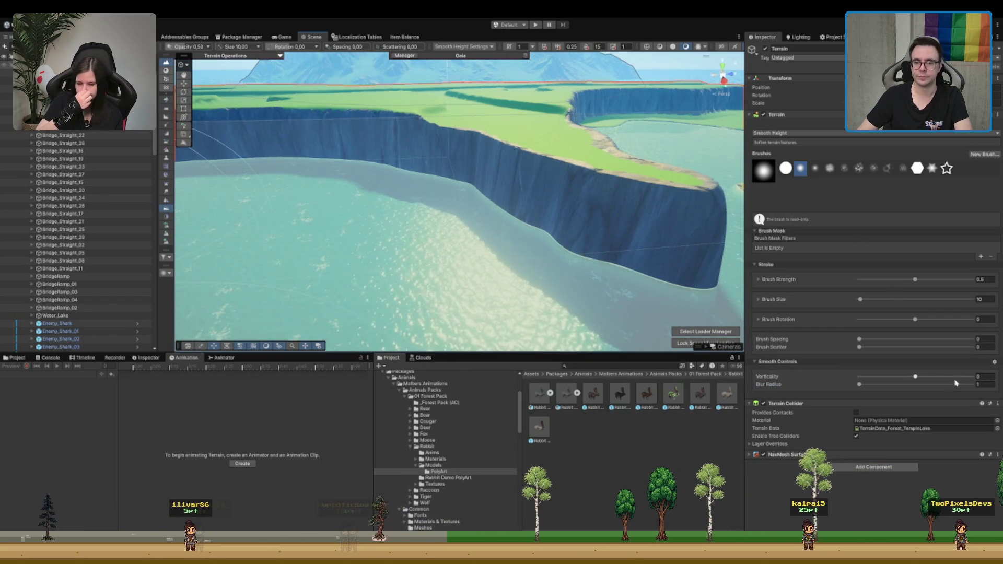
scroll(470, 112, up, 3)
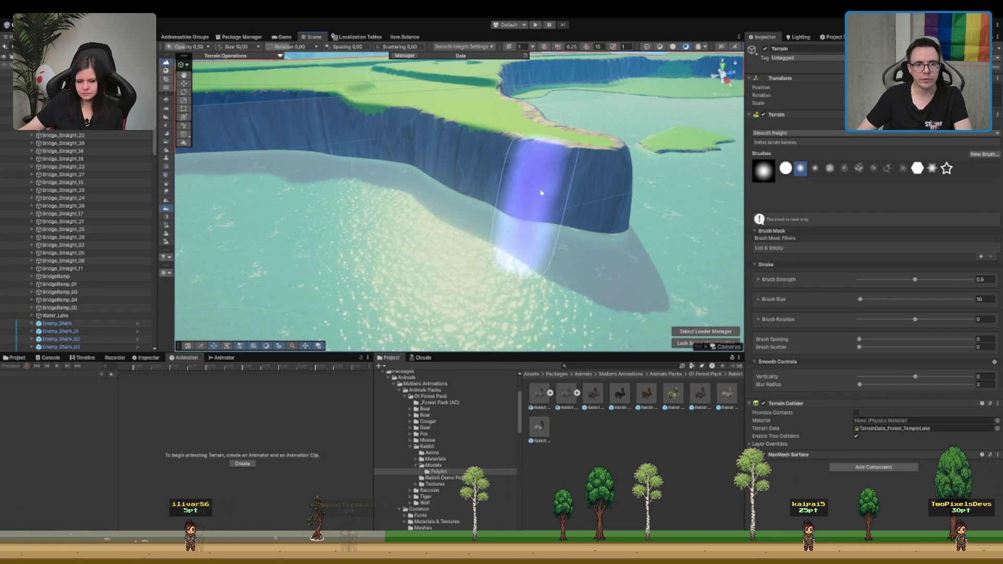
mouse_move(541, 193)
mouse_down()
mouse_move(661, 167)
mouse_move(564, 175)
mouse_move(425, 134)
mouse_move(370, 215)
mouse_up()
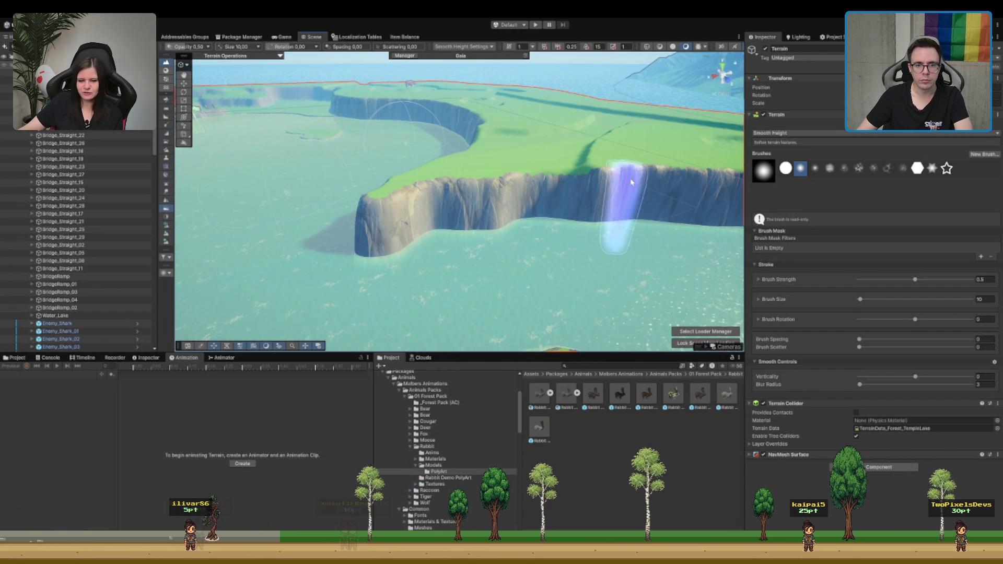
mouse_move(591, 175)
mouse_down()
mouse_move(496, 191)
mouse_move(528, 186)
mouse_up()
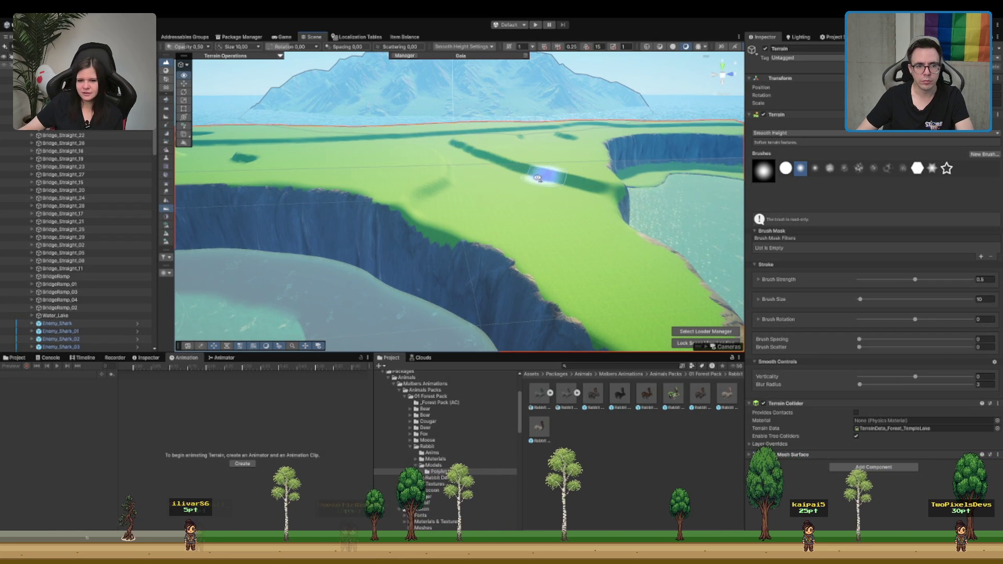
scroll(547, 182, down, 6)
mouse_move(453, 192)
mouse_down()
mouse_move(392, 218)
mouse_move(511, 226)
mouse_move(548, 207)
mouse_up()
scroll(510, 225, up, 3)
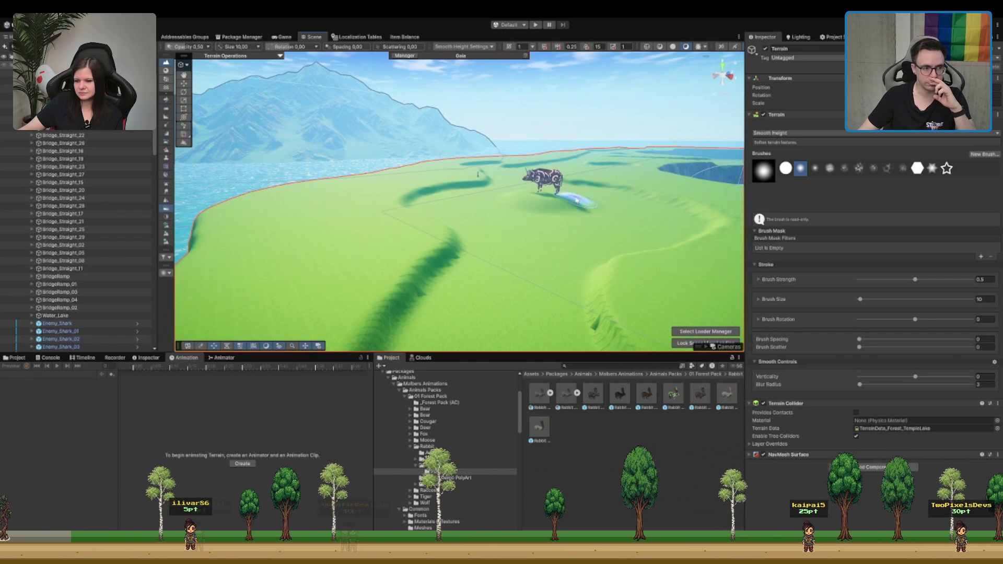
scroll(79, 240, down, 10)
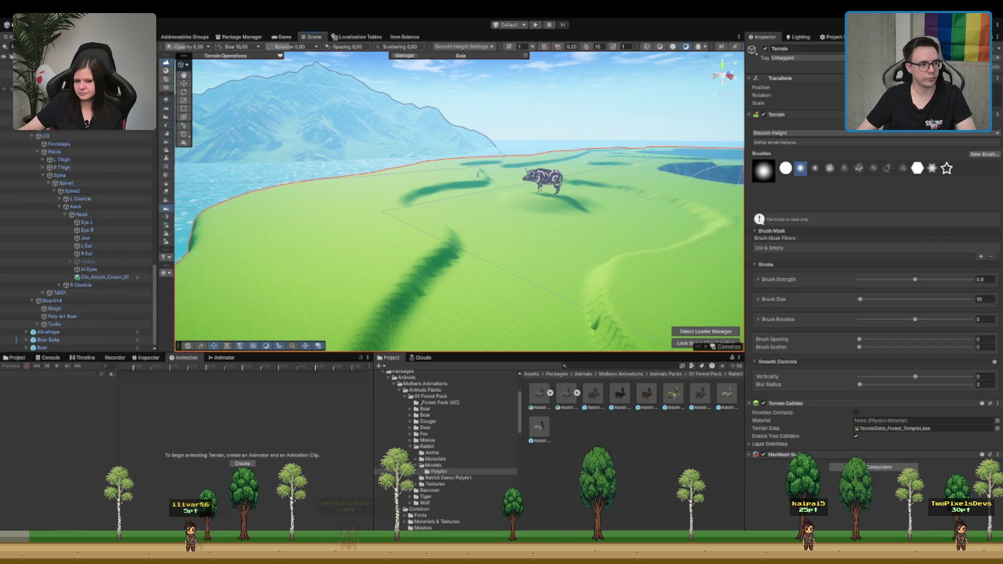
Step: Select the AlinaHope boar object and frame the Scene view on it
click(48, 332)
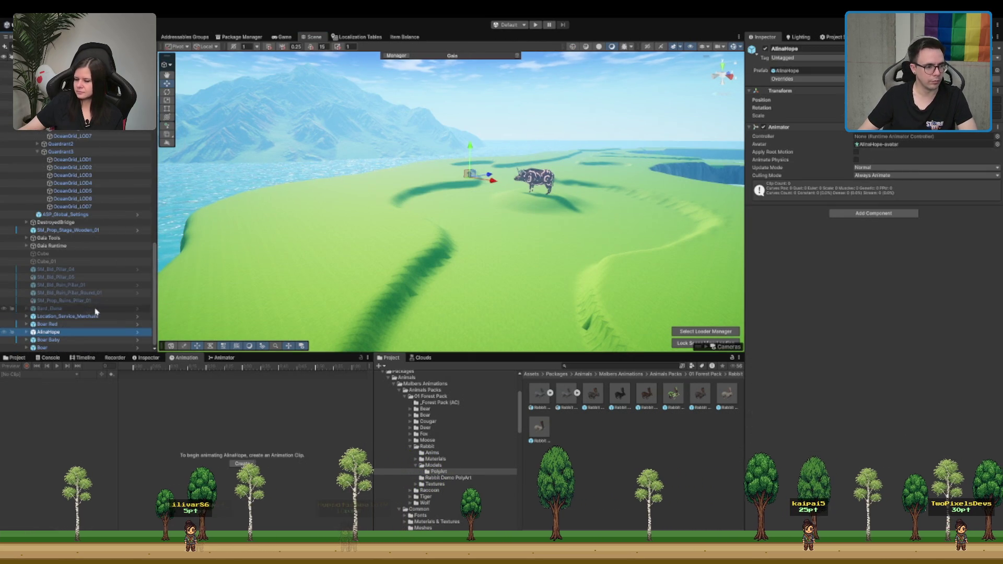
scroll(593, 205, down, 10)
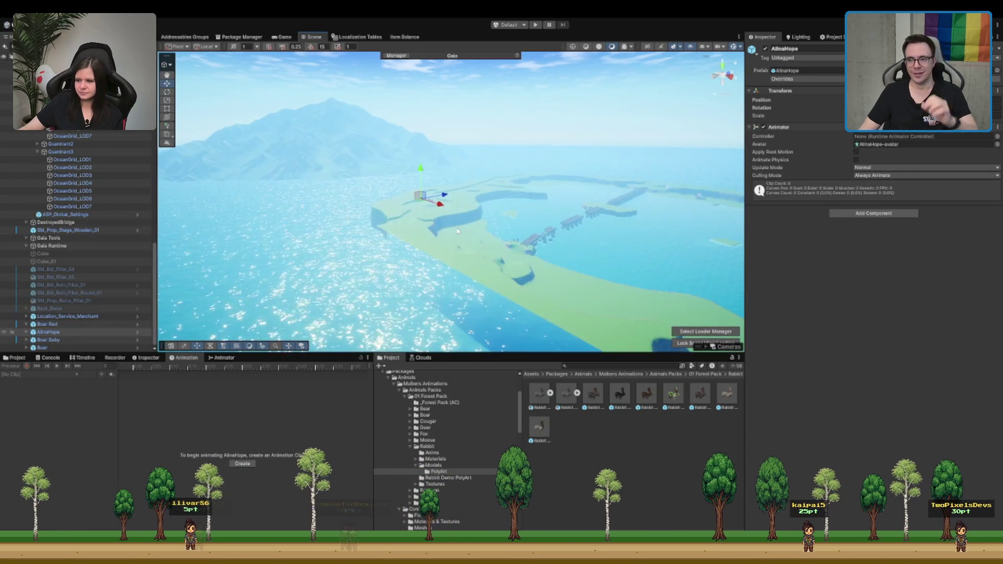
key(f)
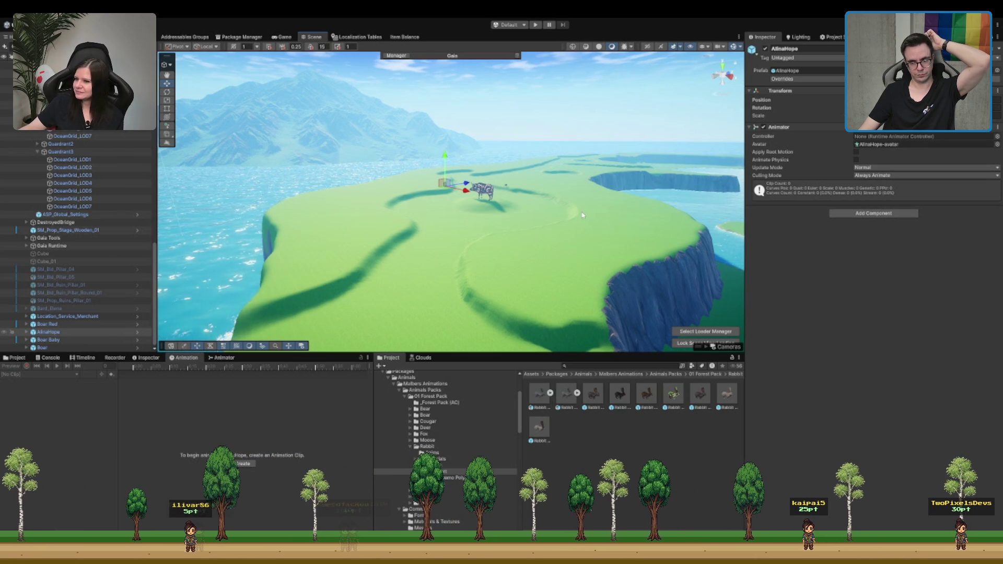
Step: Expand Gaia Tools and select the Forest_Biome_Textures spawner
scroll(574, 210, up, 3)
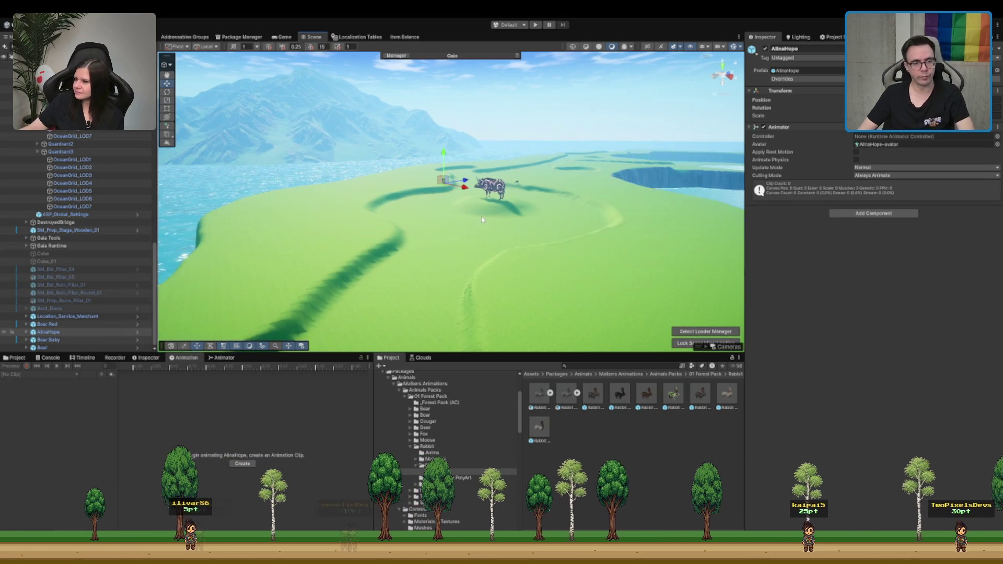
click(80, 245)
click(86, 261)
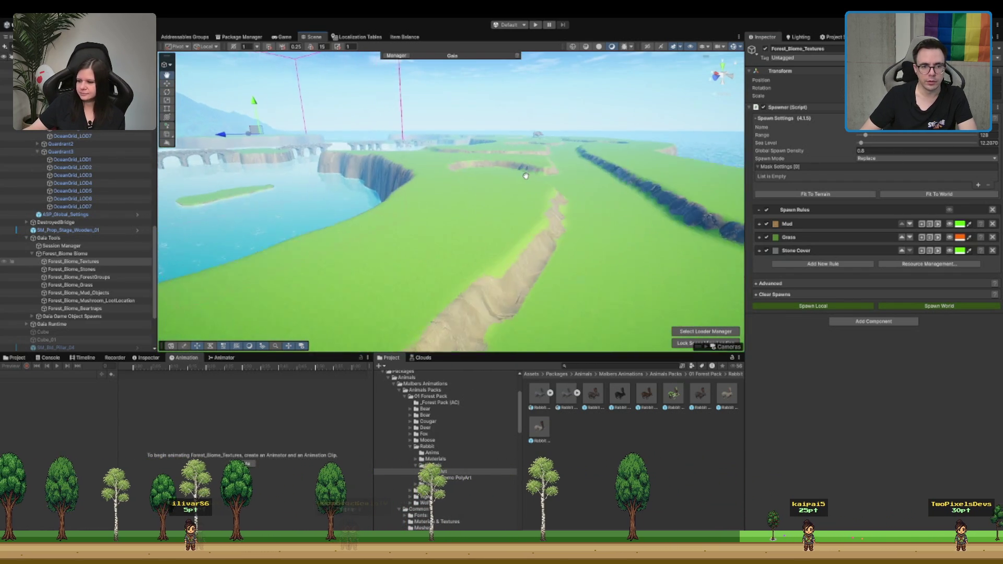
Step: Orbit over the lake, bridges and cliffs, then reselect the Terrain to resume Smooth Height editing
mouse_move(519, 206)
mouse_down()
mouse_move(458, 217)
mouse_move(515, 193)
mouse_move(406, 196)
mouse_move(431, 187)
mouse_up()
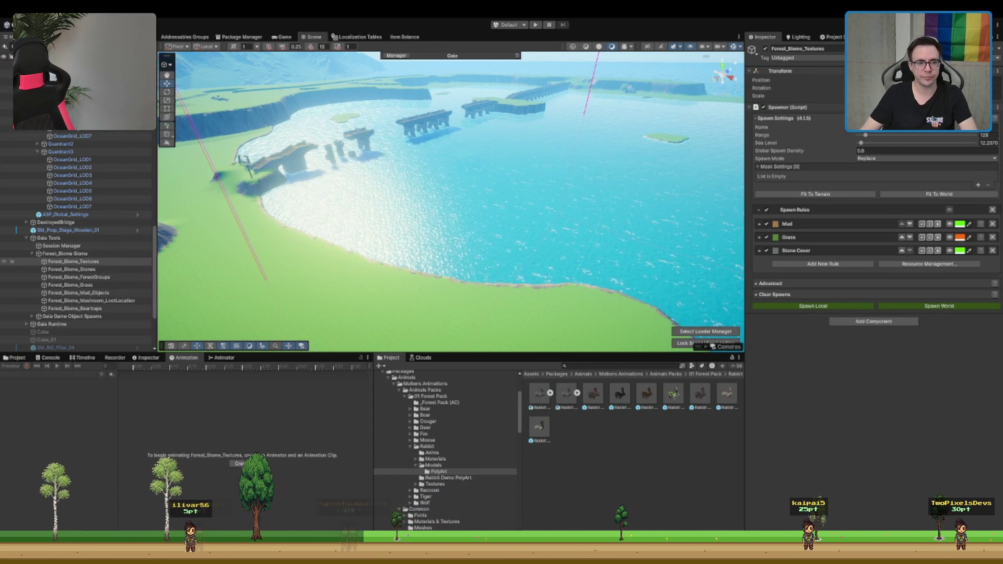
drag(592, 179, 571, 163)
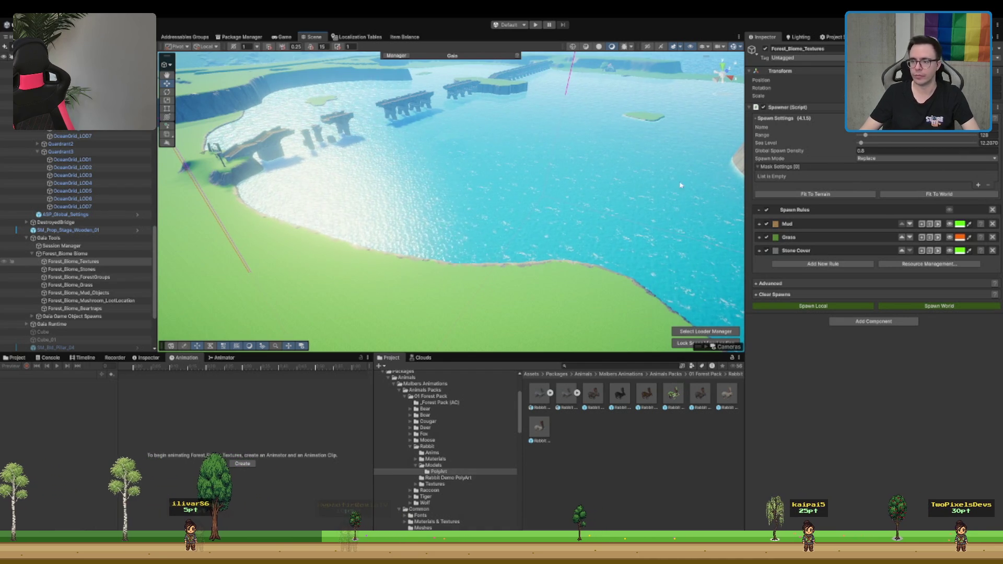
drag(724, 176, 721, 156)
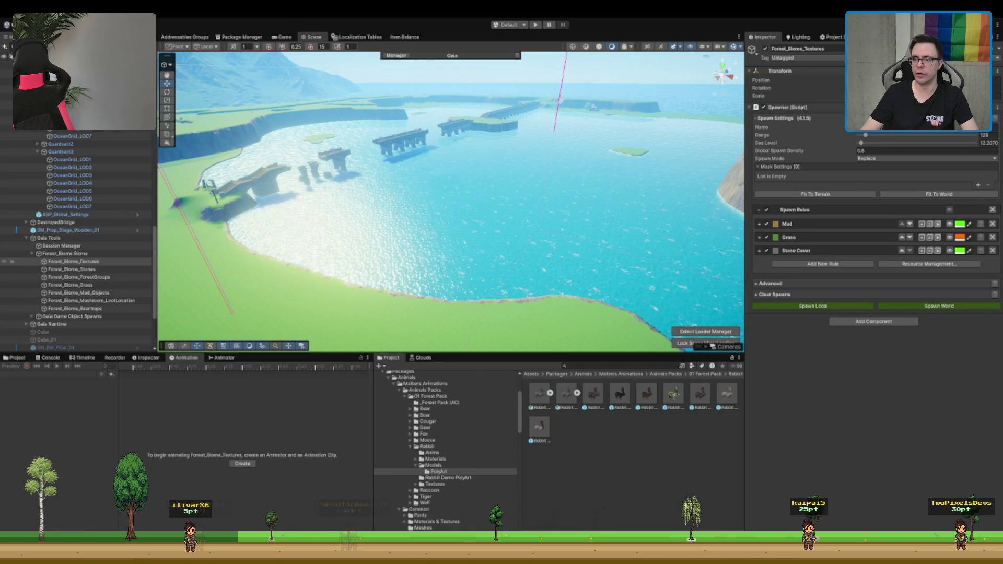
drag(449, 198, 476, 192)
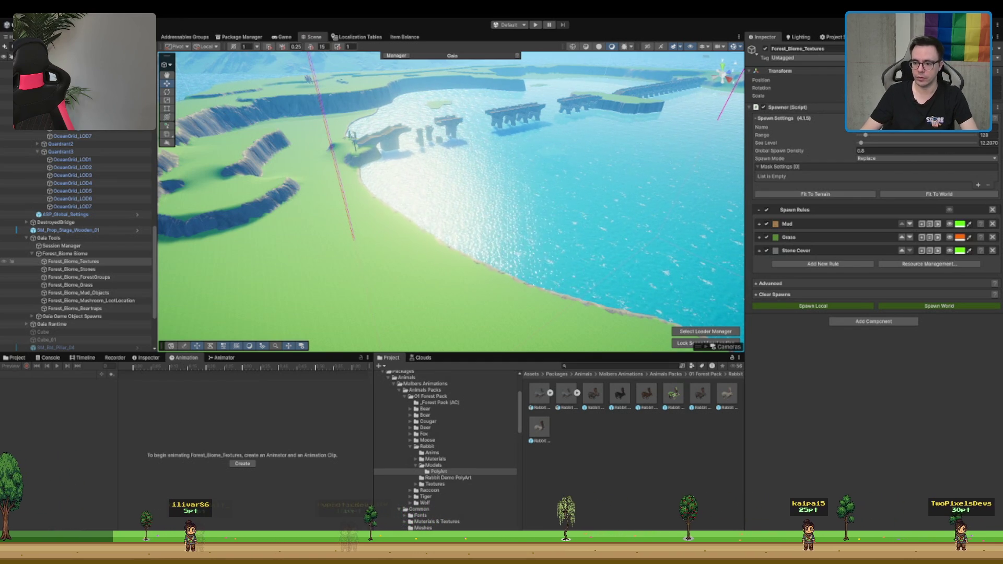
drag(690, 293, 691, 247)
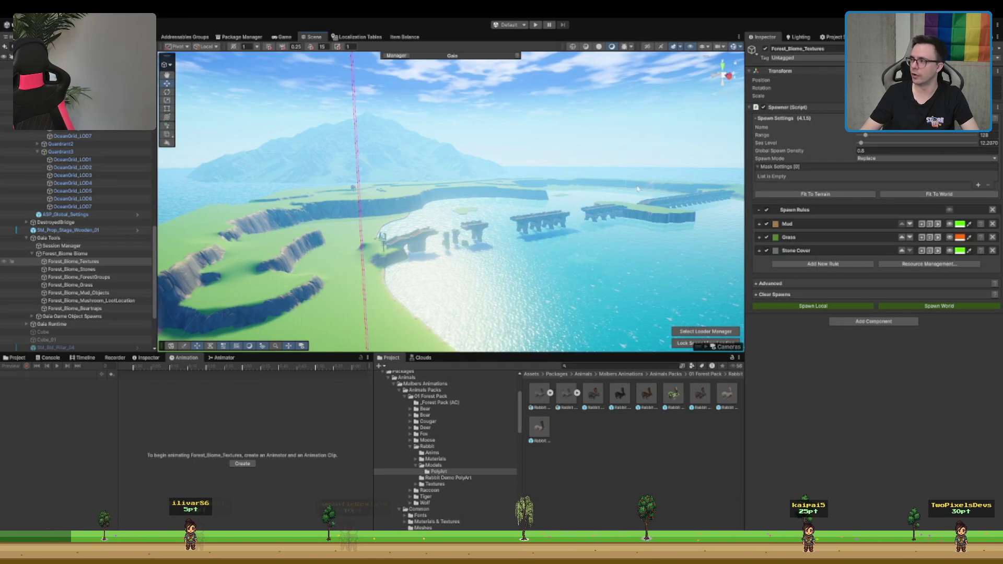
mouse_move(512, 189)
mouse_down()
mouse_move(432, 199)
mouse_move(496, 192)
mouse_up()
click(464, 219)
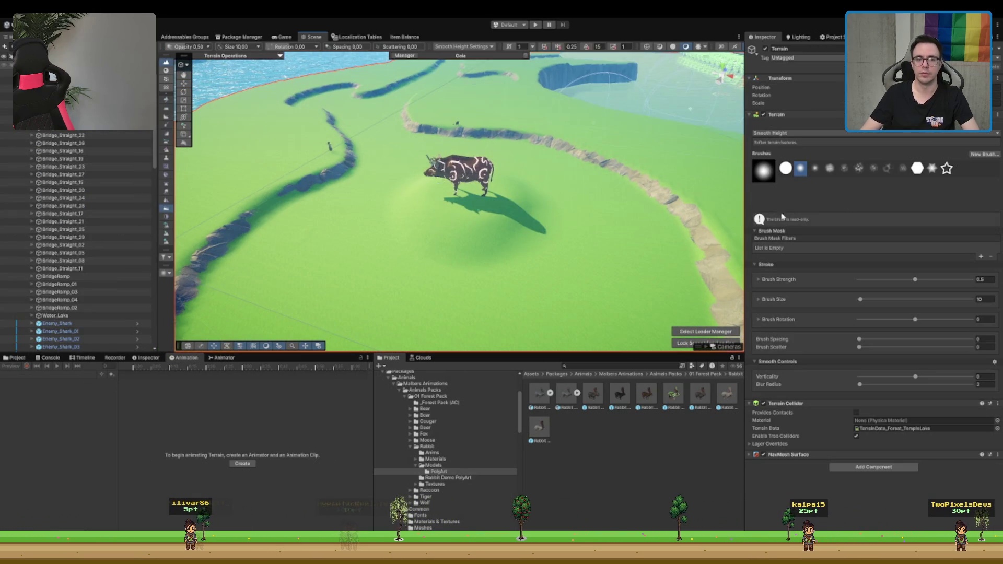
Step: Switch the Terrain tool from Smooth Height to Paint Texture
scroll(653, 170, down, 3)
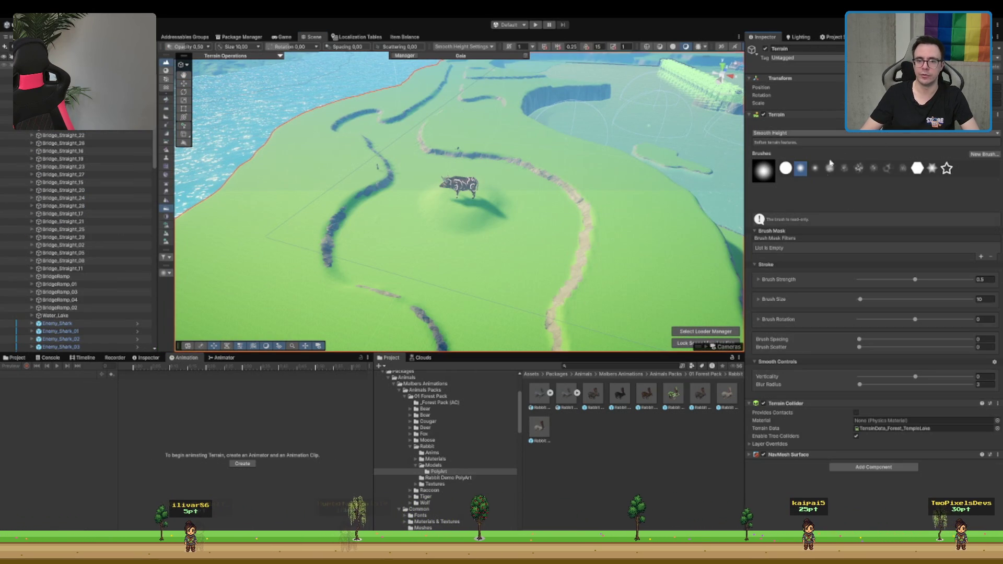
key(F3)
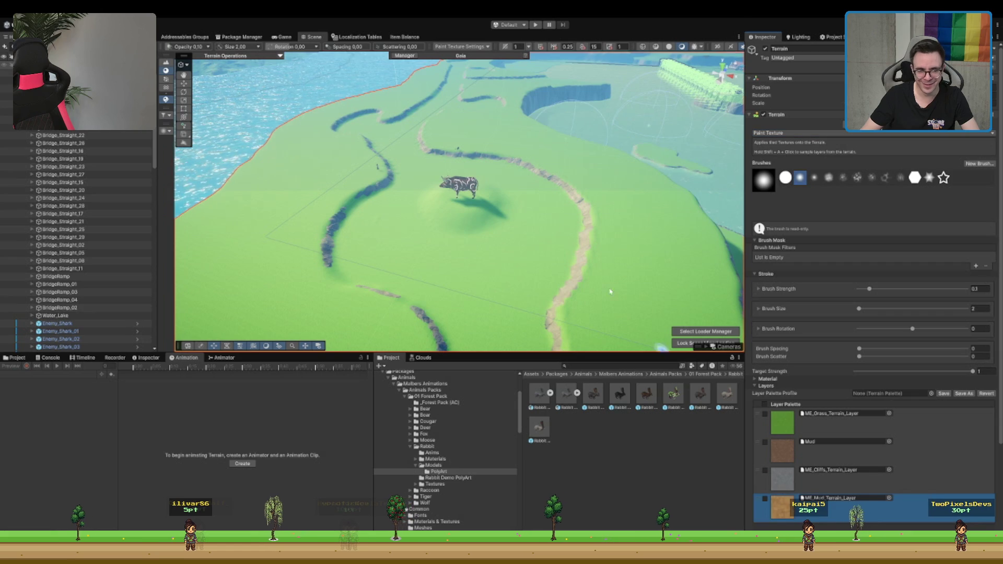
scroll(733, 261, up, 5)
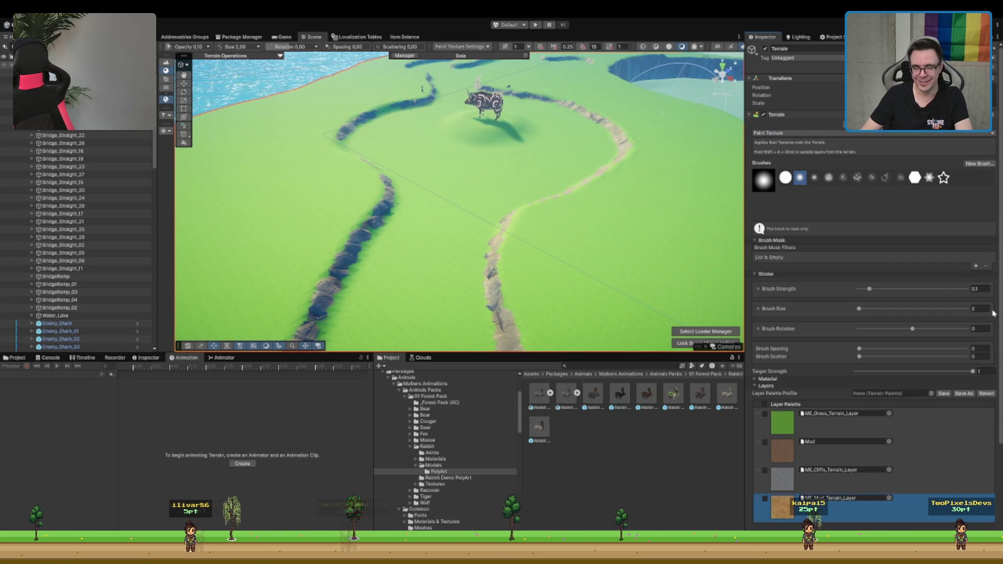
scroll(470, 183, up, 5)
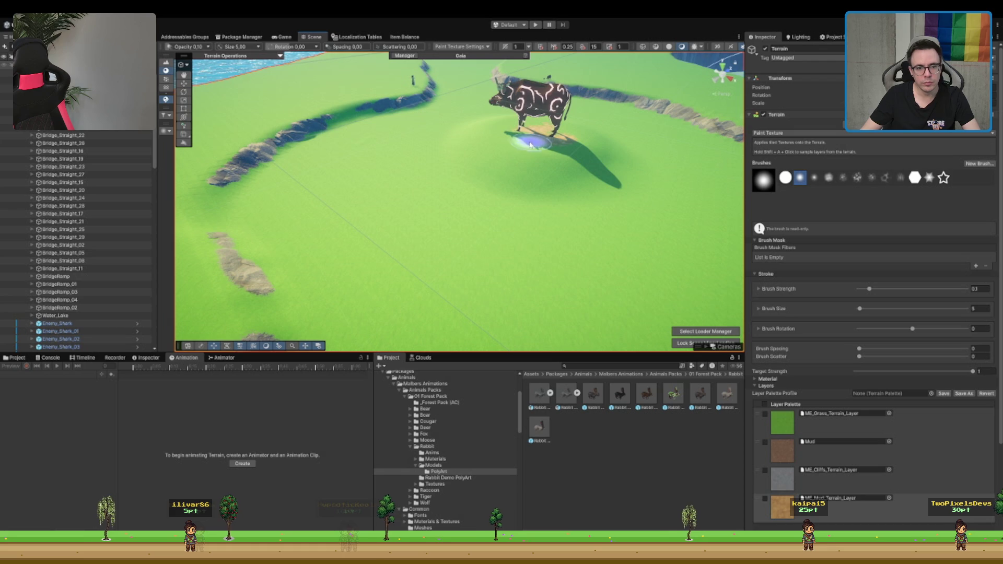
scroll(502, 136, down, 5)
scroll(494, 146, up, 5)
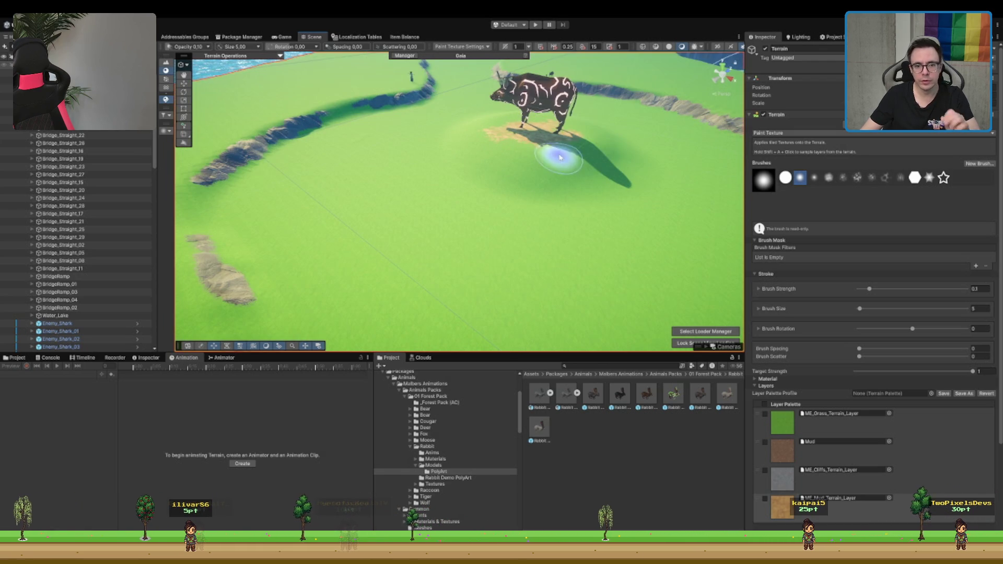
Step: Fly closer to the riverbeds and paint a sandy mud trail across the grass
key(Left)
key(Left)
key(Left)
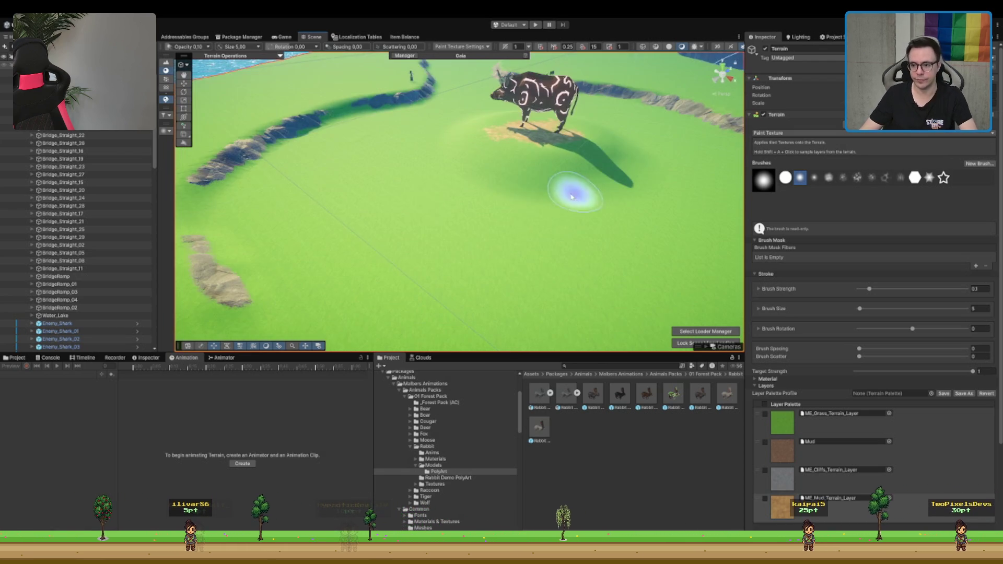
key(Right)
key(Right)
key(Right)
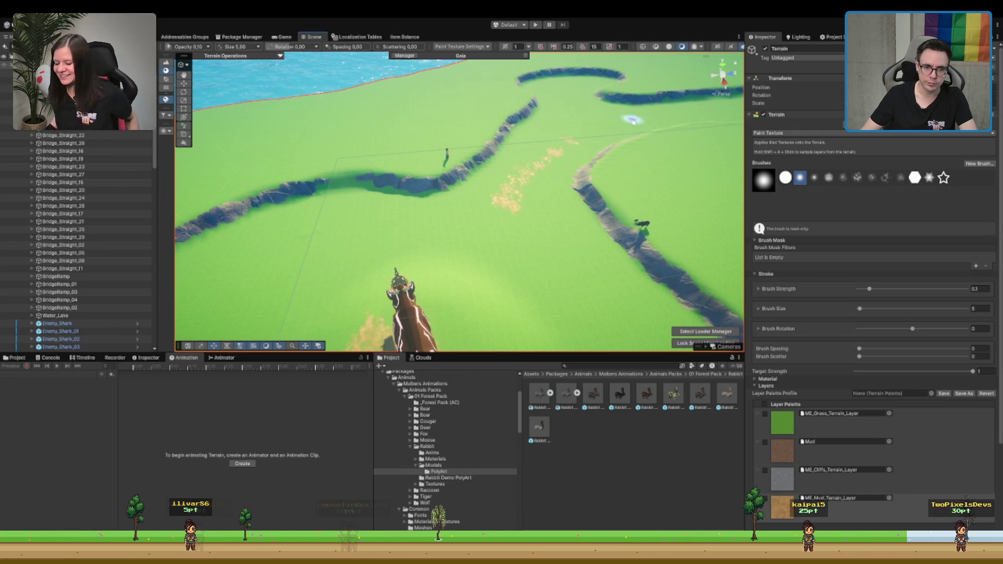
key(Up)
key(Up)
key(Up)
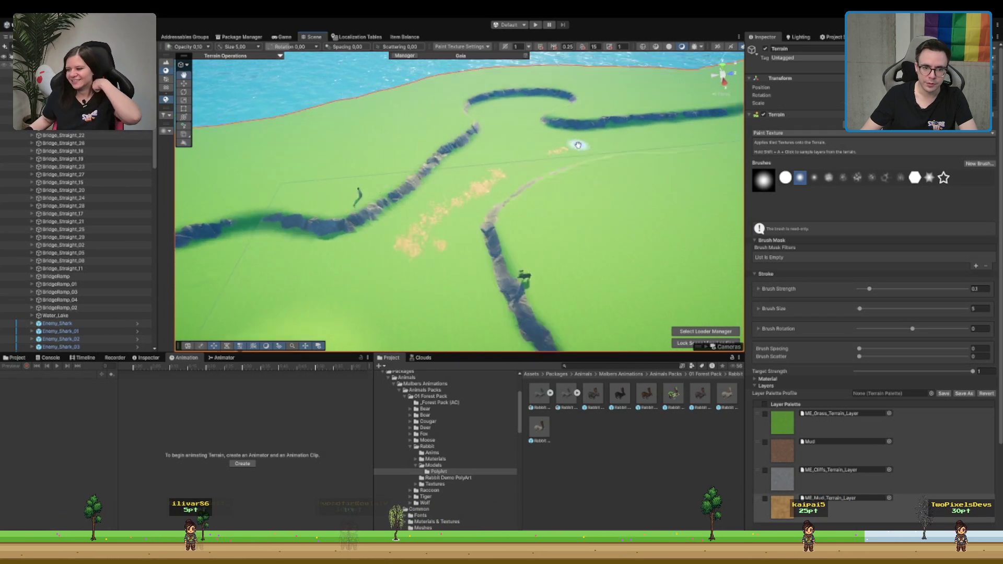
drag(254, 224, 377, 181)
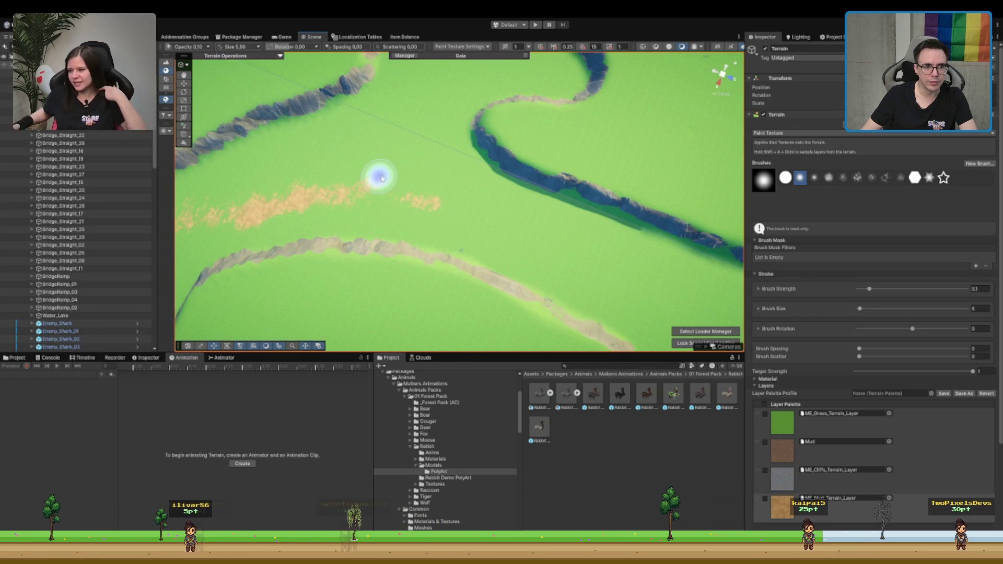
mouse_move(490, 218)
mouse_down()
mouse_move(548, 230)
mouse_move(654, 291)
mouse_move(426, 212)
mouse_up()
Step: Orbit around the painted trail, lake, cliffs and animal model to inspect the result
mouse_move(622, 255)
mouse_down()
mouse_move(504, 225)
mouse_move(530, 224)
mouse_move(513, 234)
mouse_up()
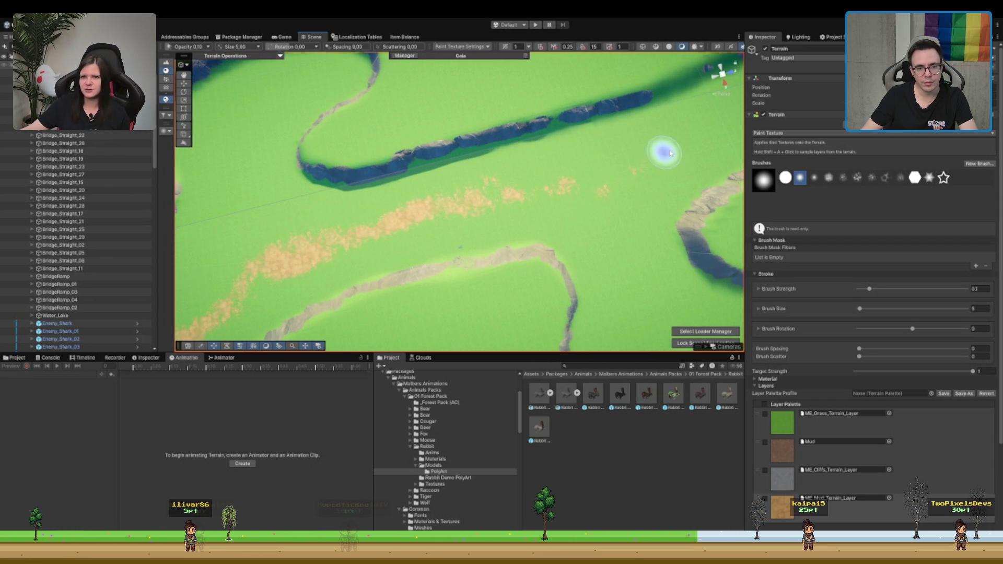
mouse_move(533, 220)
mouse_down()
mouse_move(560, 202)
mouse_move(524, 189)
mouse_up()
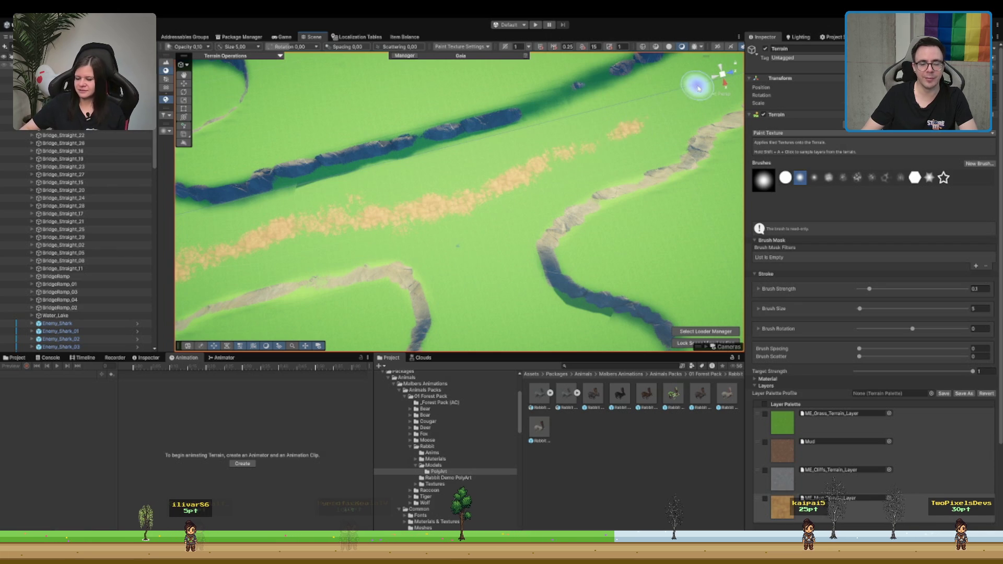
drag(699, 87, 618, 116)
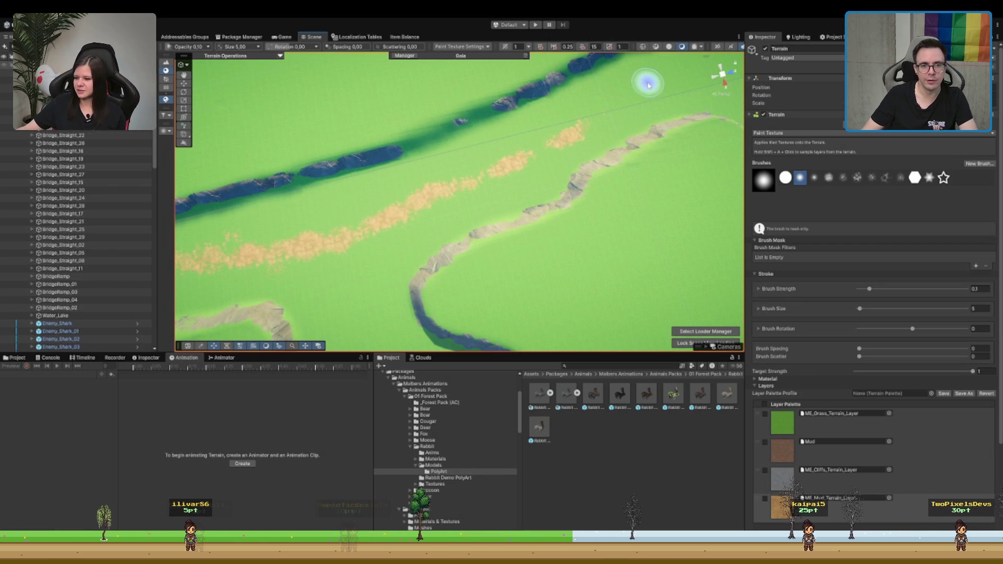
mouse_move(407, 224)
mouse_down()
mouse_move(441, 260)
mouse_move(503, 230)
mouse_move(443, 175)
mouse_move(467, 184)
mouse_move(488, 152)
mouse_move(511, 166)
mouse_move(486, 195)
mouse_move(449, 206)
mouse_up()
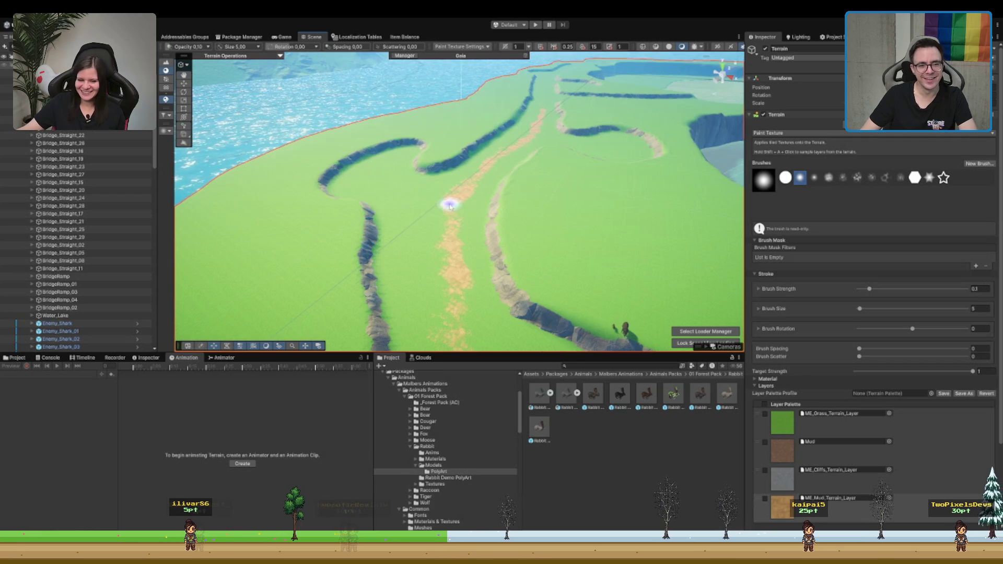
drag(490, 264, 441, 210)
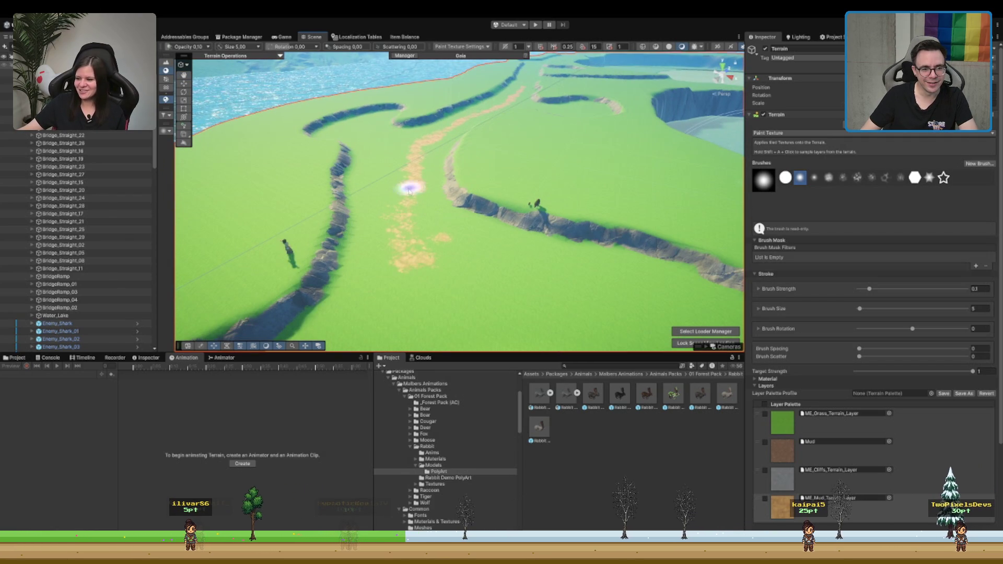
mouse_move(437, 282)
mouse_down()
mouse_move(449, 256)
mouse_move(447, 207)
mouse_up()
mouse_move(448, 242)
mouse_down()
mouse_move(486, 284)
mouse_move(490, 224)
mouse_move(509, 243)
mouse_move(463, 206)
mouse_move(484, 193)
mouse_move(523, 203)
mouse_move(594, 173)
mouse_move(524, 170)
mouse_move(550, 175)
mouse_up()
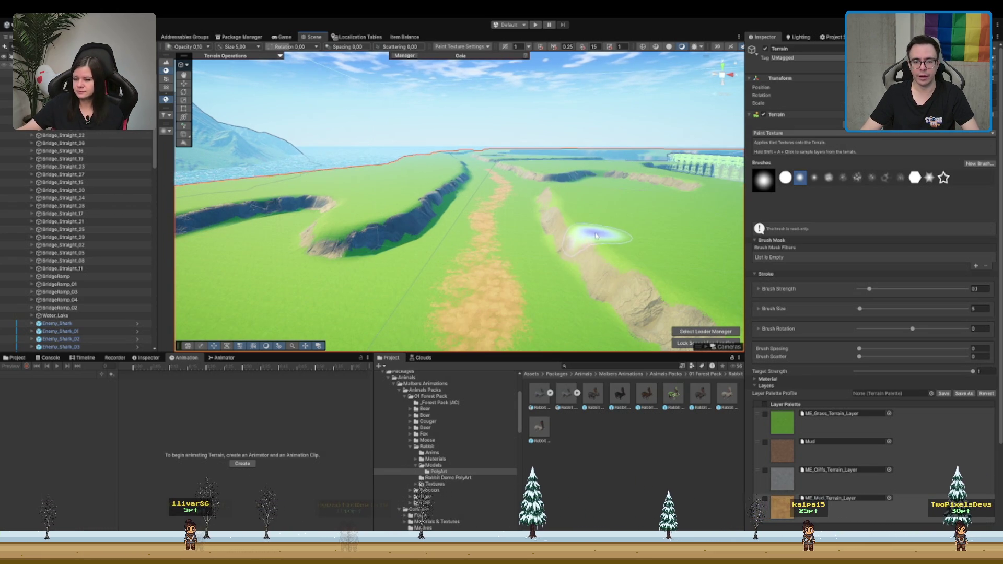
scroll(598, 236, down, 2)
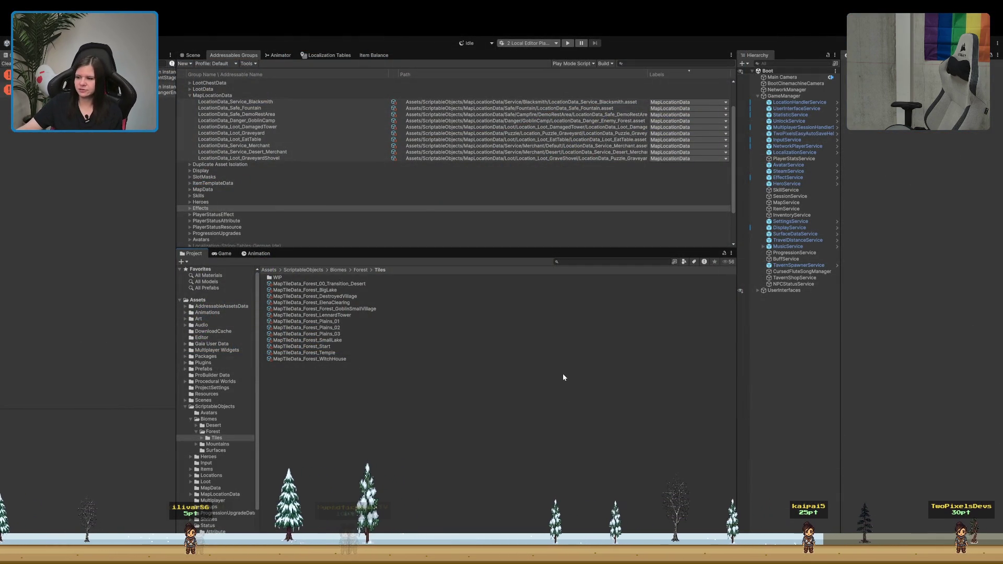
Step: Start the When We Arrive game in Play mode
click(567, 42)
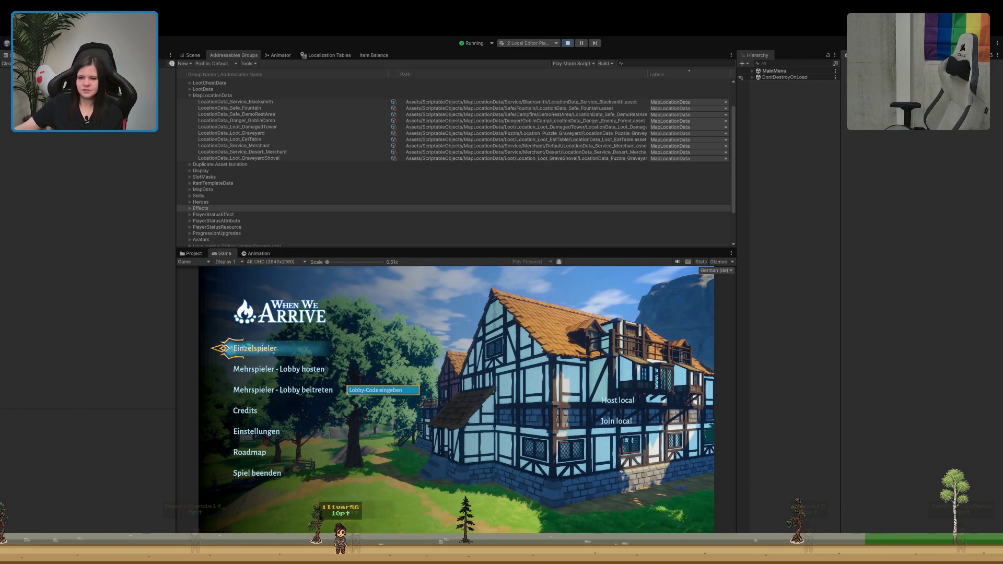
Step: Join a local session, walk through the tavern to the portal, and maximize the Game view
click(609, 422)
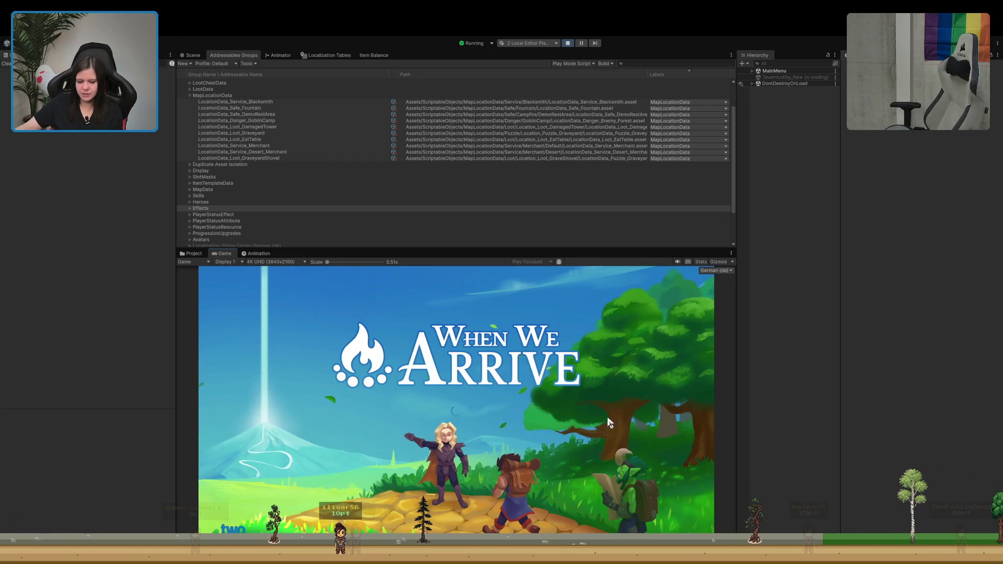
key(w)
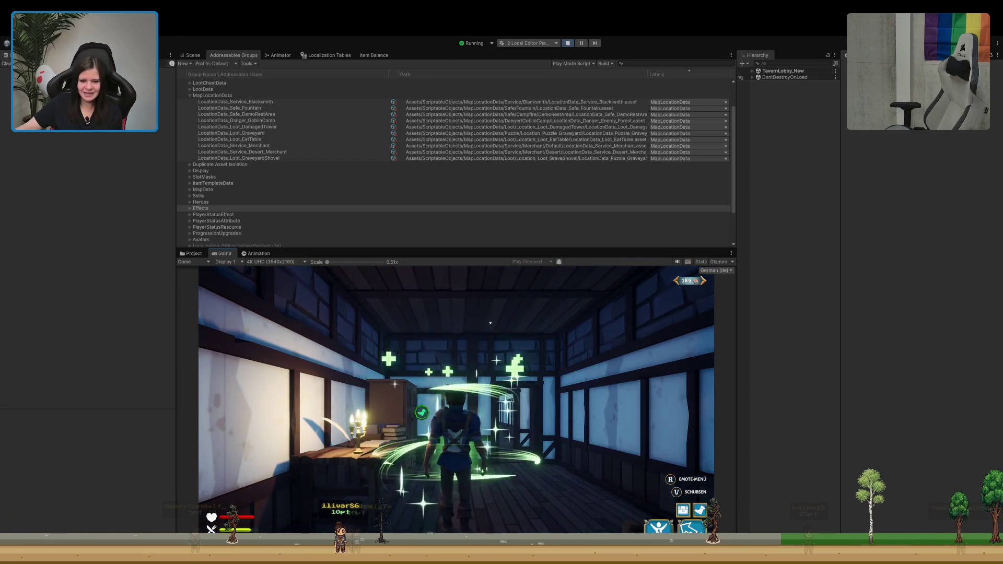
key(w)
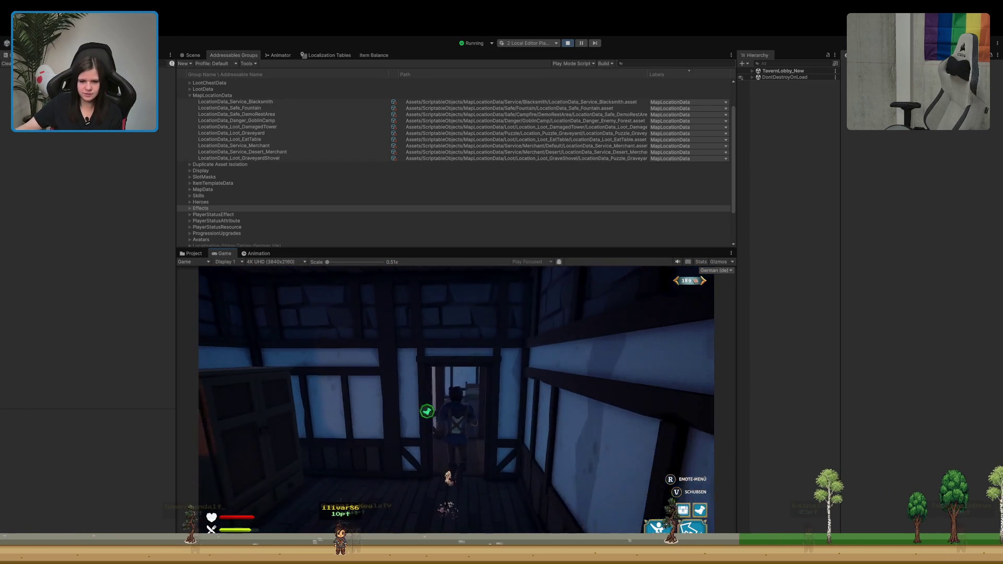
key(s)
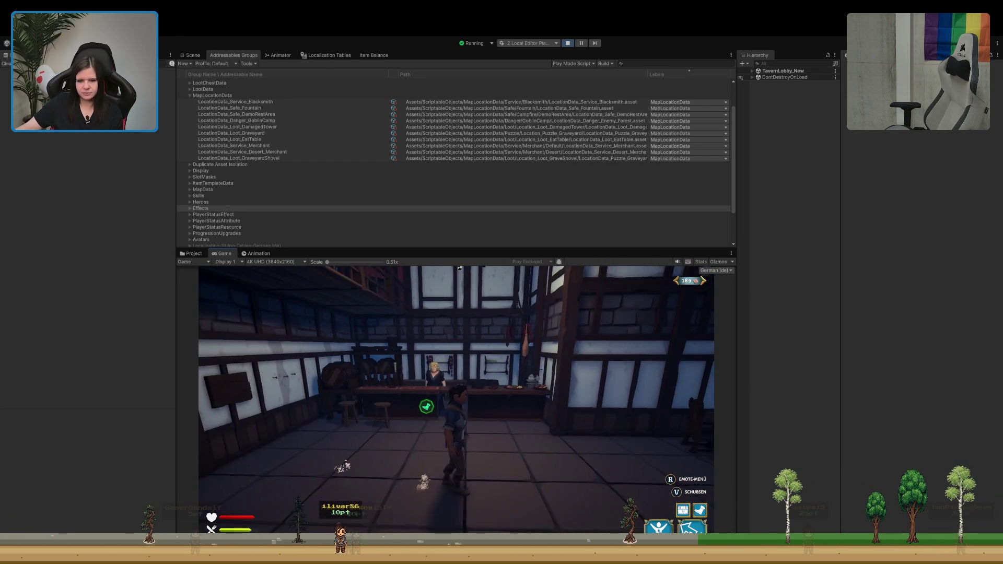
key(s)
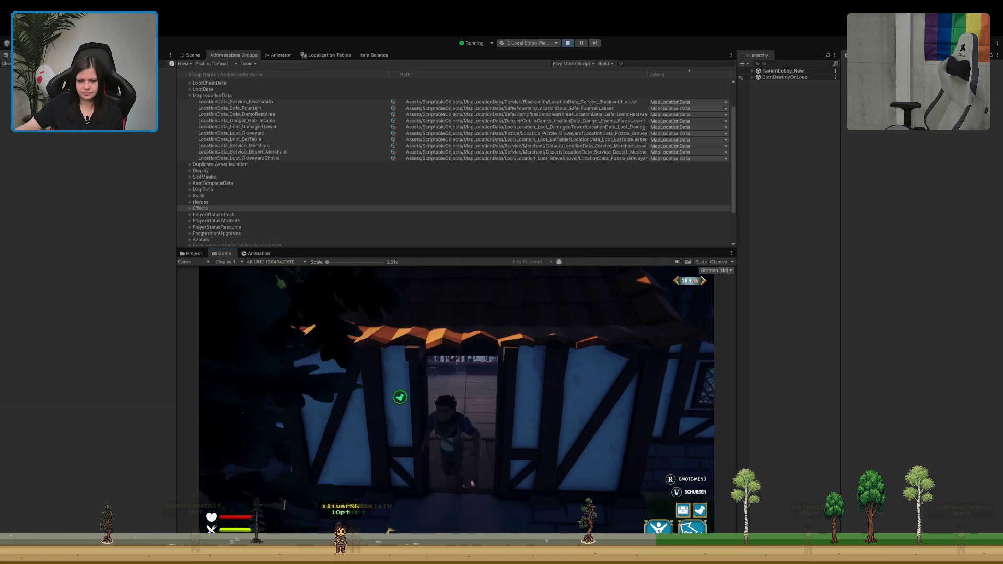
key(s)
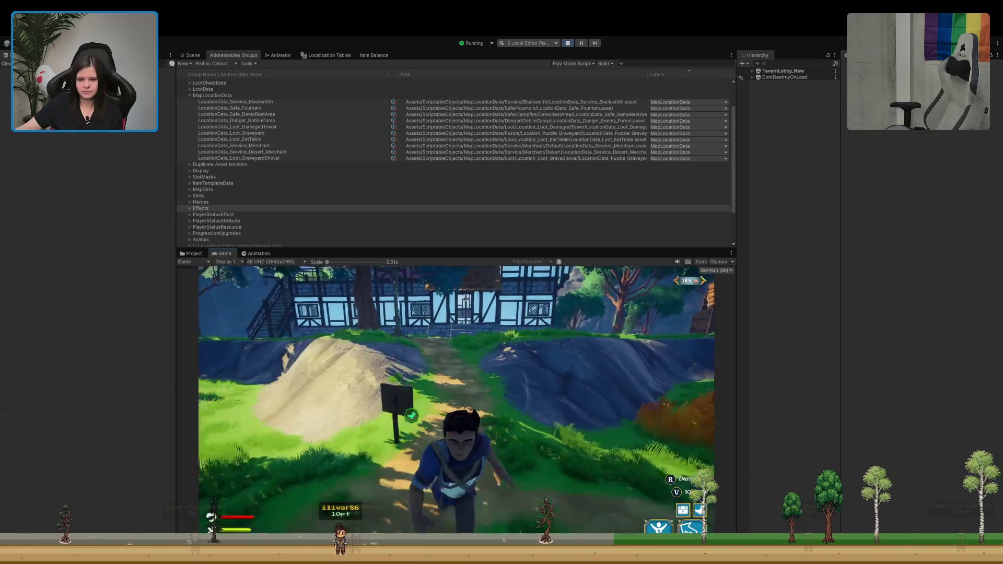
key(s)
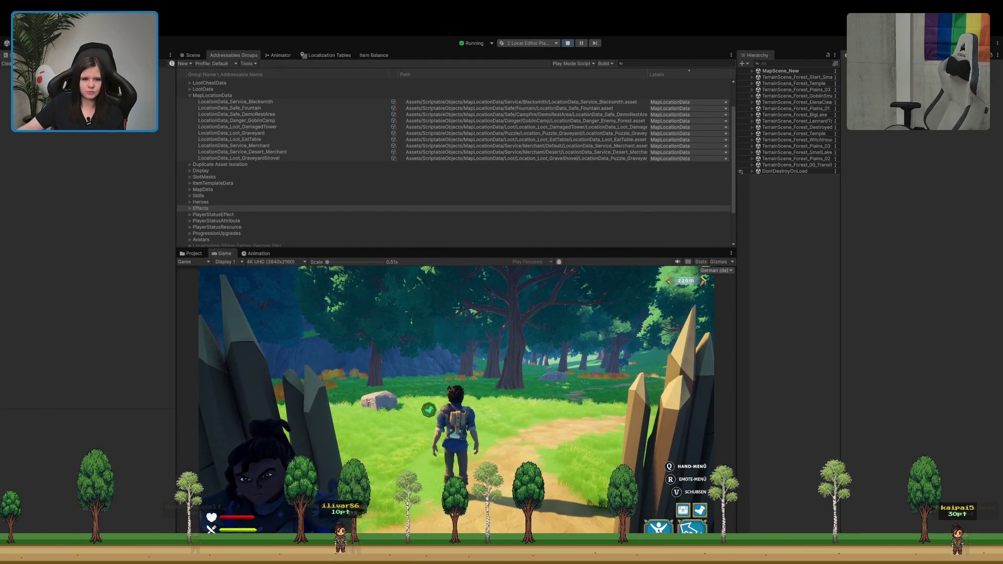
double_click(232, 253)
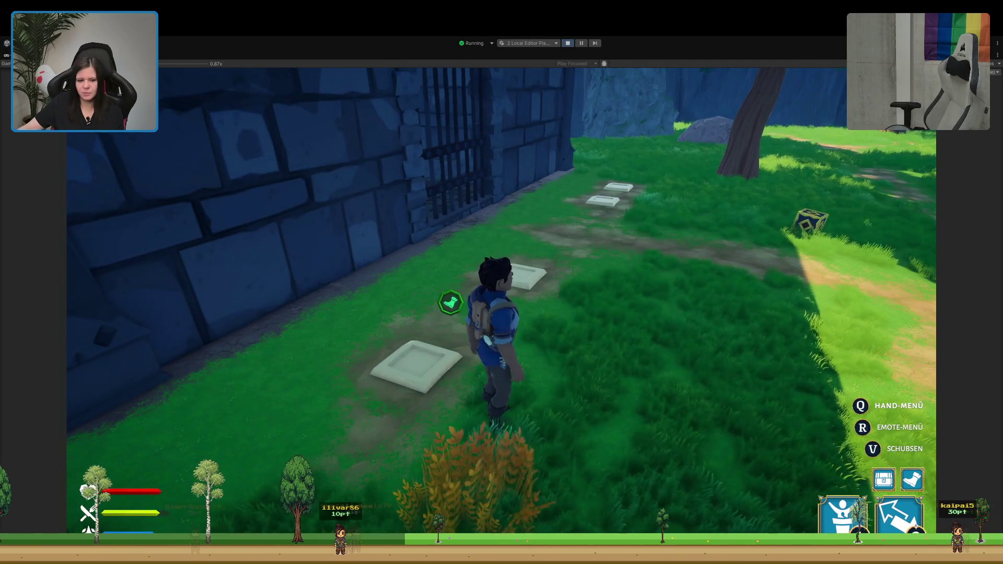
Step: Walk forward along the wall, pick up a nearby cube and drop it
key(w)
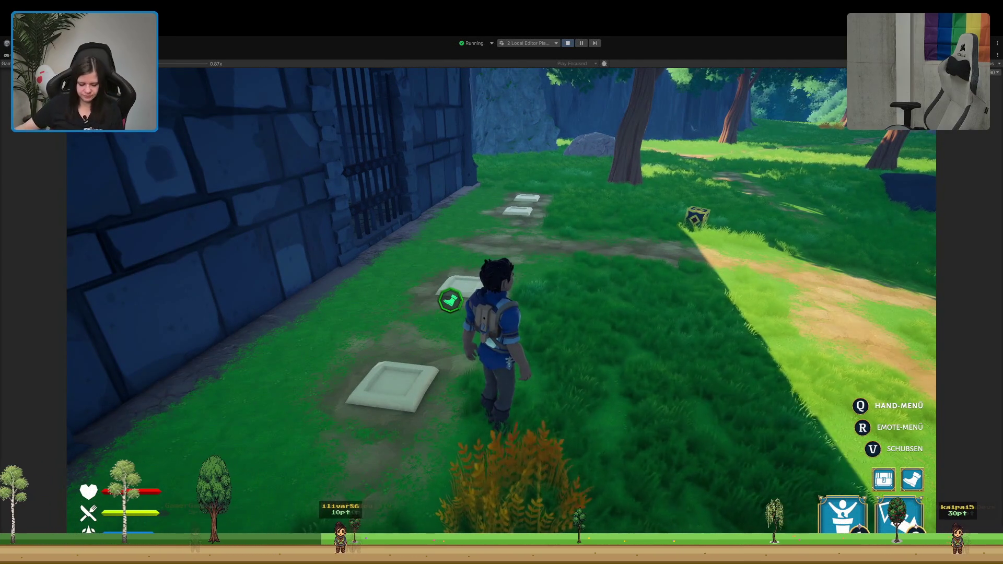
key(w)
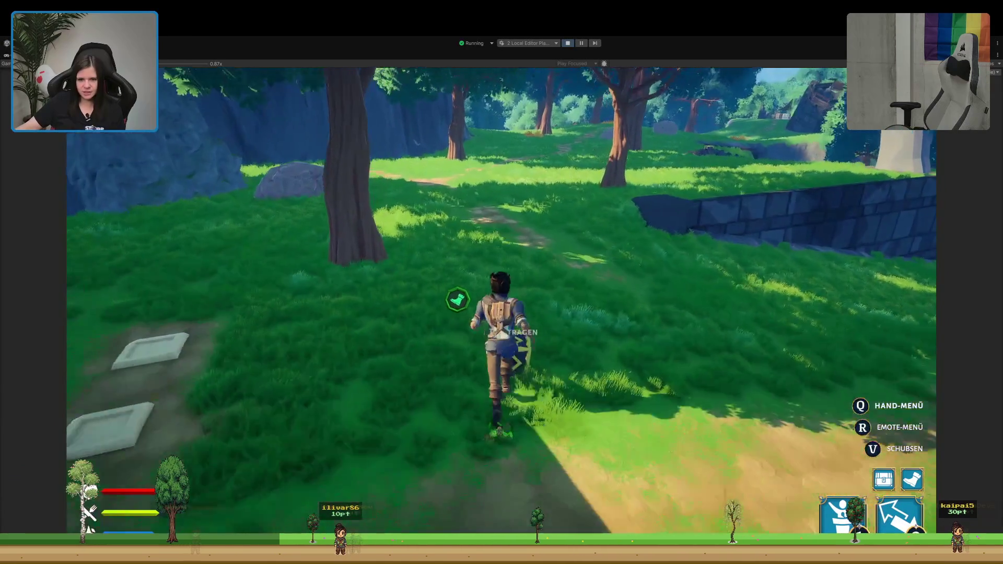
key(e)
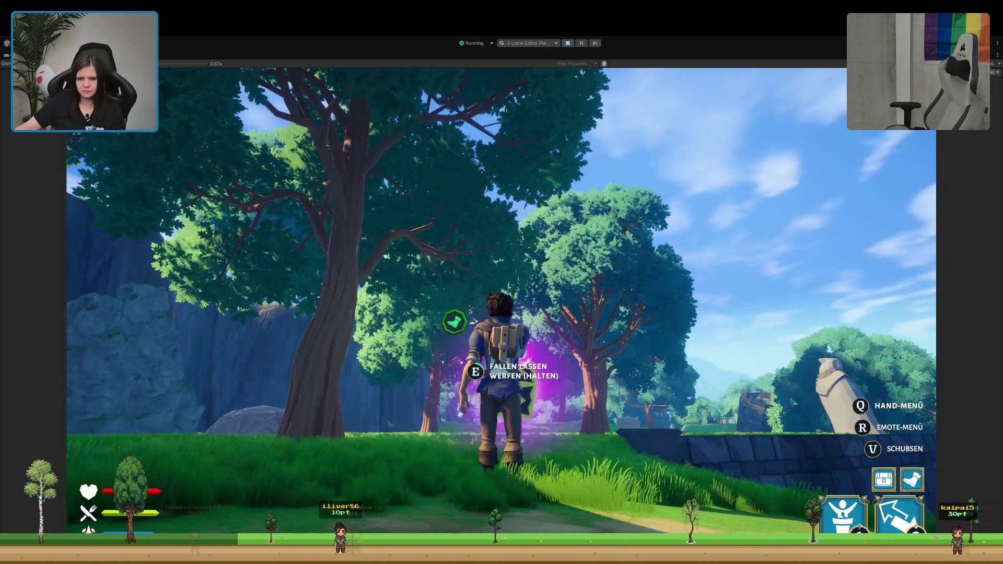
key(w)
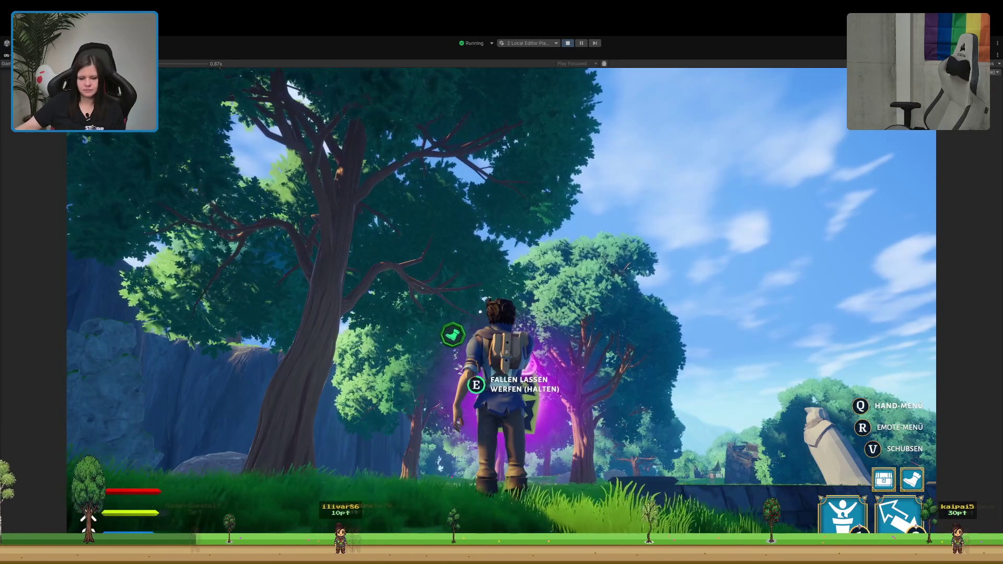
key(e)
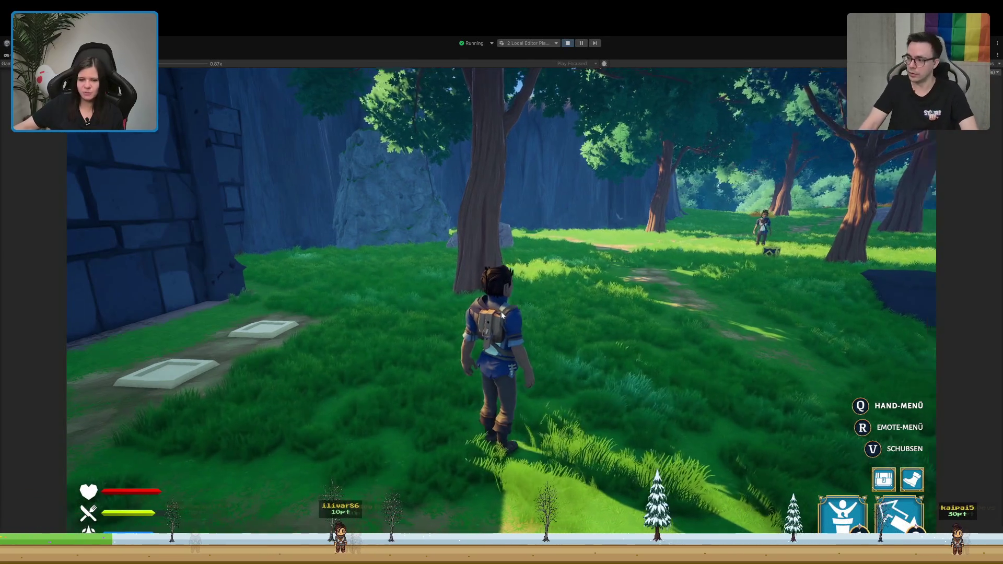
Step: Run into the clearing, pick up and throw the cube, then stop Play mode
key(w)
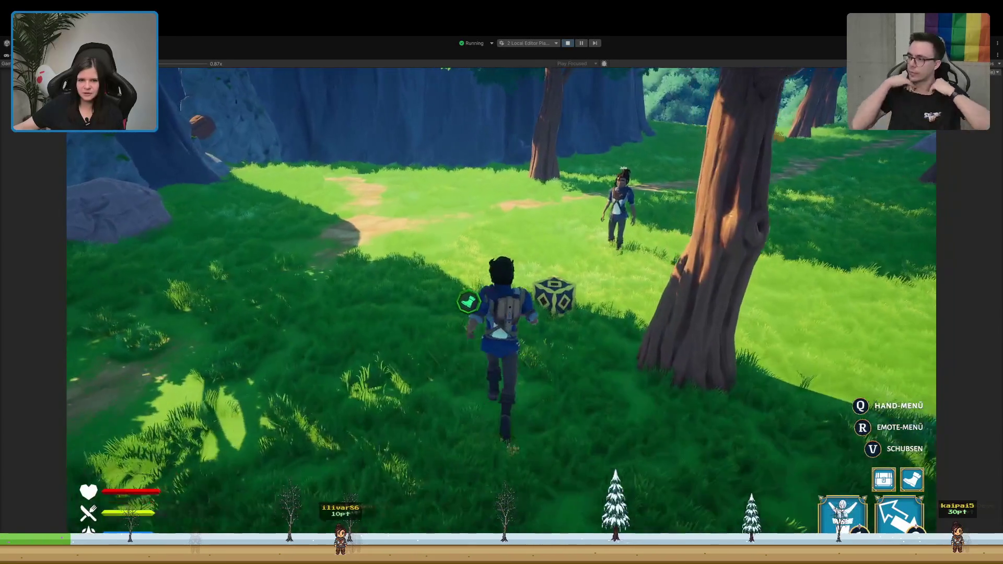
key(e)
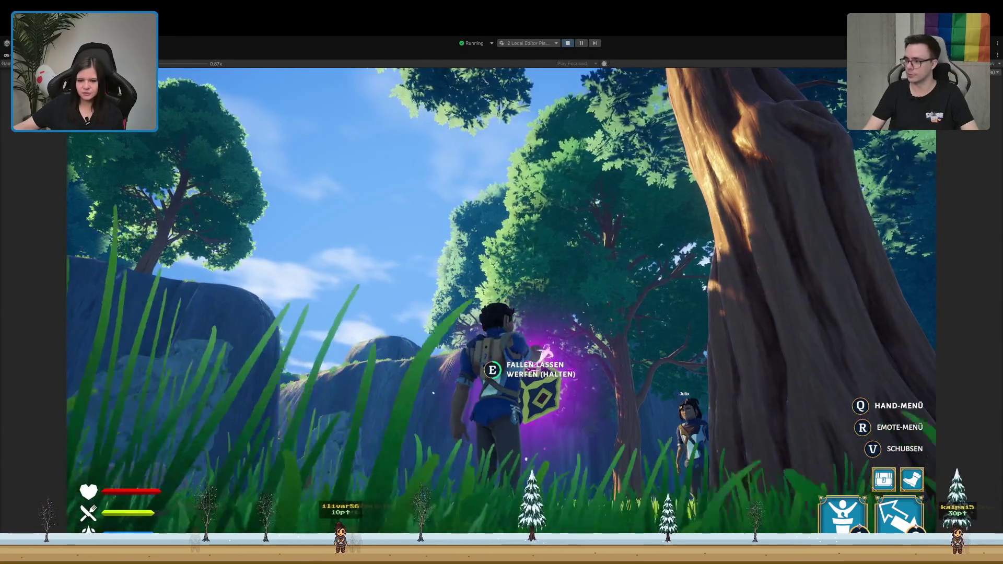
key(e)
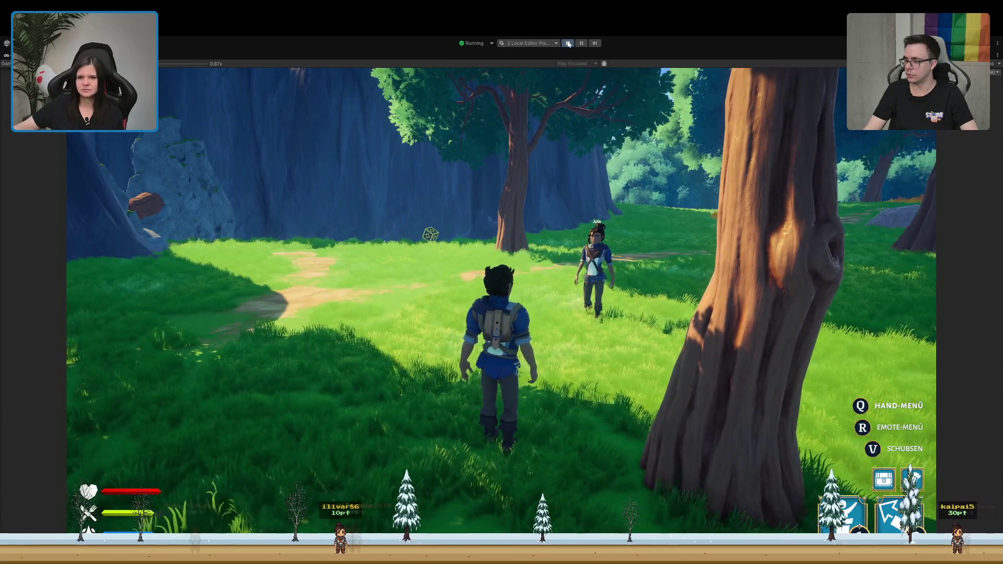
click(568, 44)
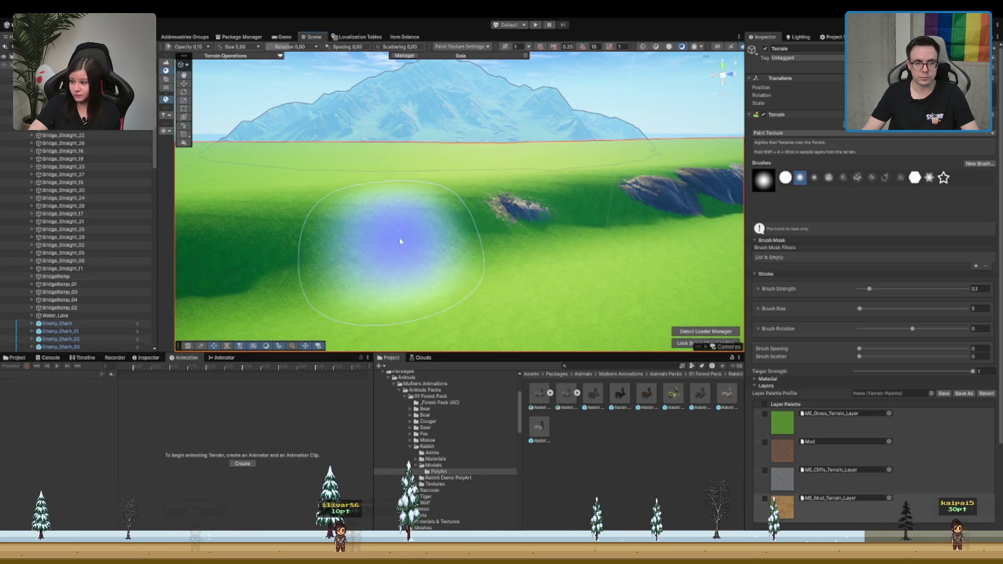
Step: Show the Meadow Environment terrain layer assets and deselect the terrain
click(841, 476)
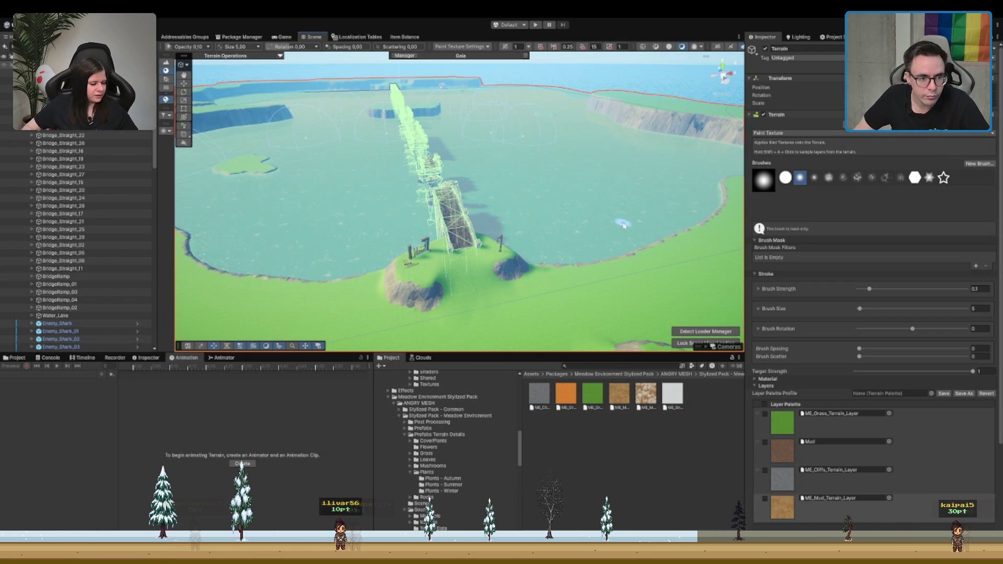
key(shift+d)
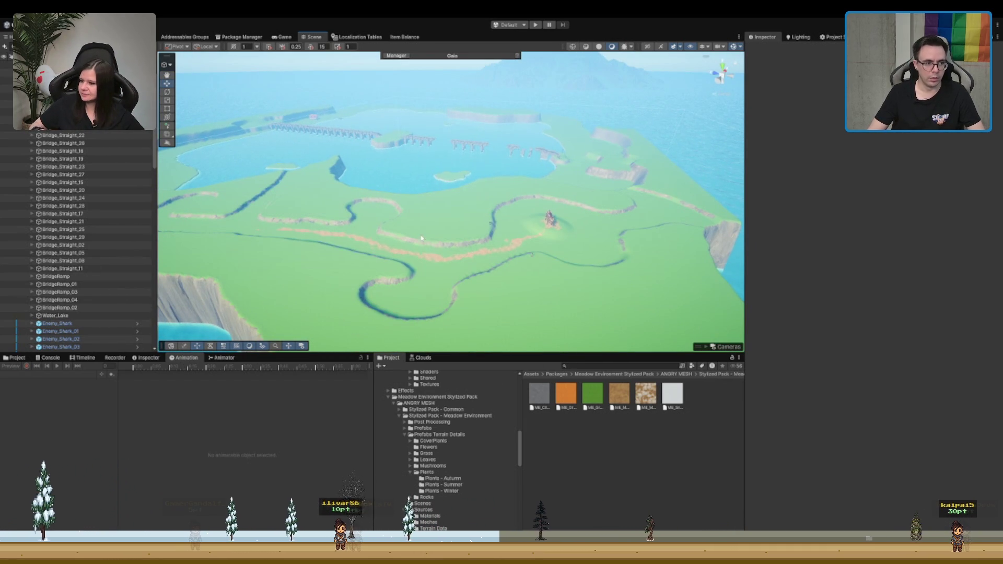
Step: Select the Gaia Tools object in the Hierarchy to read its Gaia Scene ReadMe
scroll(102, 256, down, 15)
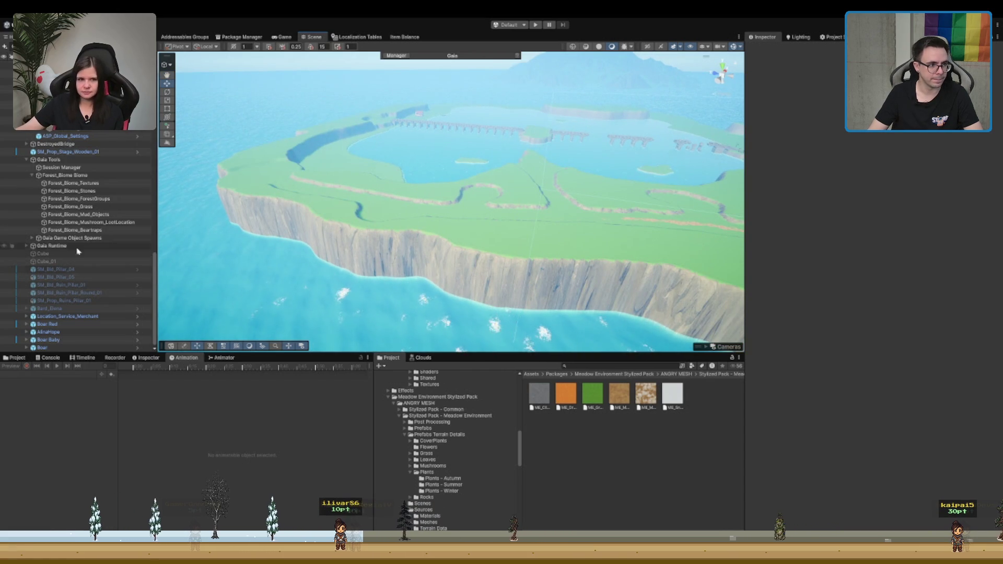
click(90, 160)
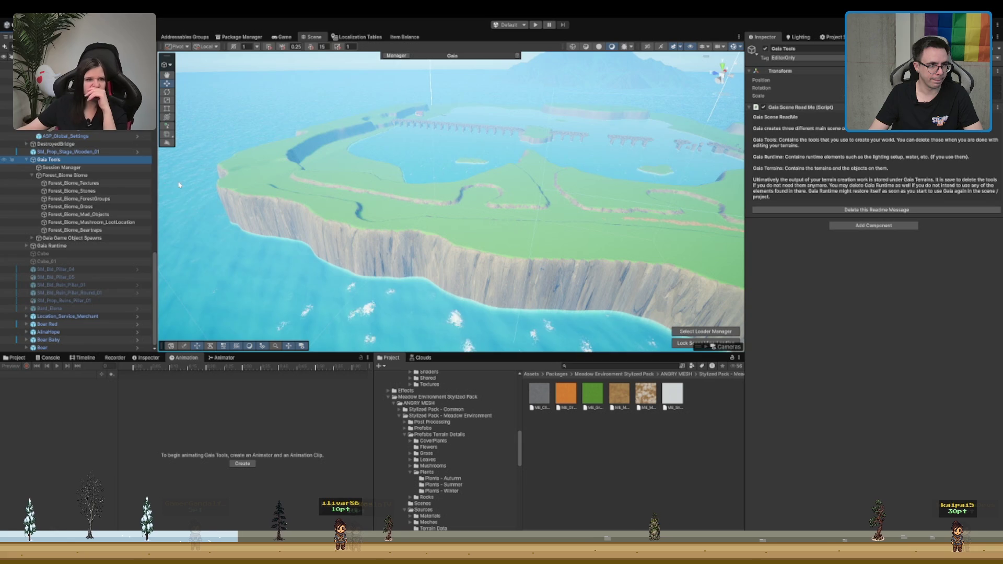
Step: Select the Forest_Biome_ForestGroups spawner and orbit out to a wide view of the island
click(108, 200)
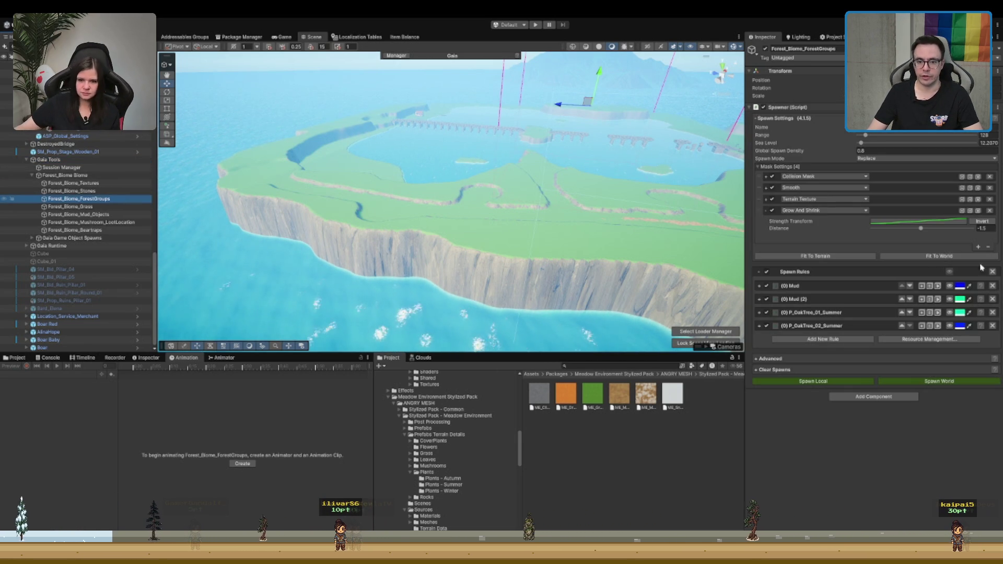
scroll(609, 186, up, 6)
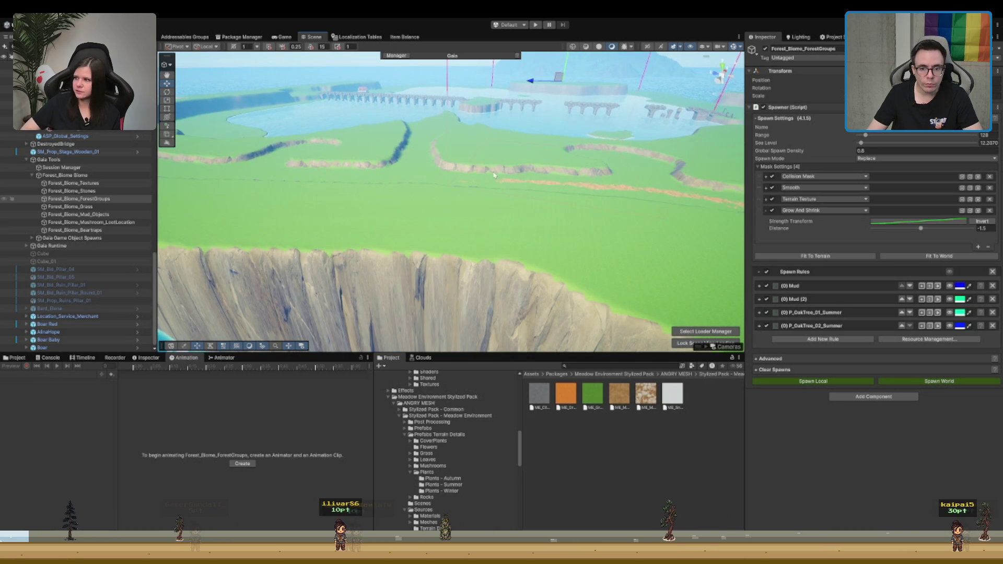
drag(596, 173, 525, 152)
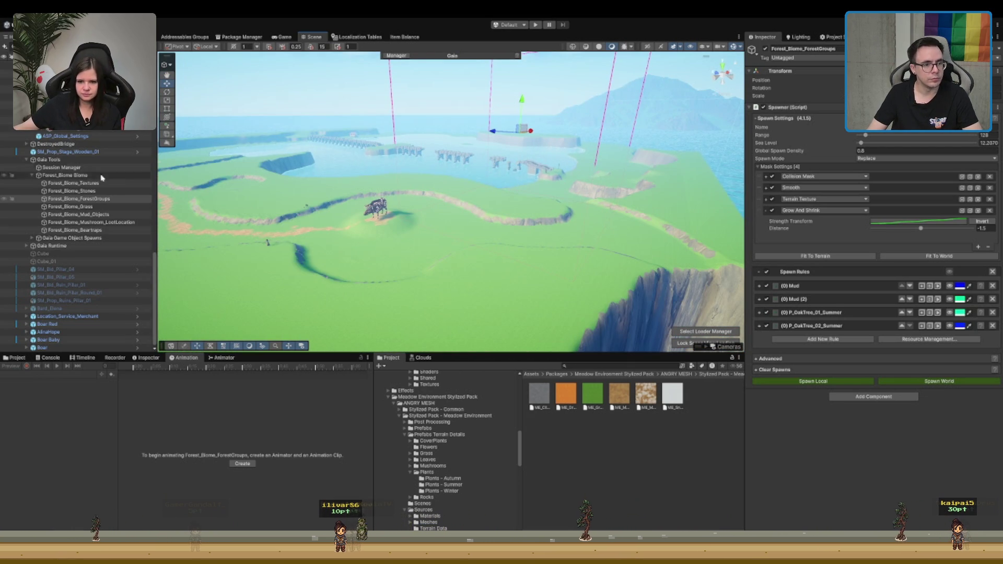
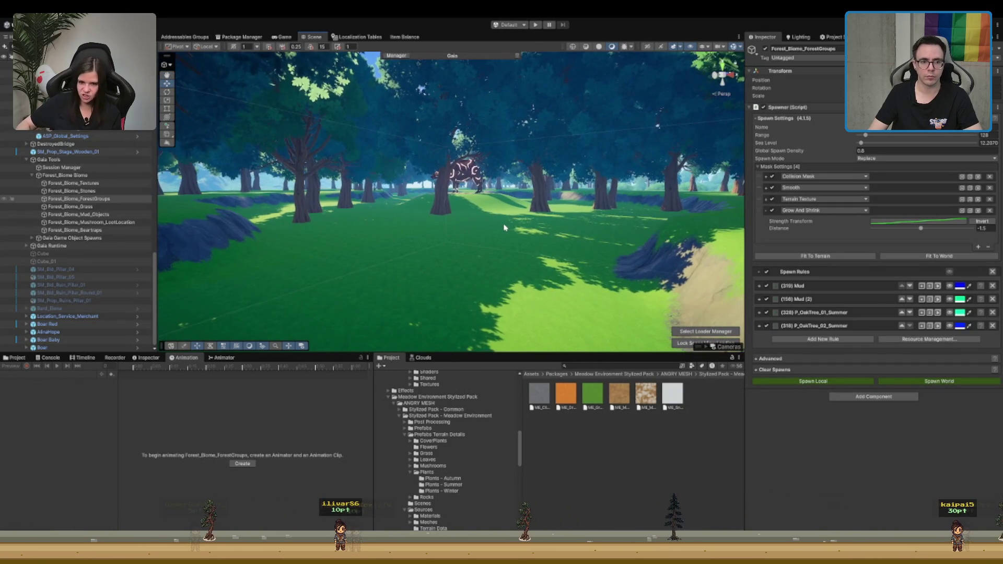
Step: Erase the large trees left, centre and right of the boar using the terrain's Paint Trees tool
click(506, 226)
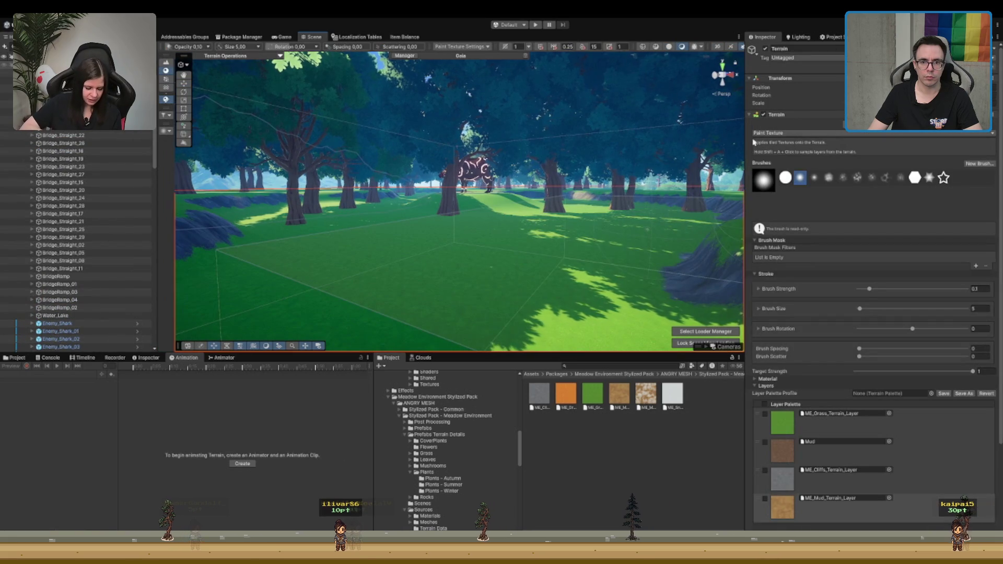
click(887, 133)
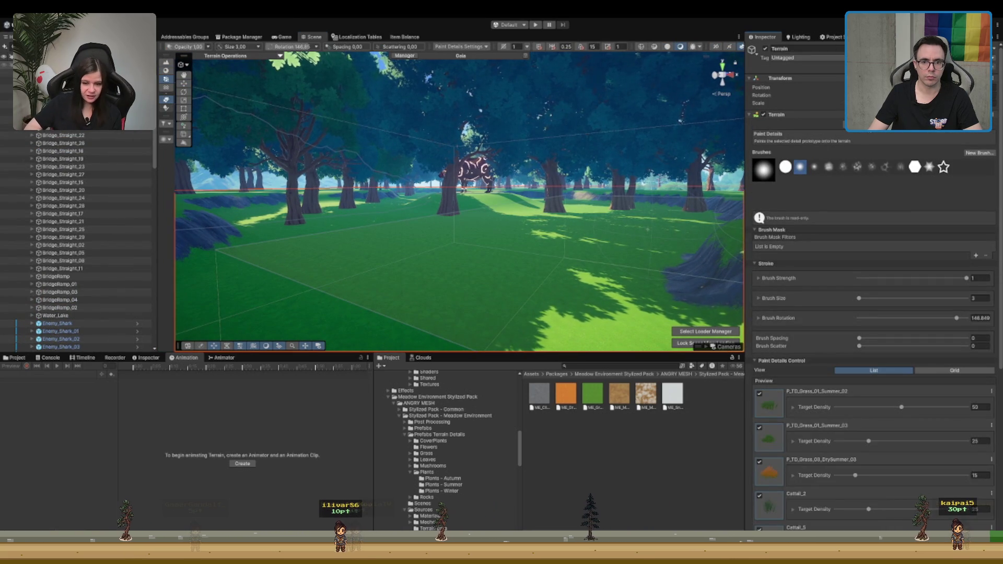
click(166, 108)
shift+click(513, 214)
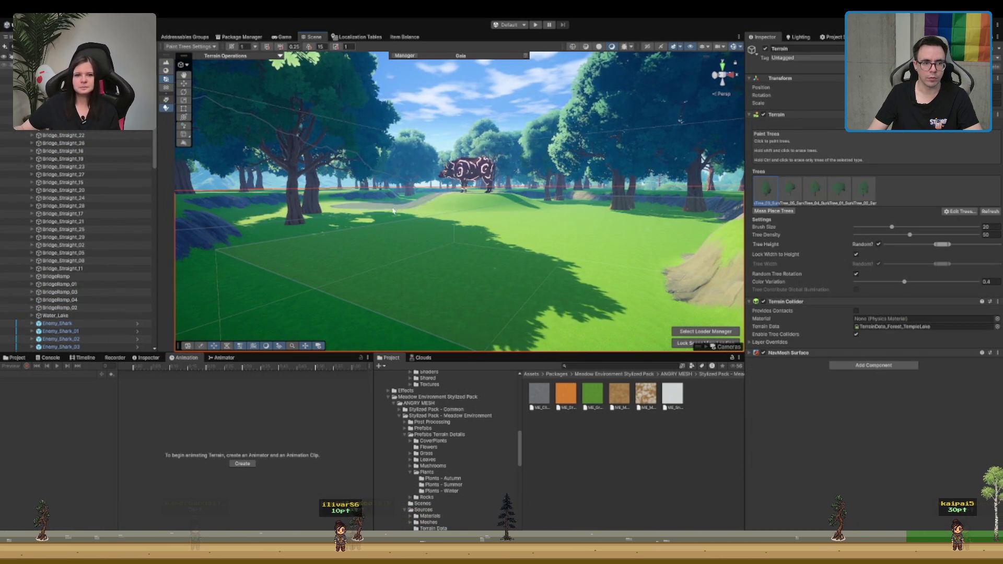
shift+click(369, 215)
shift+click(595, 212)
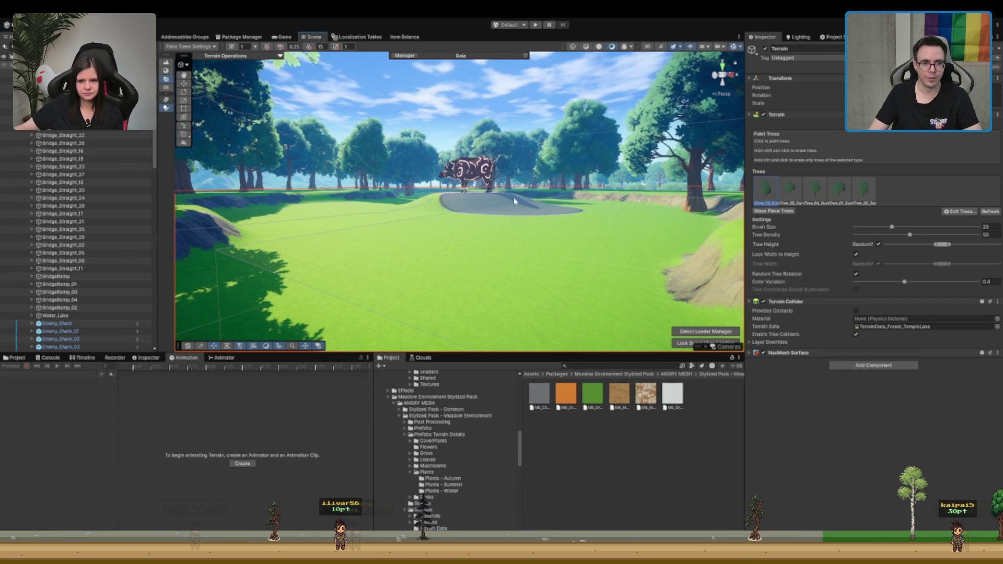
click(532, 104)
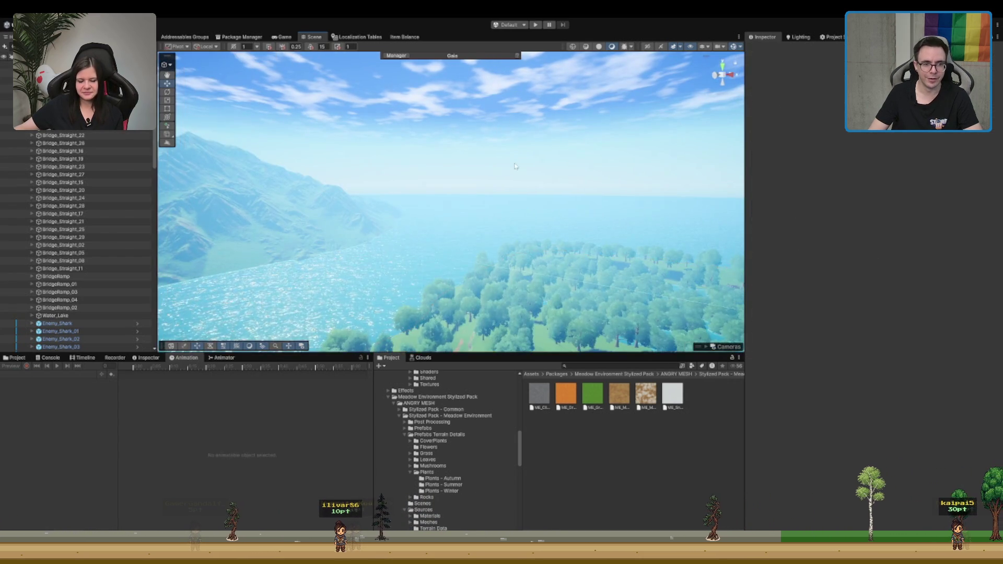
mouse_move(532, 104)
mouse_down()
mouse_move(539, 107)
mouse_move(519, 149)
mouse_move(427, 172)
mouse_up()
scroll(418, 202, up, 10)
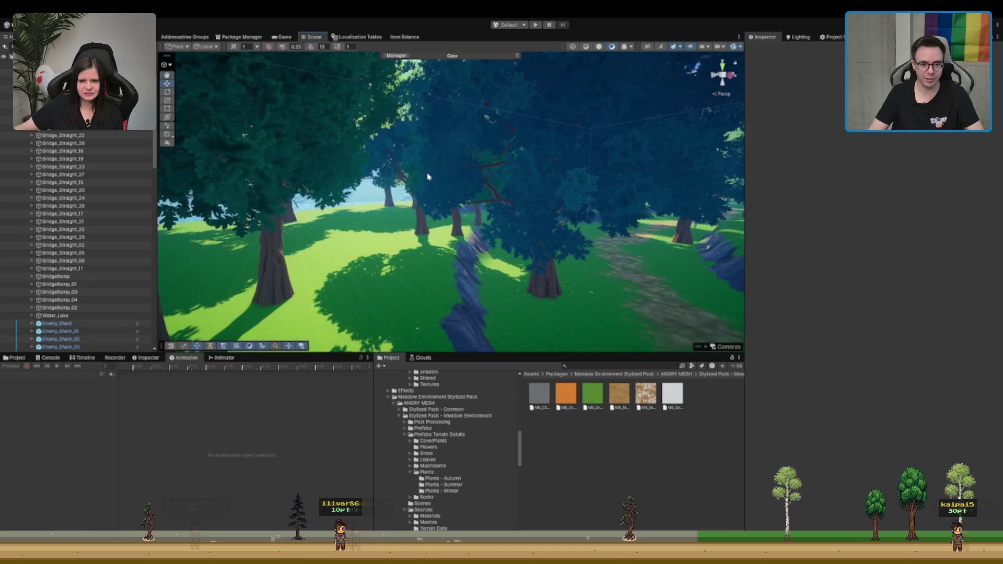
scroll(447, 204, down, 10)
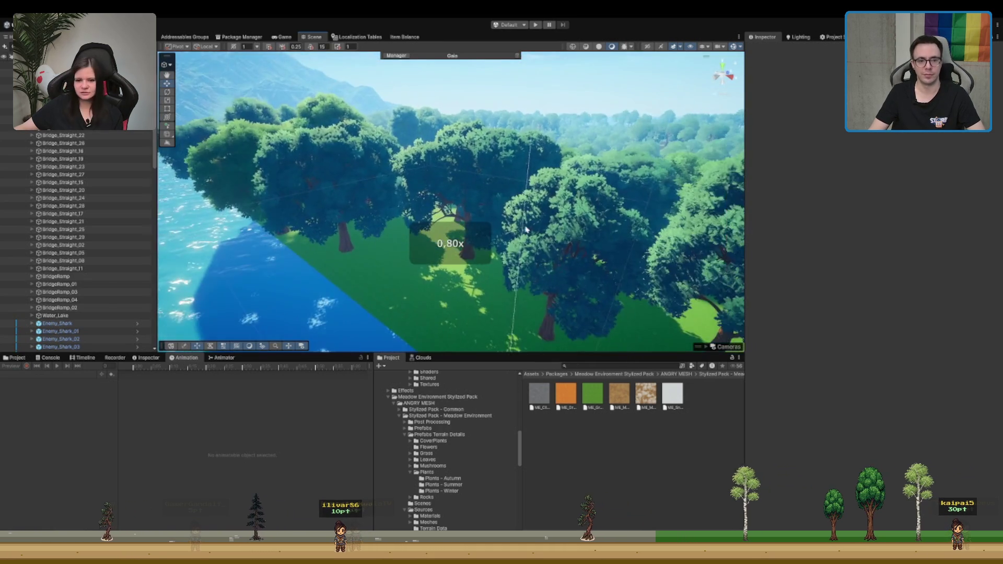
scroll(477, 218, up, 10)
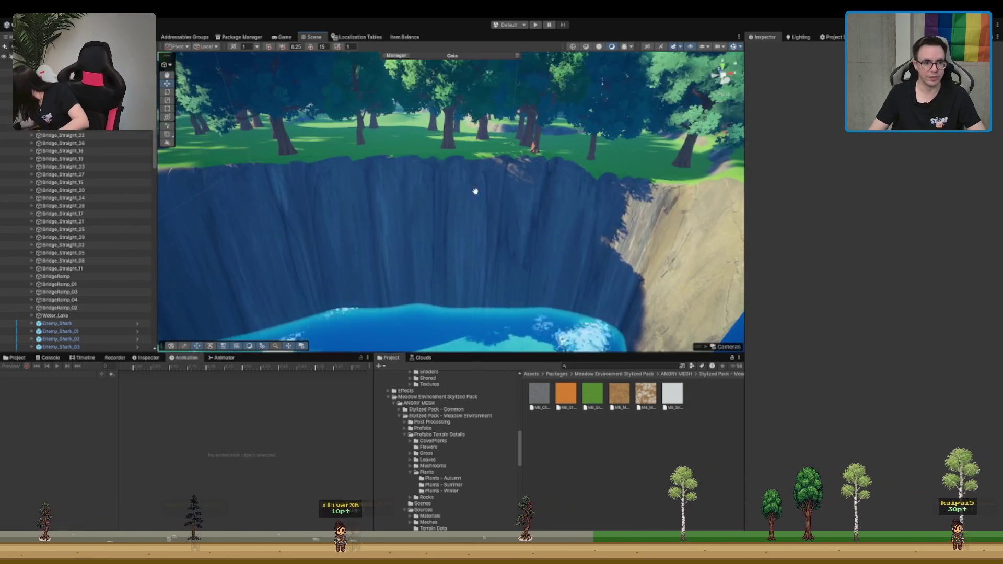
scroll(475, 192, down, 10)
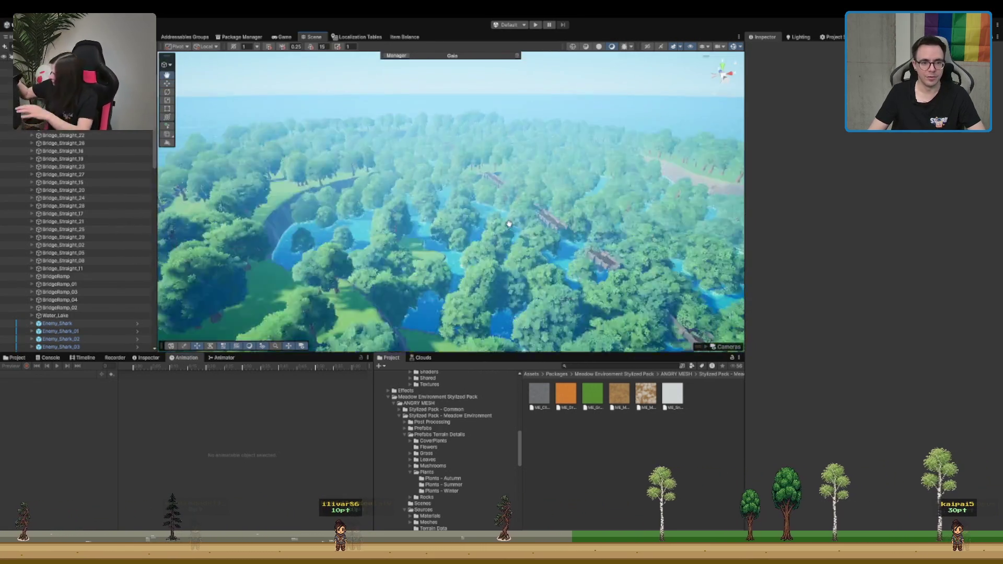
scroll(510, 227, up, 5)
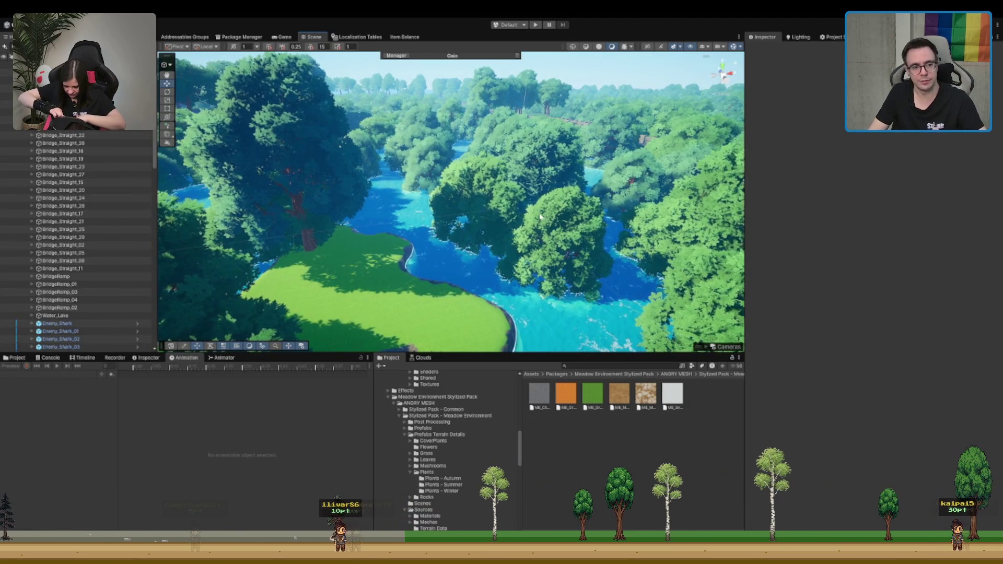
scroll(523, 171, down, 5)
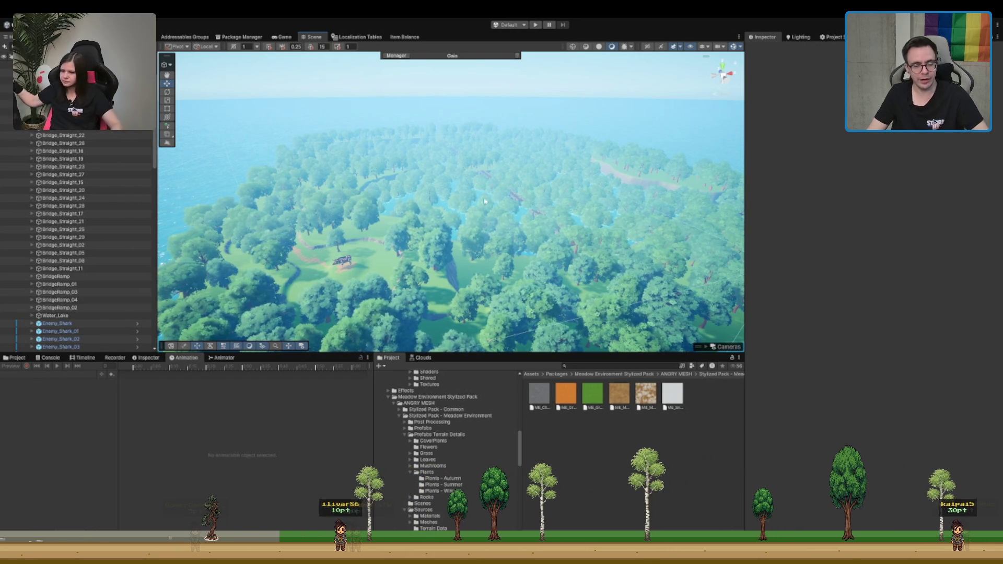
scroll(488, 200, up, 10)
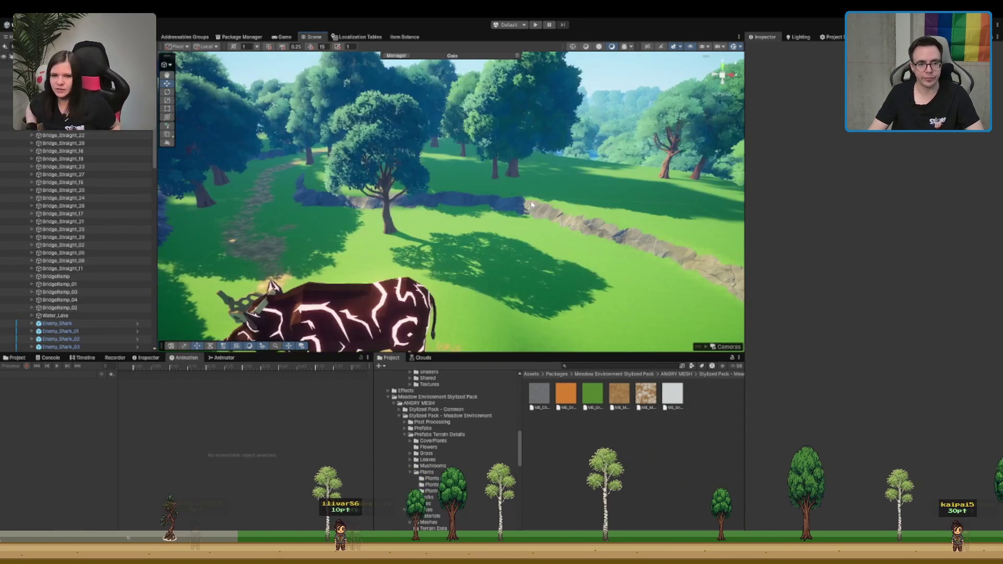
scroll(531, 204, up, 5)
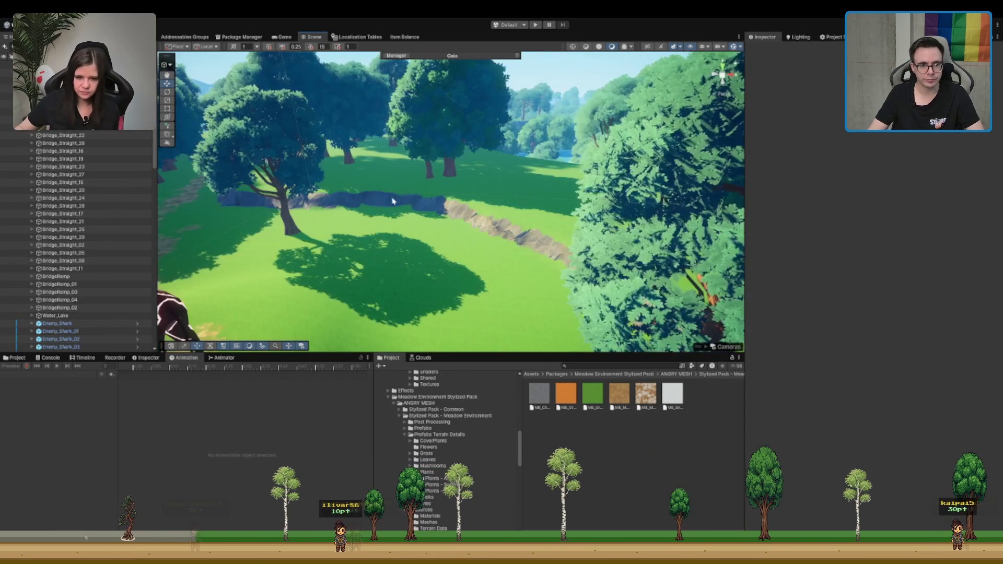
scroll(392, 201, down, 10)
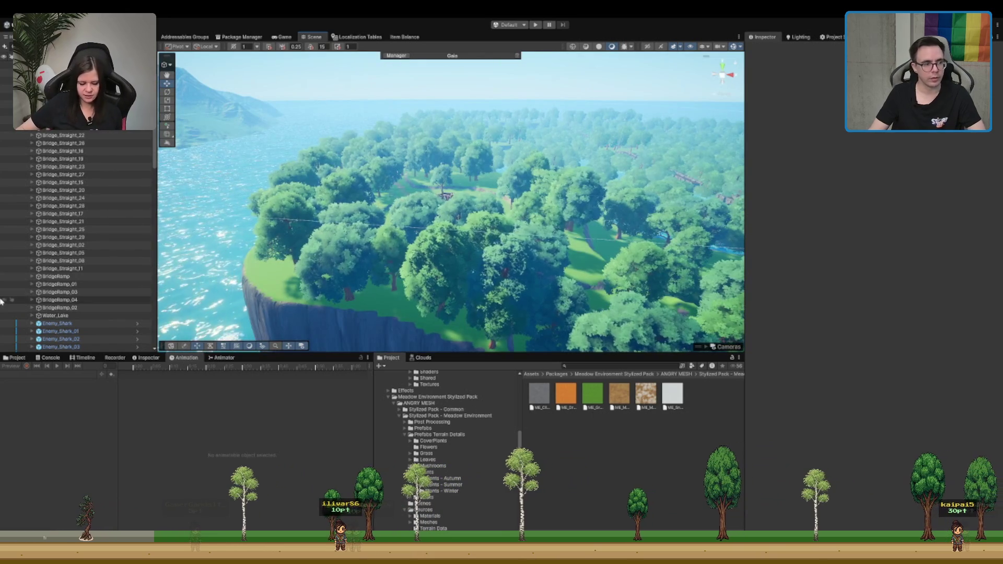
scroll(34, 211, down, 15)
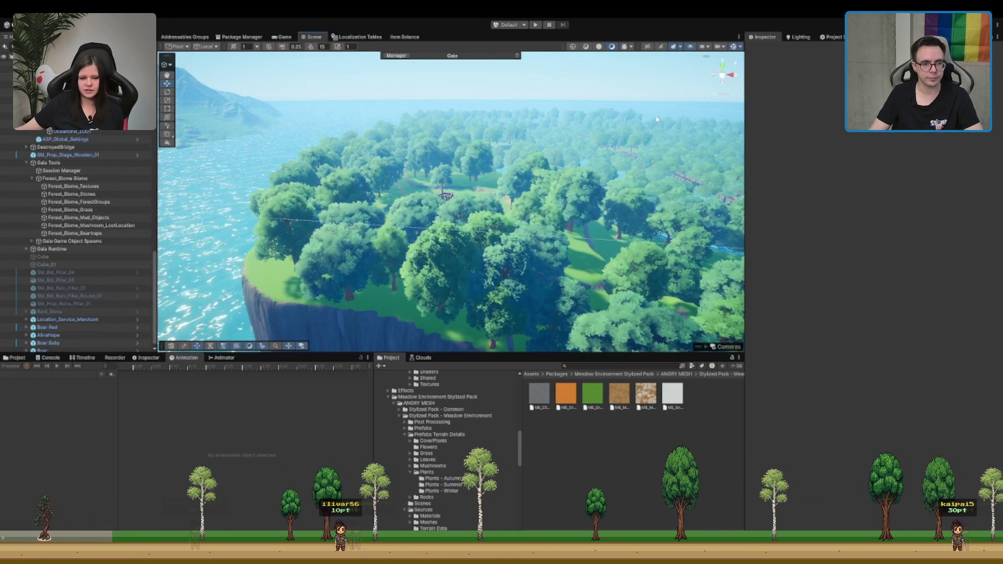
scroll(511, 167, down, 10)
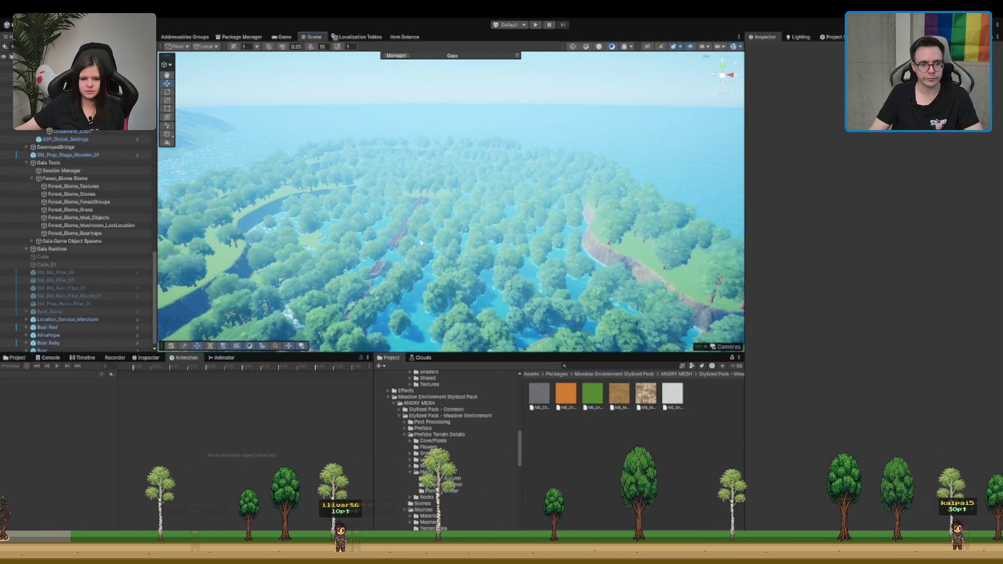
scroll(420, 241, up, 5)
scroll(73, 241, up, 15)
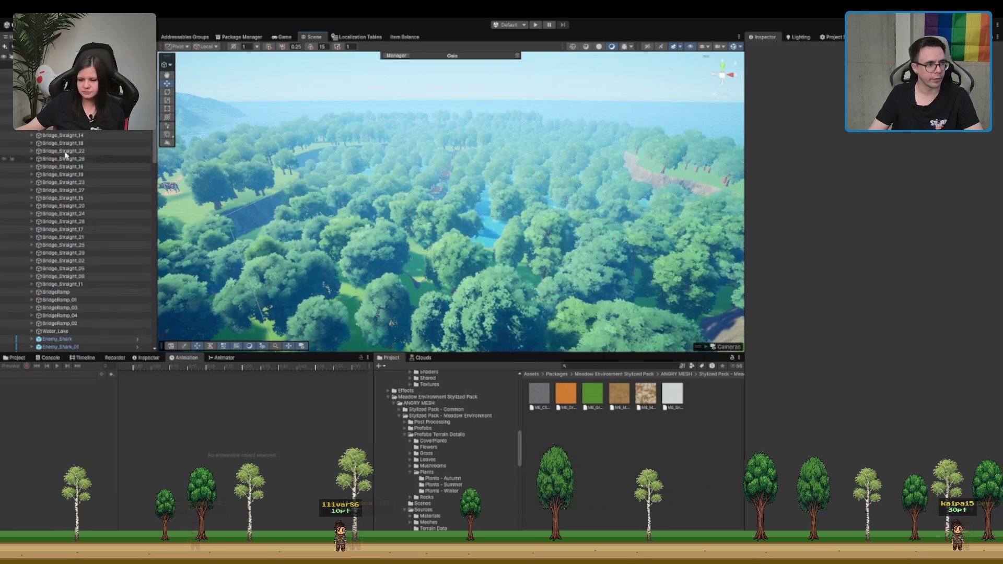
Step: Clear the Forest_Biome Biome's spawned trees, then view the bare grass and winding path near the boar
click(468, 167)
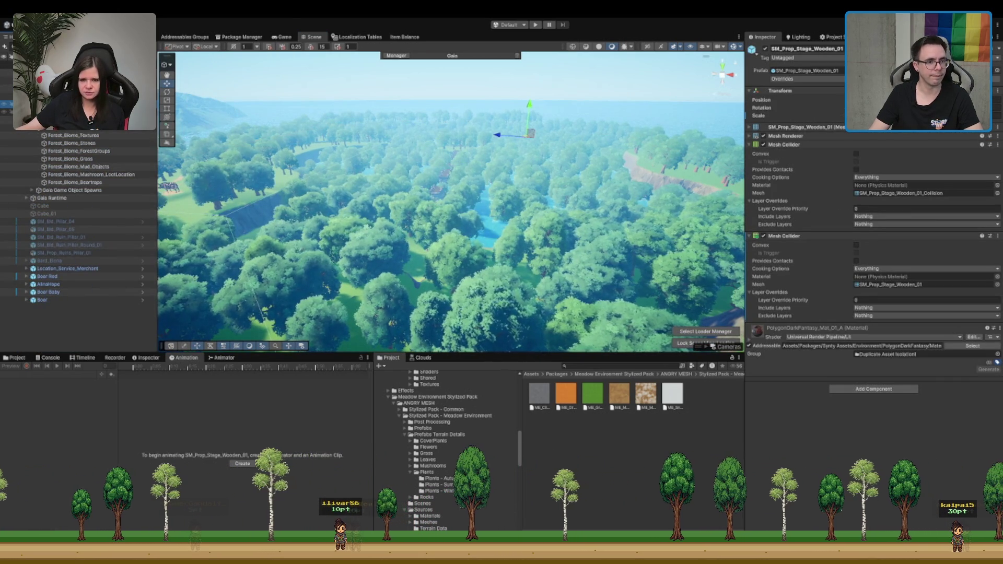
click(62, 111)
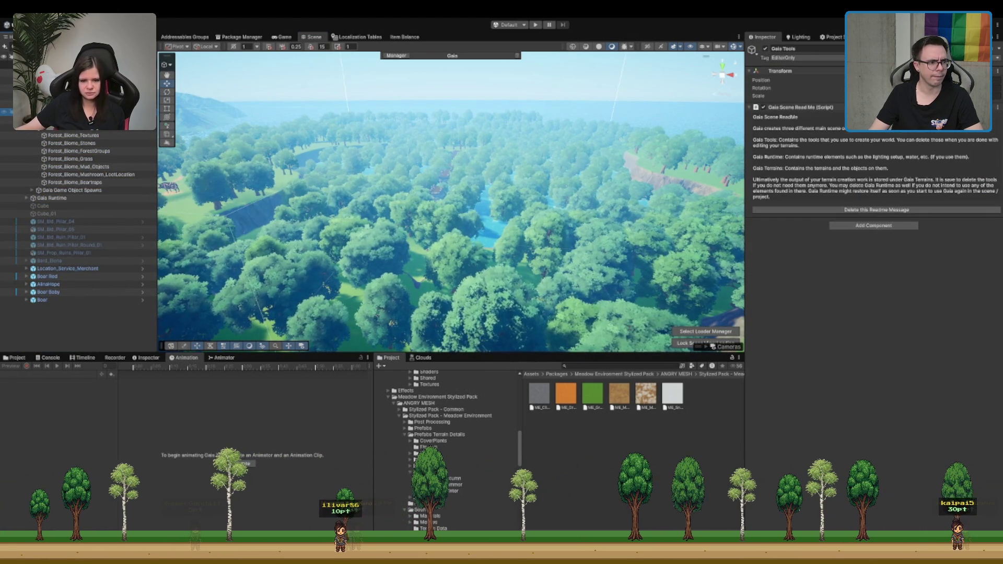
click(304, 162)
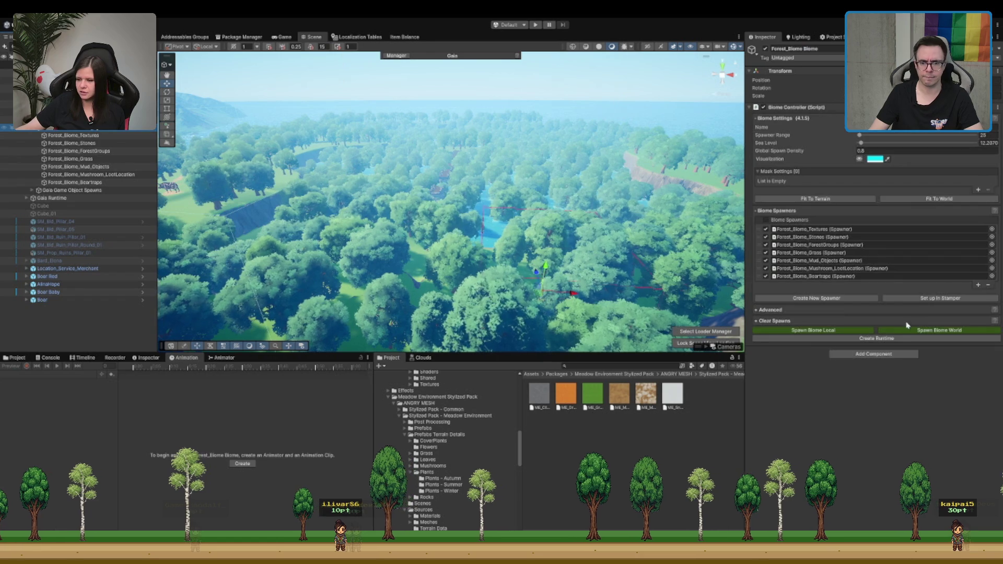
click(787, 320)
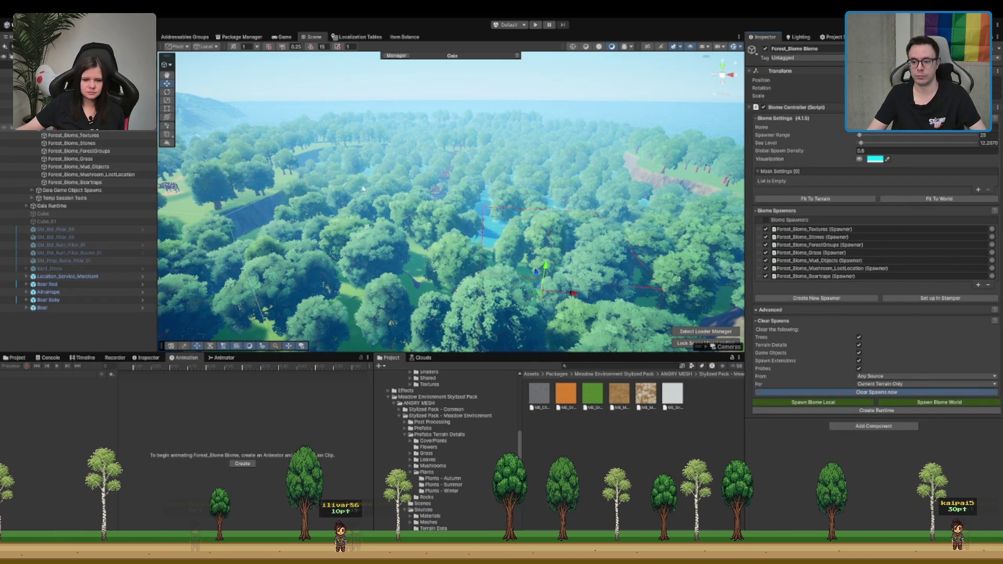
drag(222, 149, 501, 178)
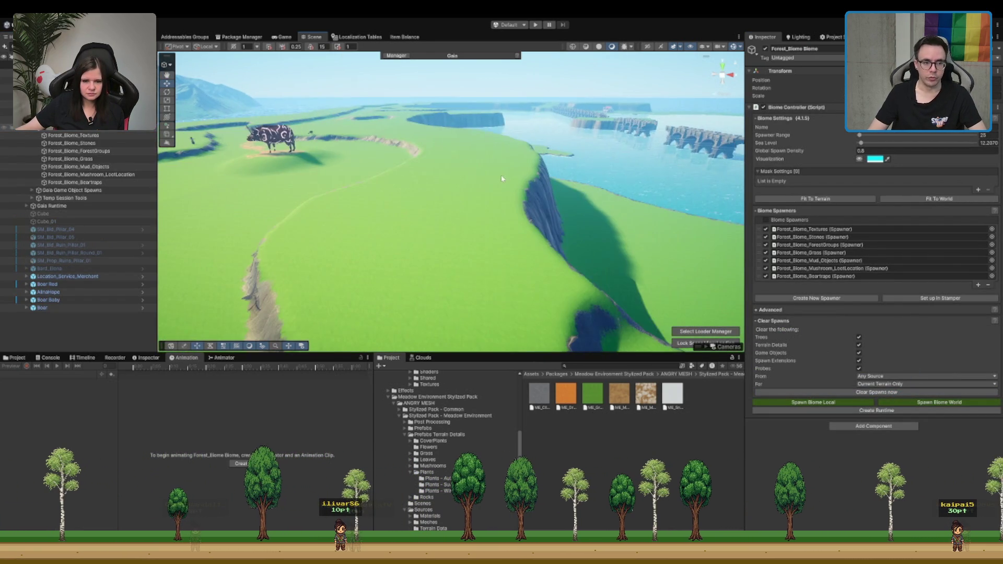
mouse_move(409, 180)
mouse_down()
mouse_move(394, 172)
mouse_move(377, 197)
mouse_move(409, 182)
mouse_move(523, 191)
mouse_up()
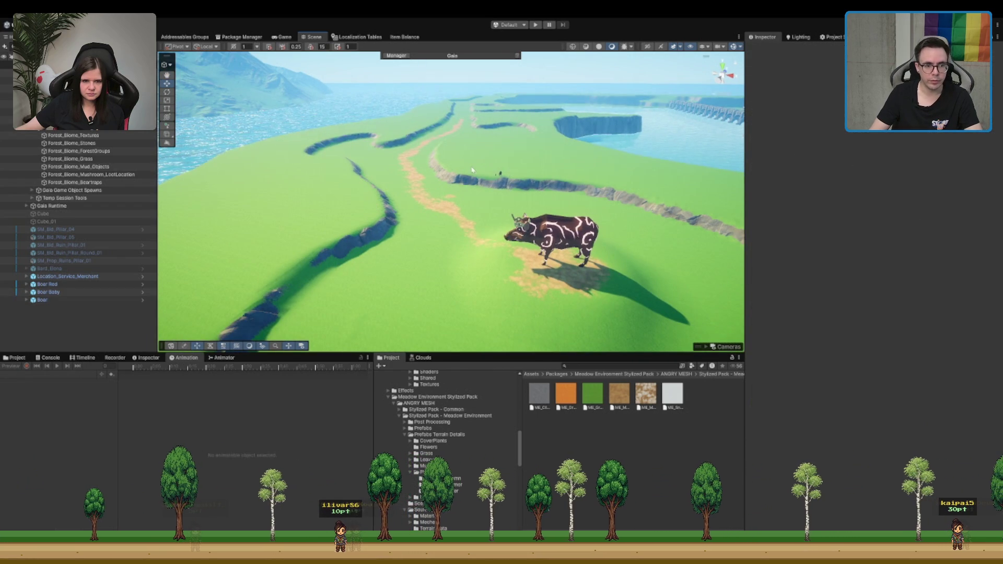
Step: Delete the Bard_Bene object from the scene
click(554, 235)
drag(554, 235, 391, 191)
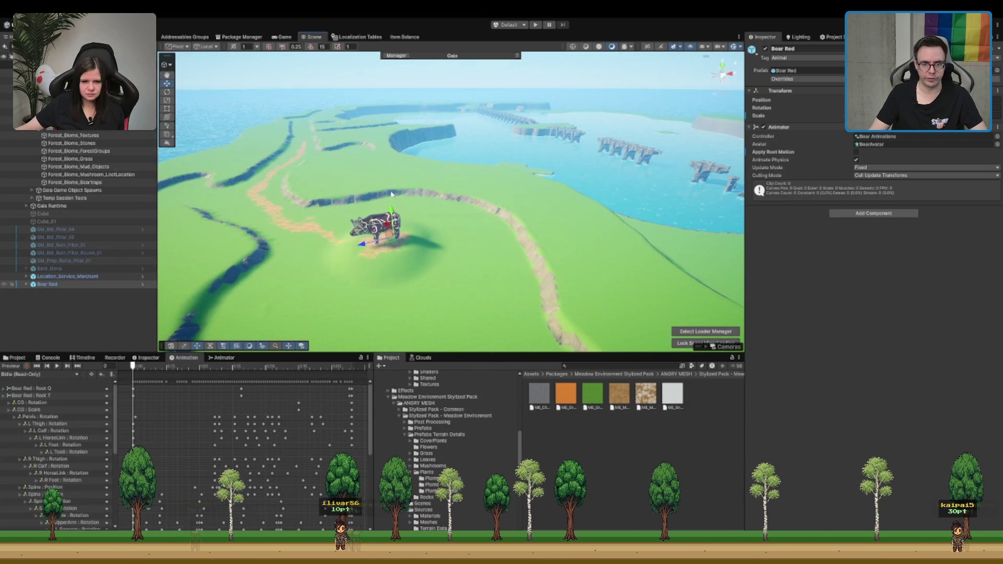
click(798, 130)
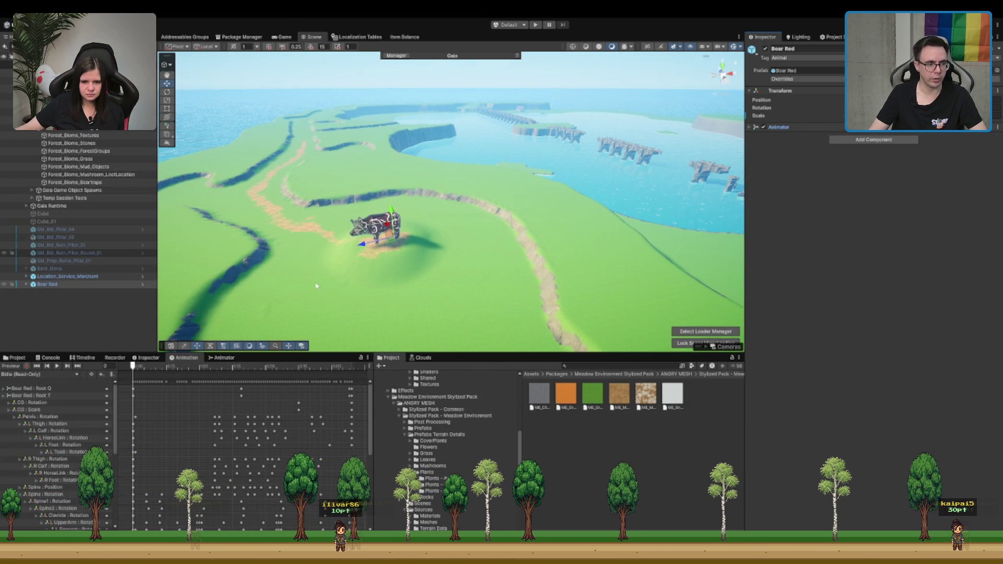
click(72, 222)
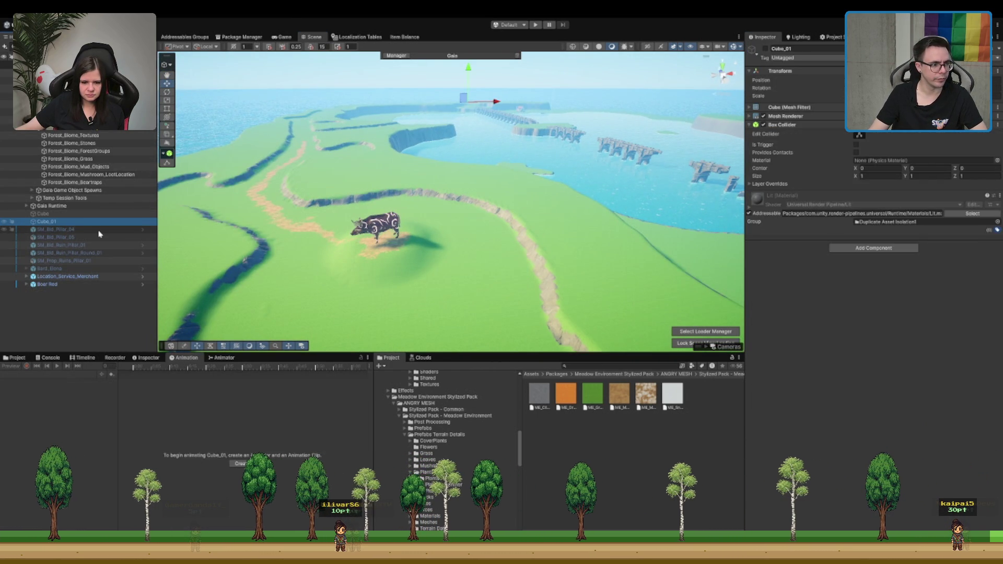
click(100, 230)
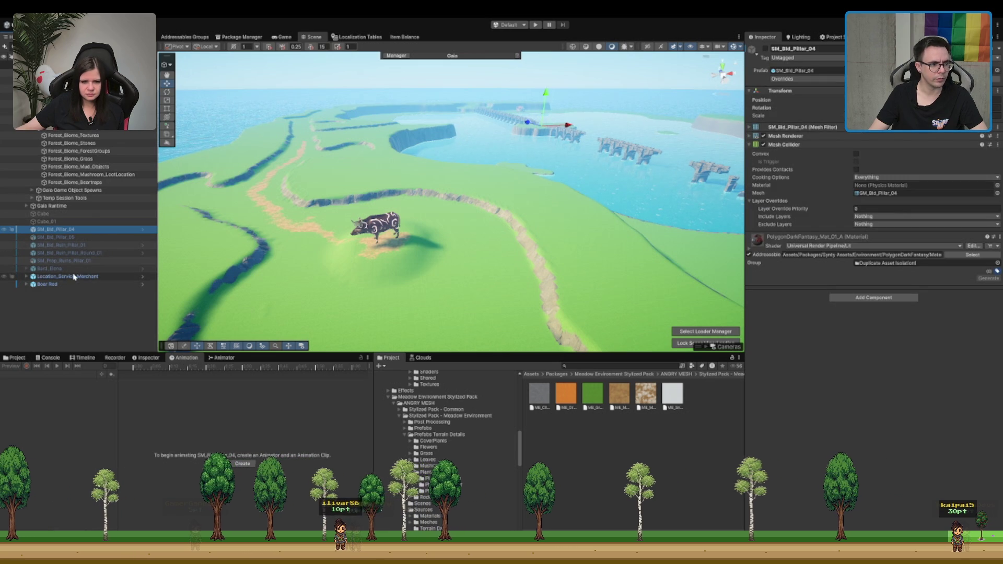
click(83, 270)
key(Delete)
Step: Deactivate the pillars from SM_Bld_Pillar_04 to SM_Prop_Ruins_Pillar_01
shift+click(111, 229)
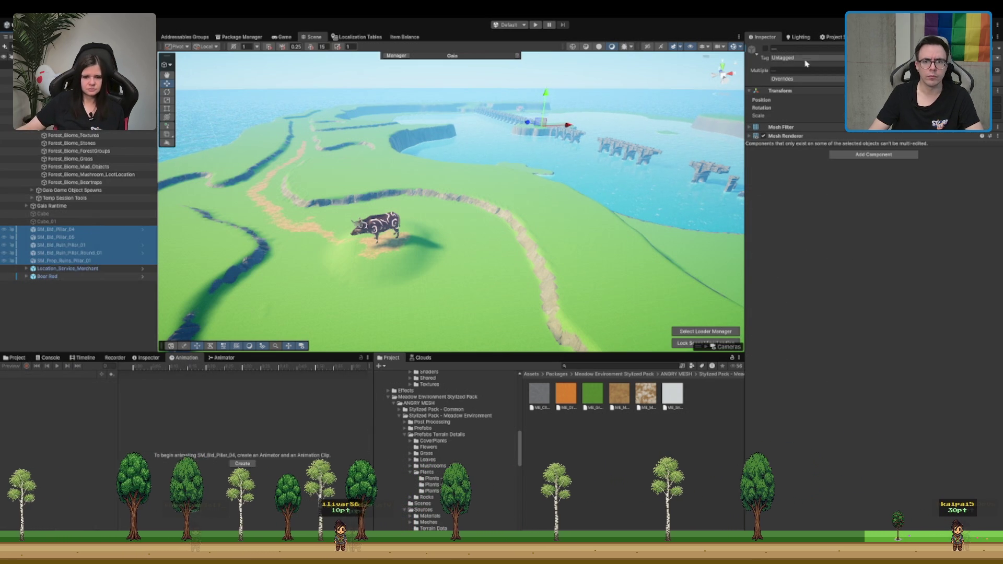
key(f)
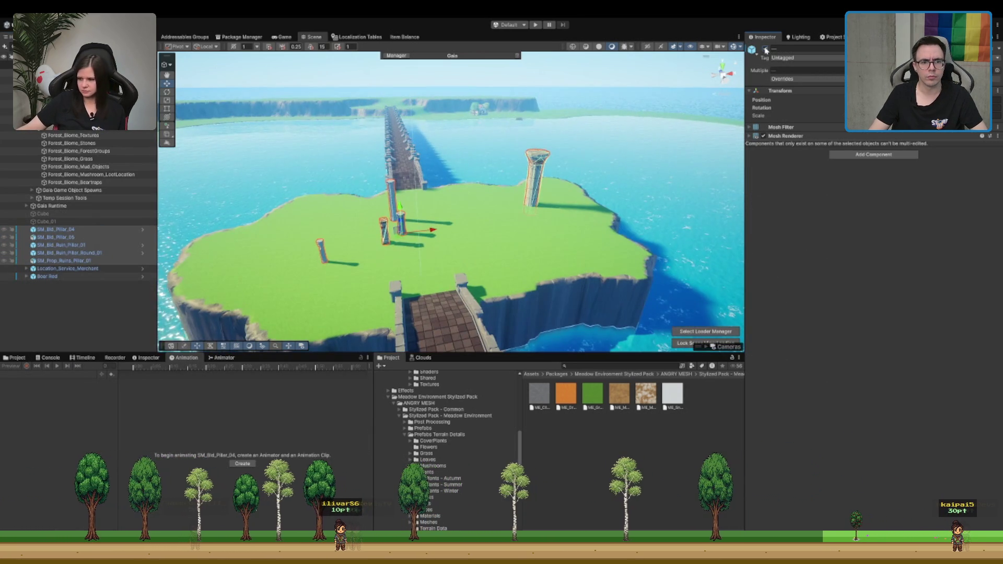
click(765, 49)
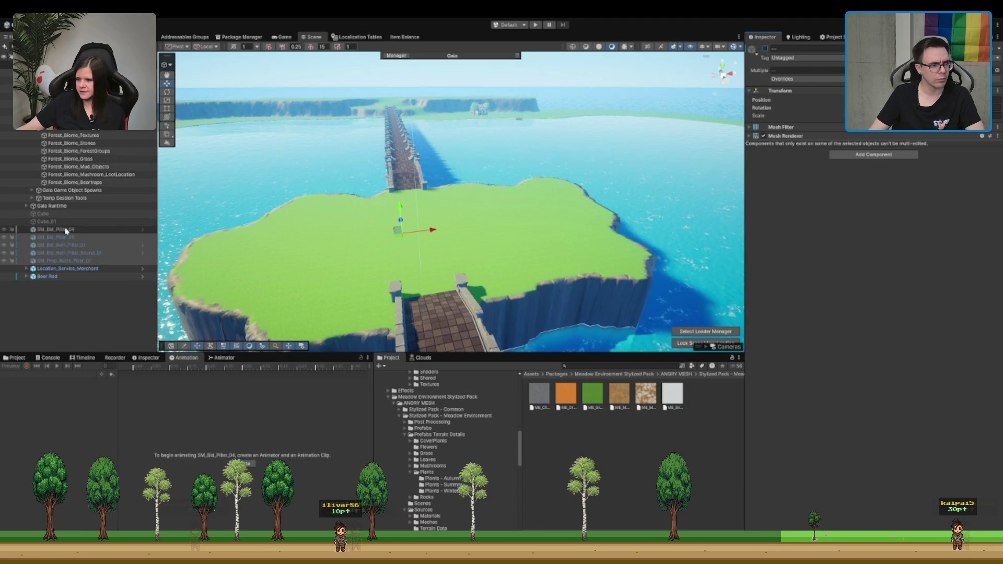
click(81, 223)
Step: Frame the merchant and Boar Red, then fly over to the cliffs and paths
double_click(90, 269)
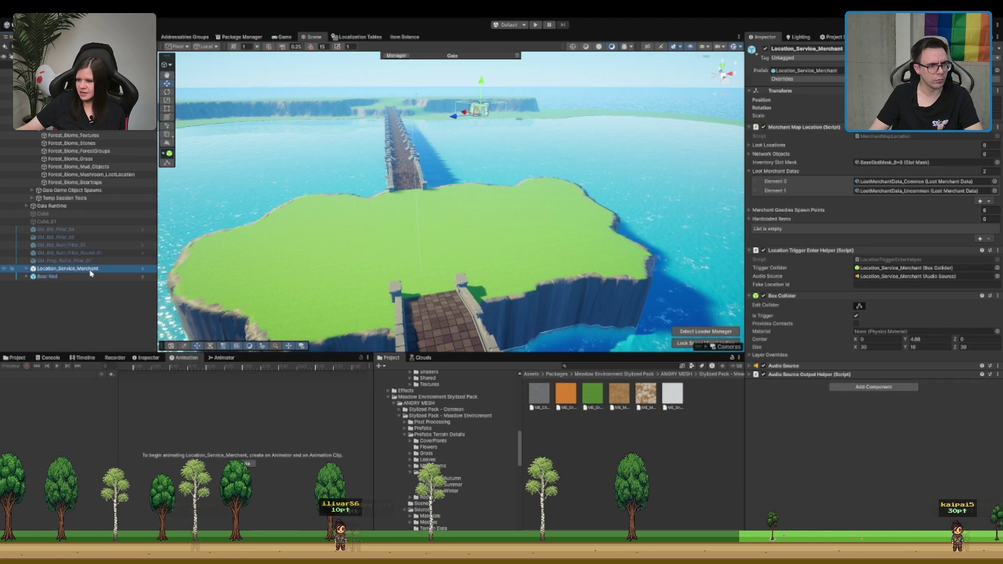
click(47, 276)
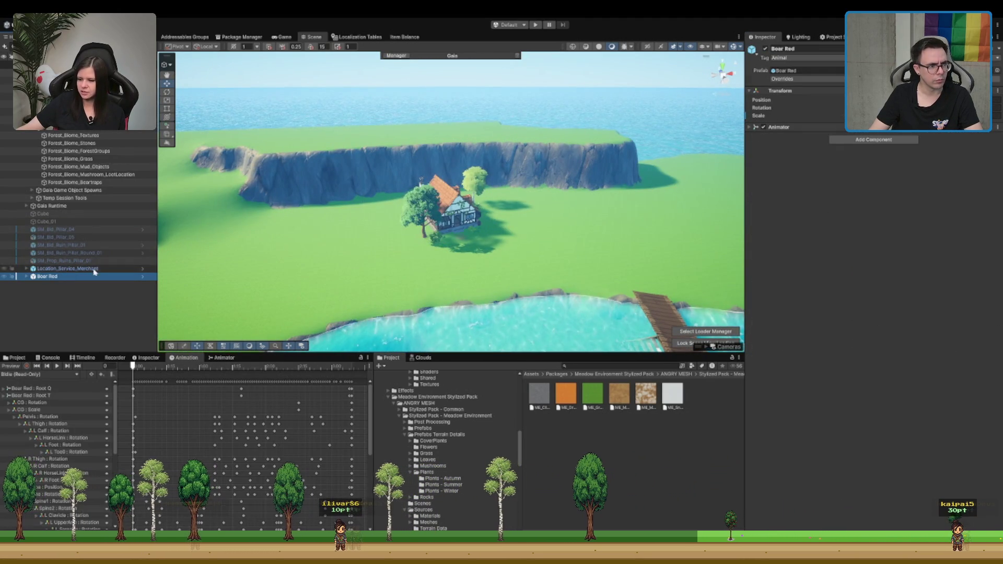
double_click(47, 276)
mouse_move(470, 204)
mouse_down()
mouse_move(568, 142)
mouse_move(476, 212)
mouse_move(453, 138)
mouse_move(496, 186)
mouse_move(270, 354)
mouse_up()
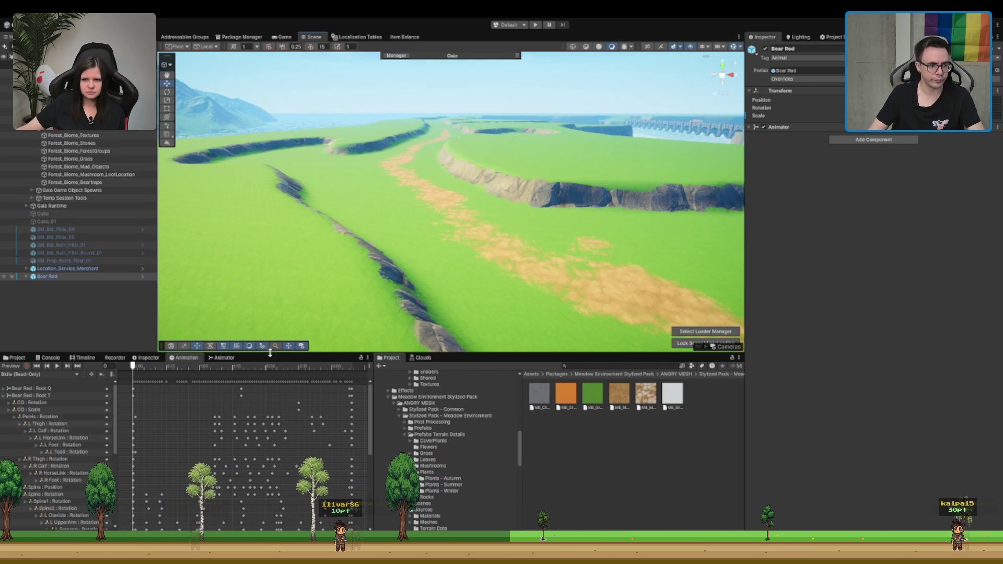
Step: Collapse the Meadow pack folder tree, open the Slime folder, and frame the Boar Red
click(441, 398)
key(Left)
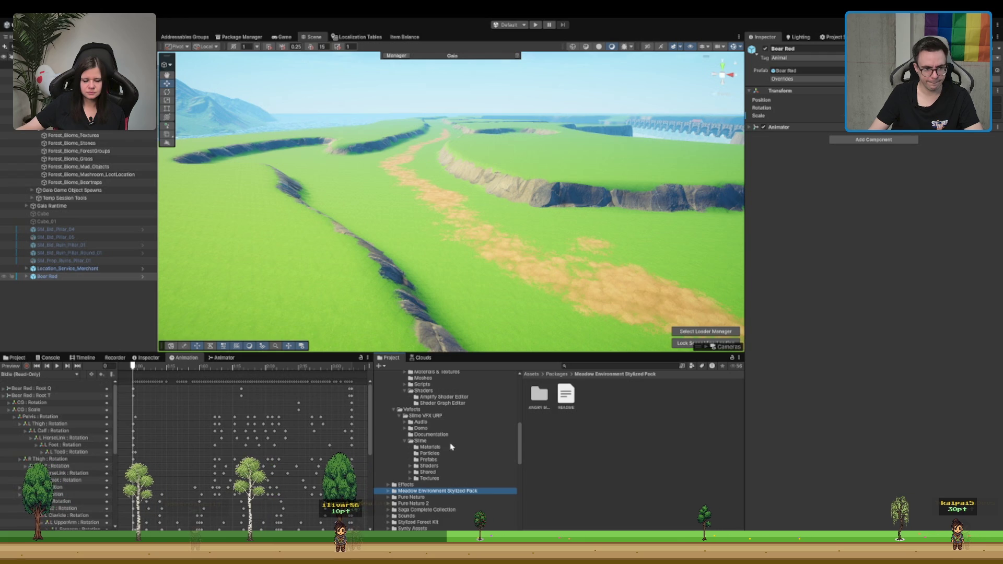
click(453, 442)
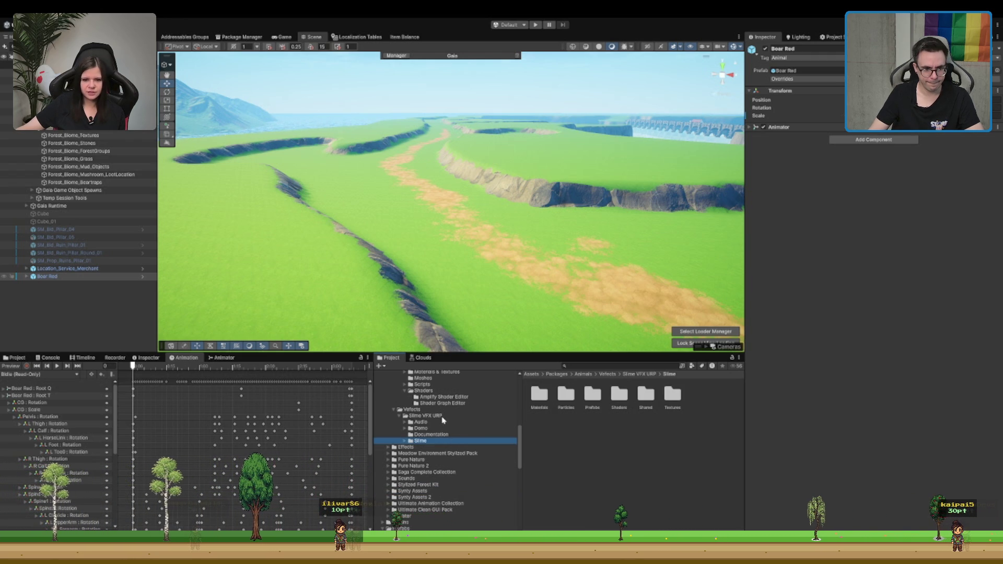
key(f)
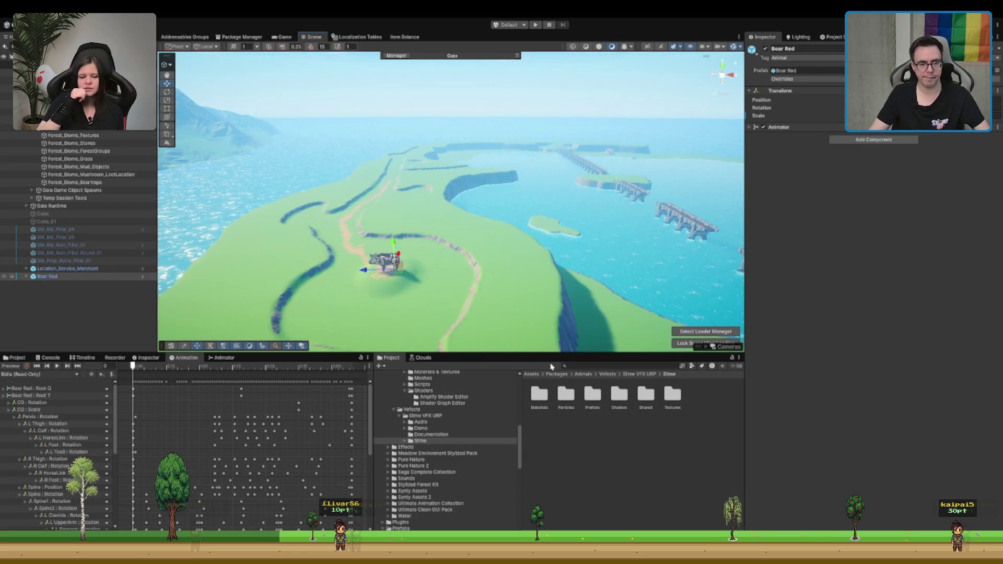
Step: Search all project assets for 'Cliff' and inspect the Cliff2 rock prefab from above
text(cliff)
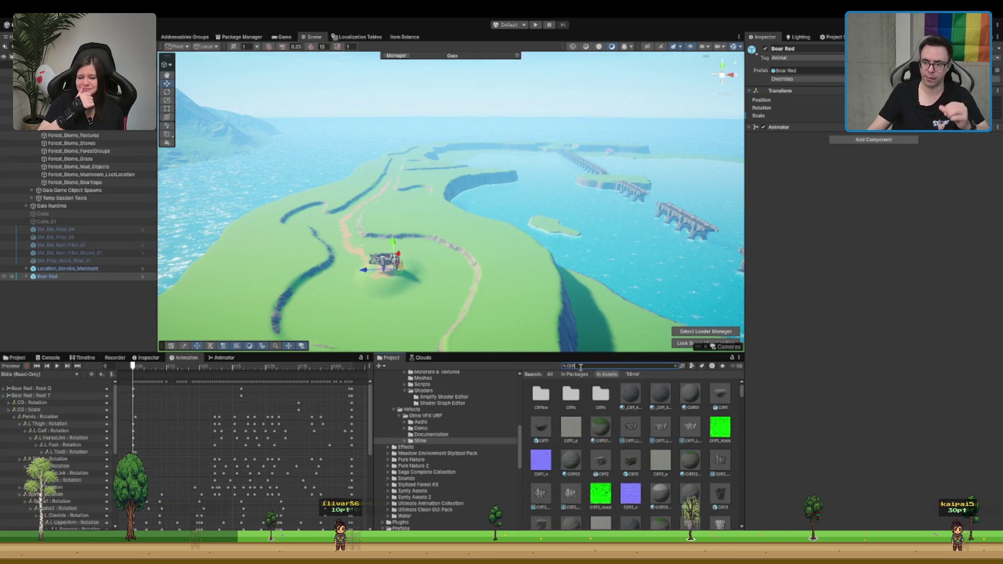
click(599, 375)
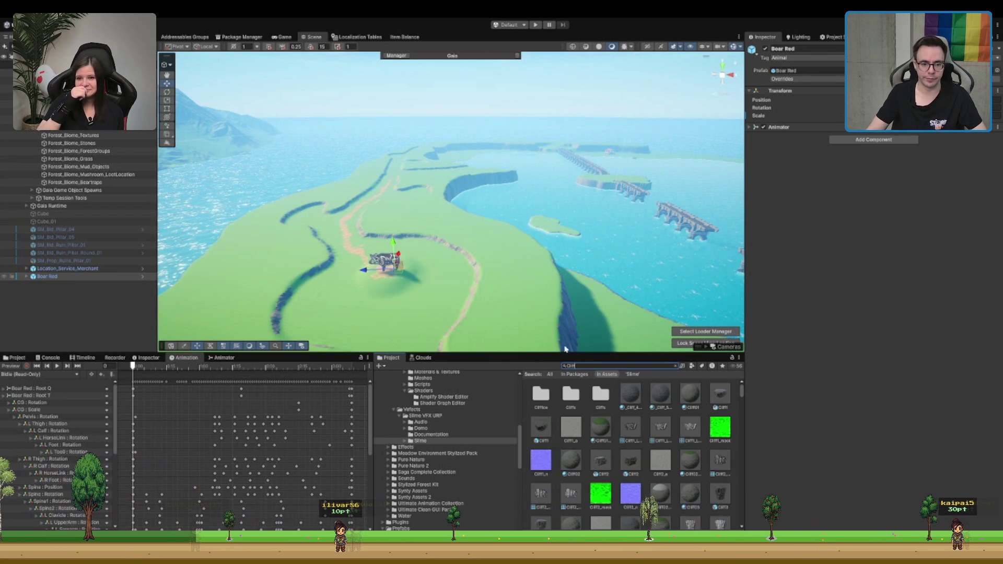
click(626, 462)
drag(833, 432, 808, 478)
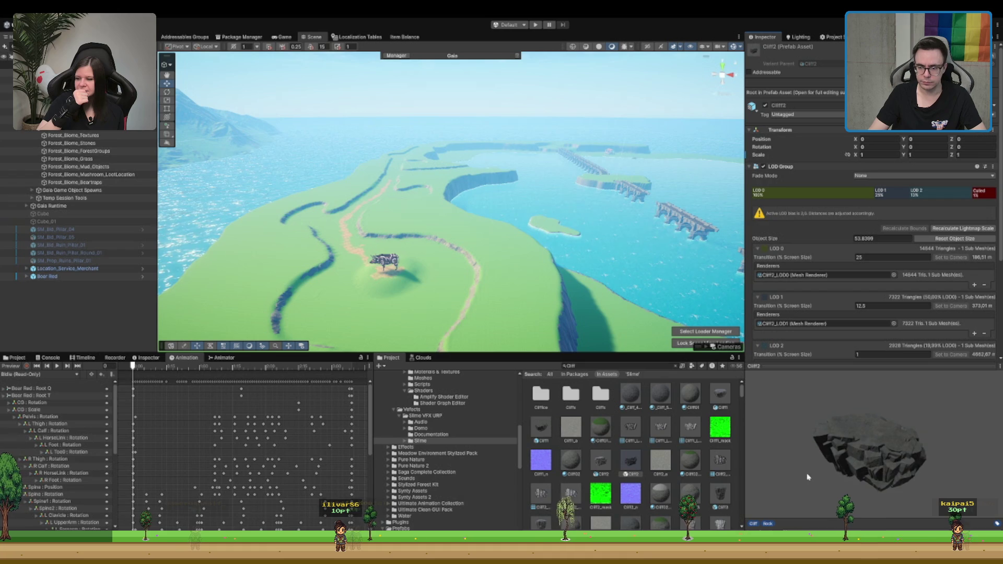
Step: Place a Cliff3 rock from the Rocks folder and sink it into the terrain beside the path
click(676, 367)
mouse_move(674, 394)
mouse_down()
mouse_move(522, 287)
mouse_move(392, 219)
mouse_move(409, 187)
mouse_up()
key(f)
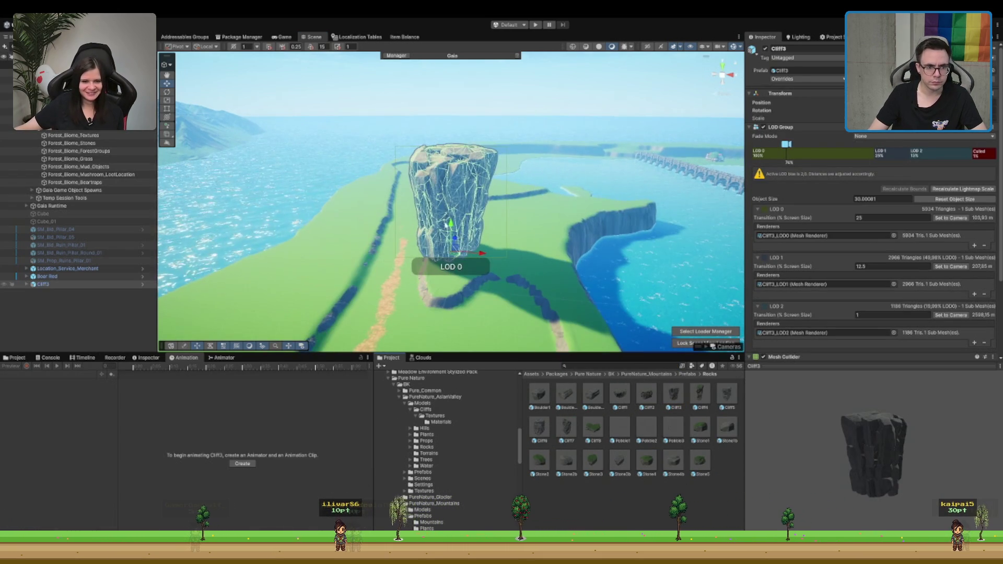
mouse_move(455, 235)
mouse_down()
mouse_move(470, 283)
mouse_move(476, 259)
mouse_move(522, 208)
mouse_move(448, 264)
mouse_move(450, 274)
mouse_move(443, 269)
mouse_up()
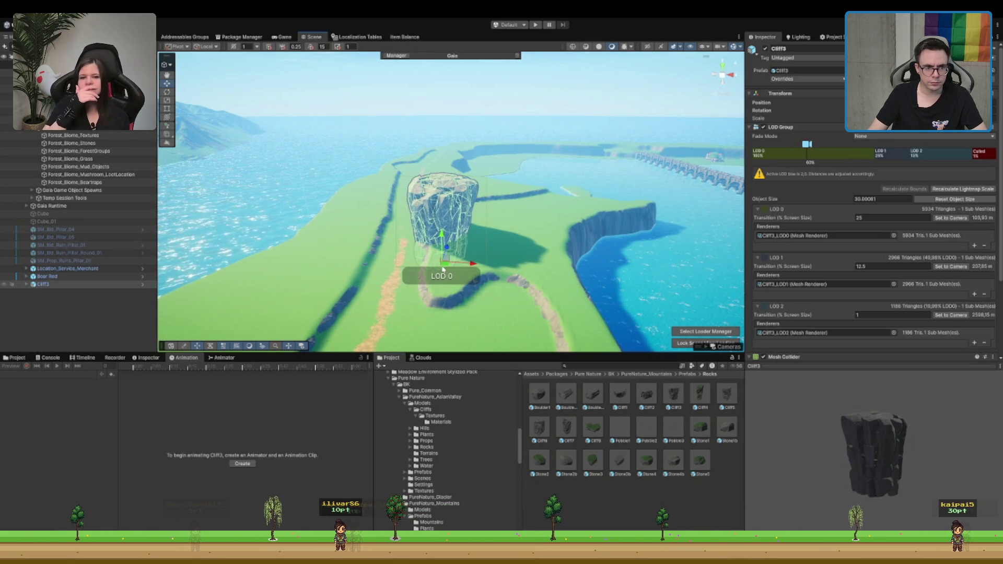
scroll(632, 110, up, 2)
drag(680, 130, 543, 231)
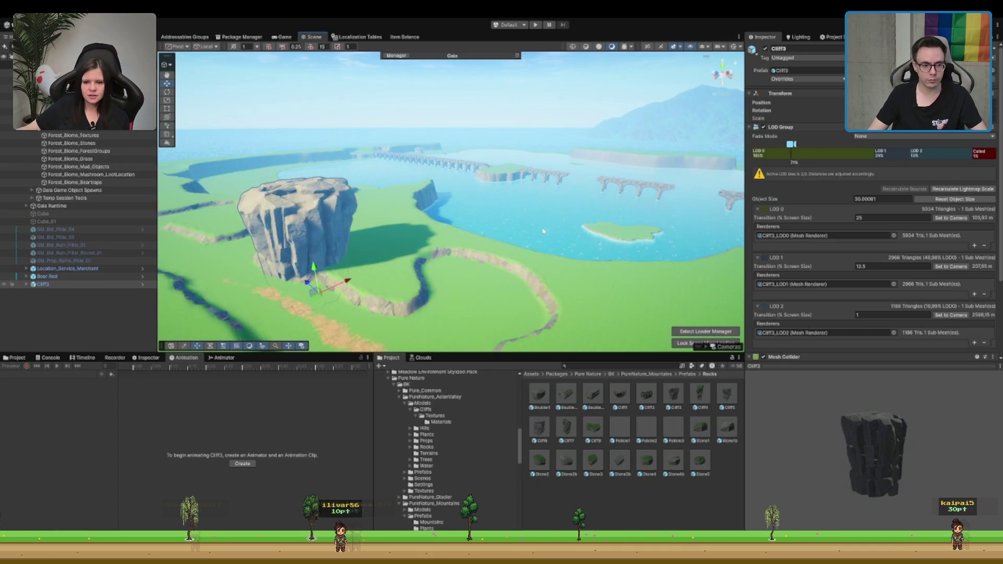
scroll(470, 256, up, 3)
scroll(398, 283, up, 2)
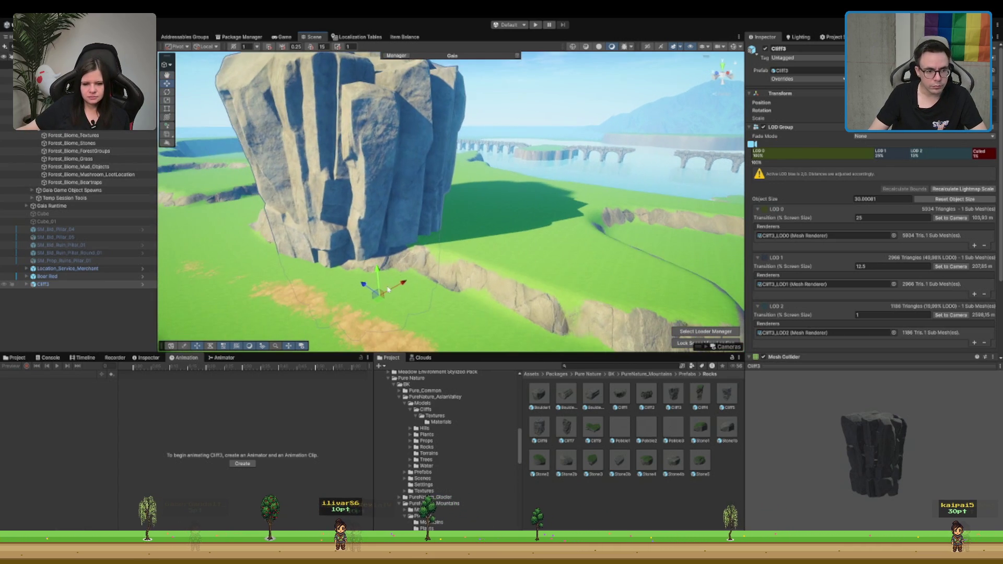
mouse_move(376, 294)
mouse_down()
mouse_move(345, 235)
mouse_move(376, 284)
mouse_move(339, 279)
mouse_move(365, 284)
mouse_up()
Step: Duplicate the cliff, rotate the copy, and move it beside the dirt path
key(ctrl+d)
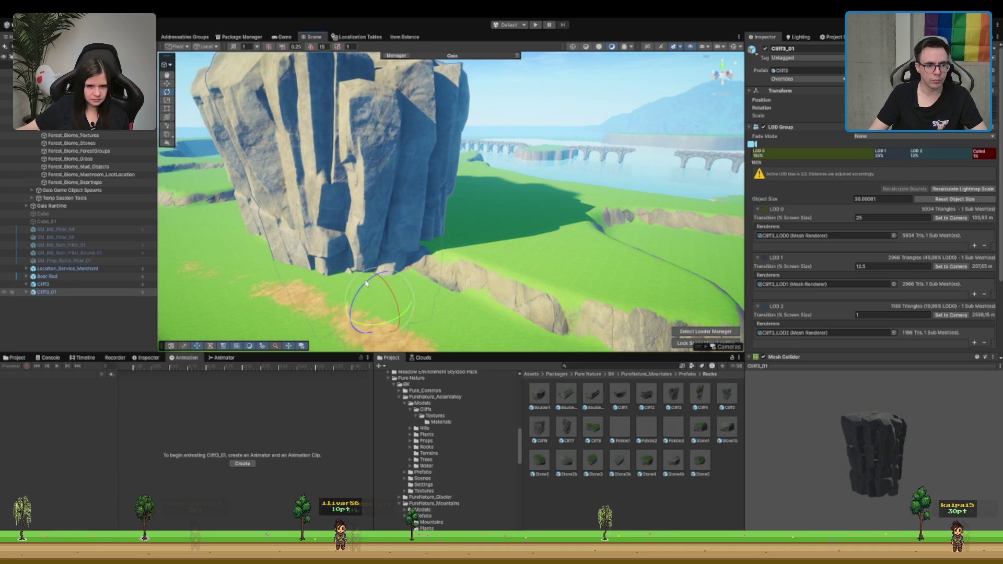
drag(367, 322, 563, 296)
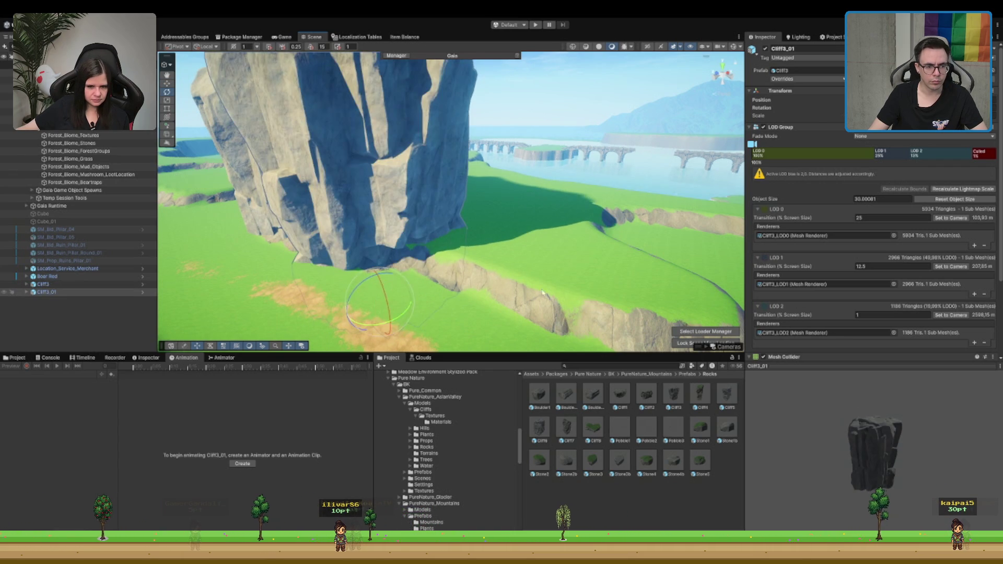
key(f)
mouse_move(363, 274)
mouse_down()
mouse_move(325, 298)
mouse_move(410, 307)
mouse_up()
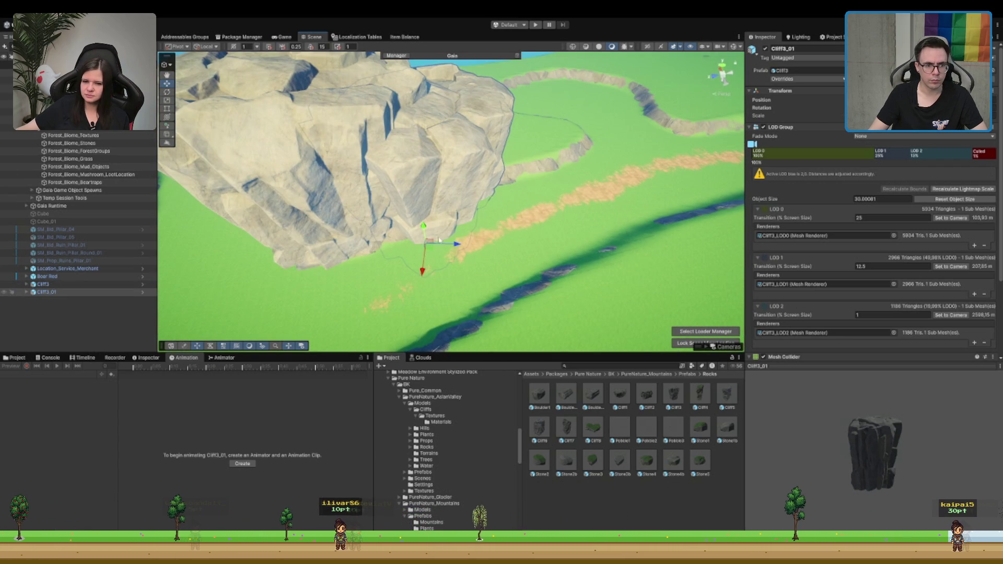
drag(431, 250, 420, 229)
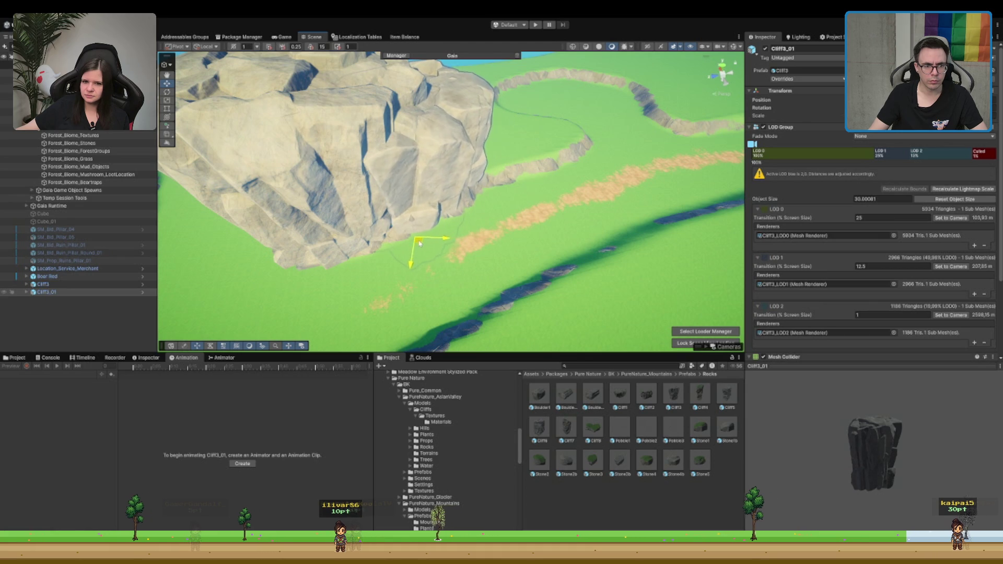
scroll(418, 238, down, 3)
mouse_move(427, 233)
mouse_down()
mouse_move(497, 224)
mouse_move(451, 211)
mouse_up()
key(f)
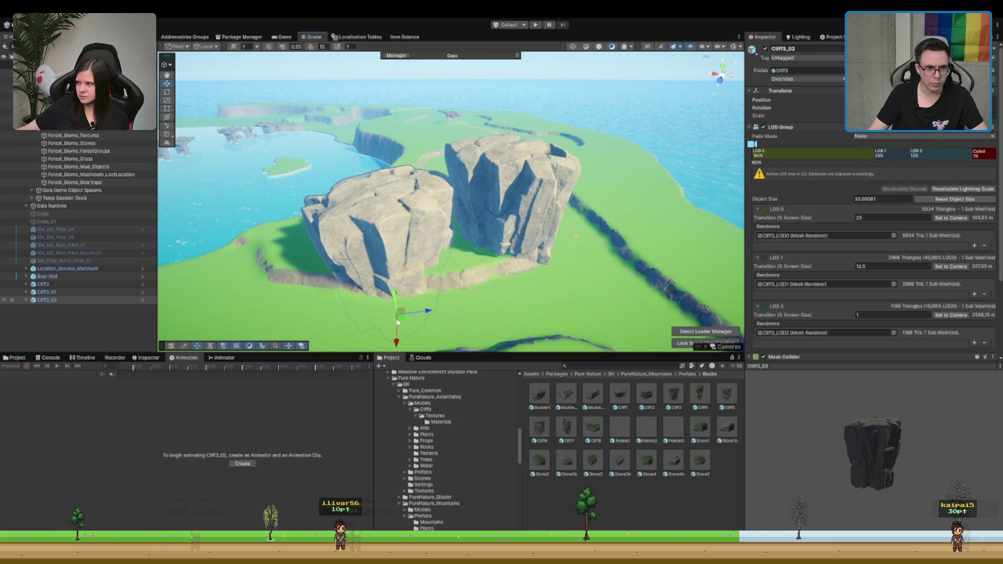
Step: Duplicate the cliff as Cliff3_03 and Cliff3_04, enlarging Cliff3_04
mouse_move(321, 316)
mouse_down()
mouse_move(310, 260)
mouse_move(439, 284)
mouse_move(475, 233)
mouse_move(513, 238)
mouse_move(511, 266)
mouse_move(473, 248)
mouse_up()
key(ctrl+d)
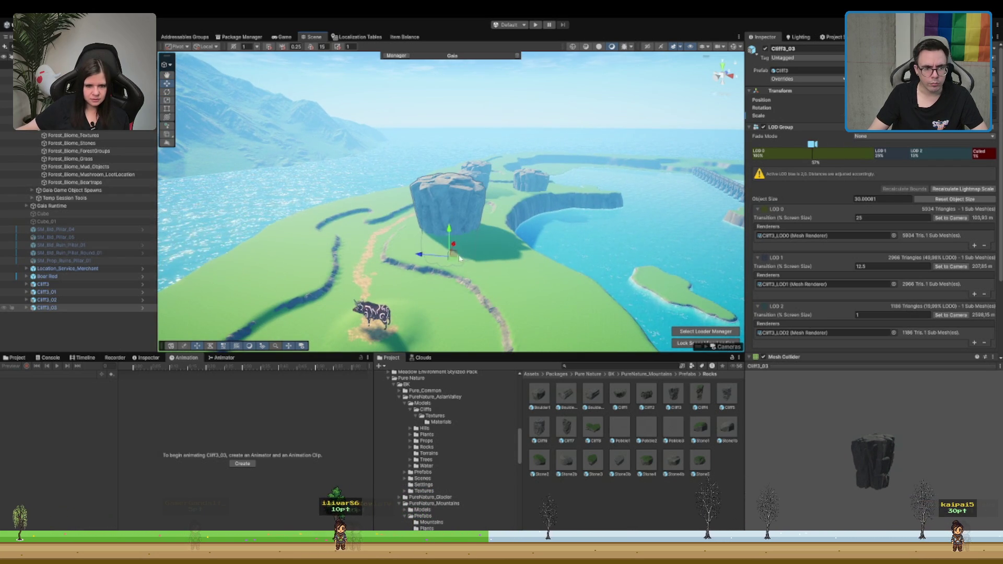
key(w)
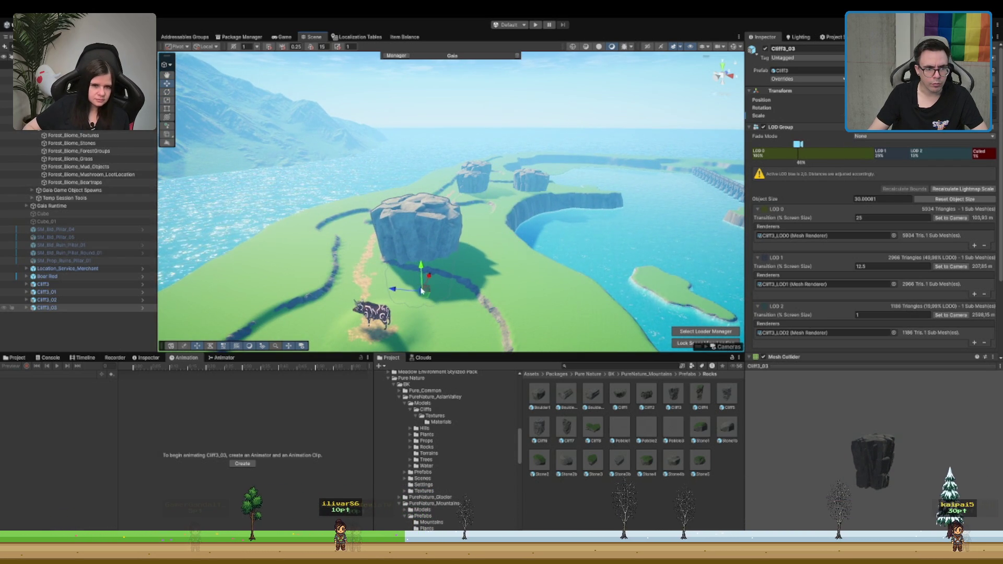
key(ctrl+d)
key(r)
drag(442, 308, 533, 316)
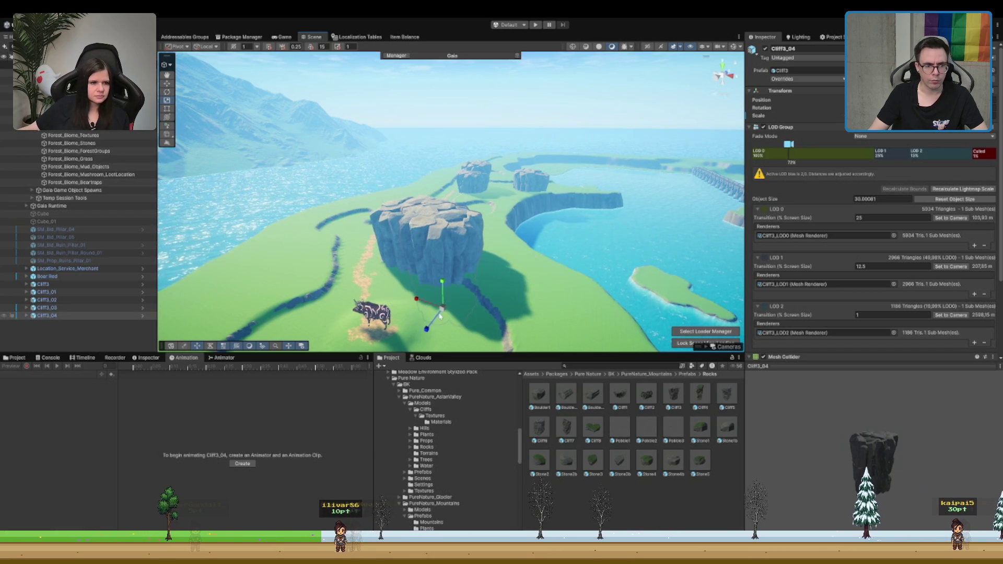
drag(443, 312, 467, 317)
Step: Rotate Cliff3_04 around its vertical axis and nudge it into position
key(w)
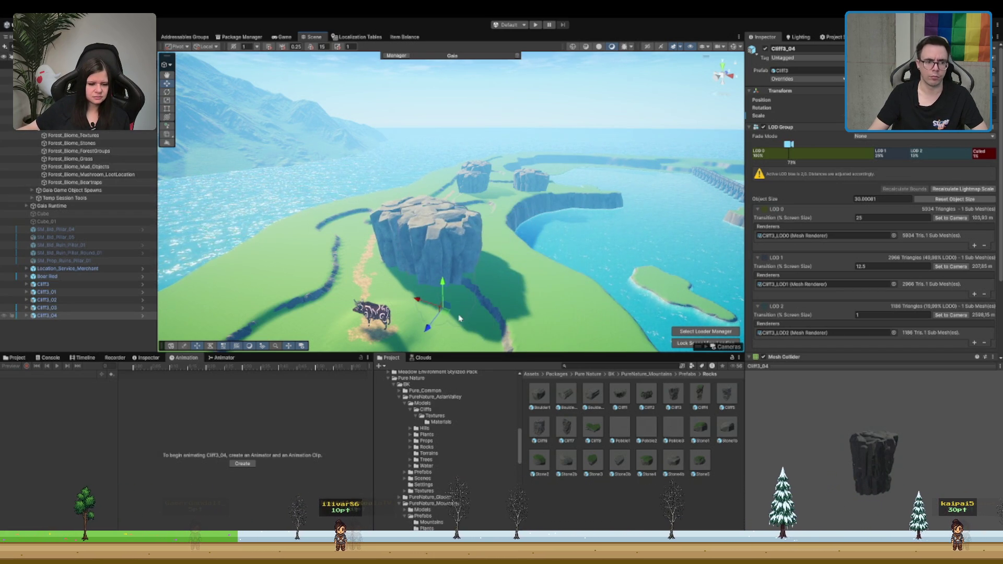
scroll(428, 289, up, 5)
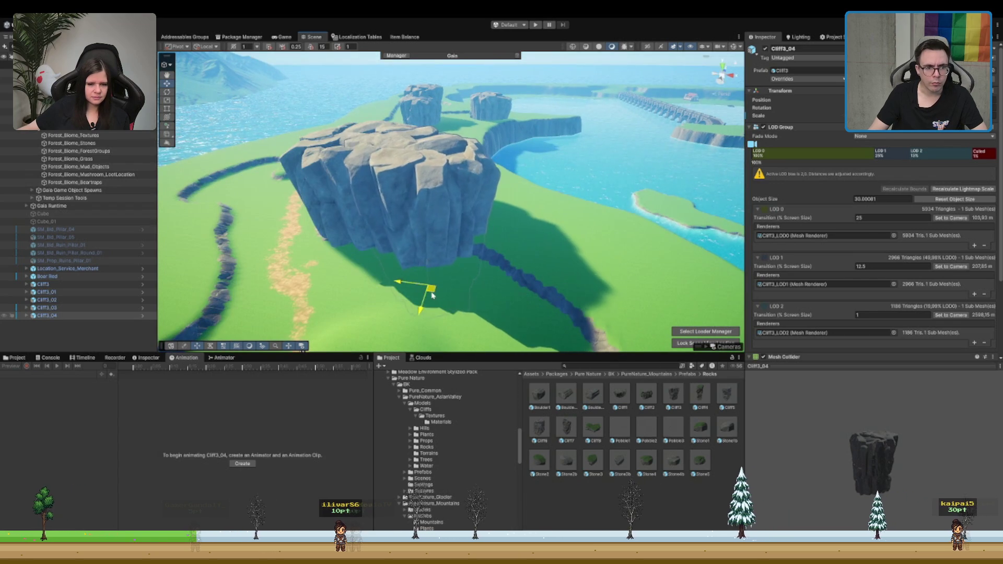
key(e)
drag(457, 292, 491, 303)
mouse_move(418, 277)
mouse_down()
mouse_move(425, 269)
mouse_move(431, 293)
mouse_up()
key(w)
key(f)
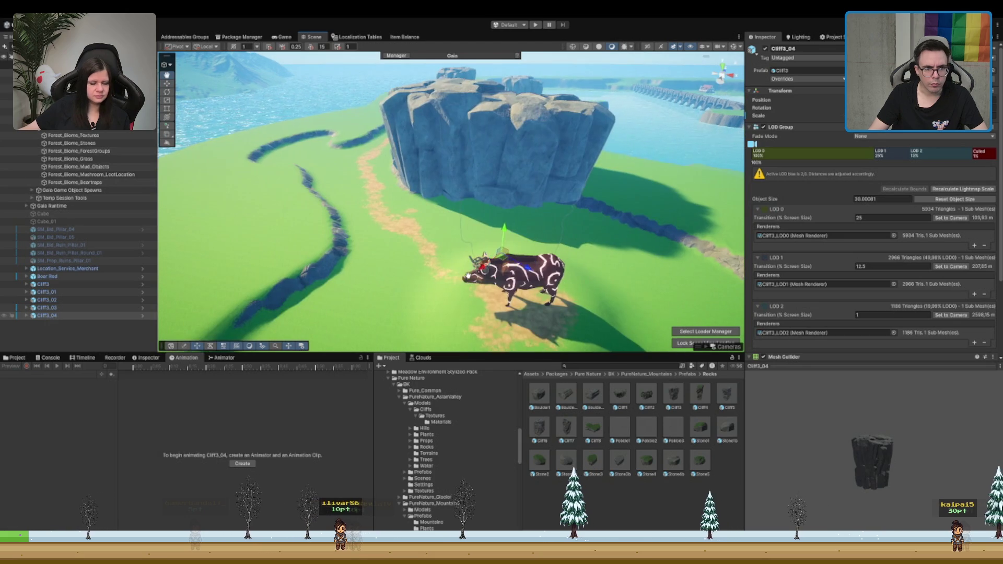
drag(518, 233, 522, 231)
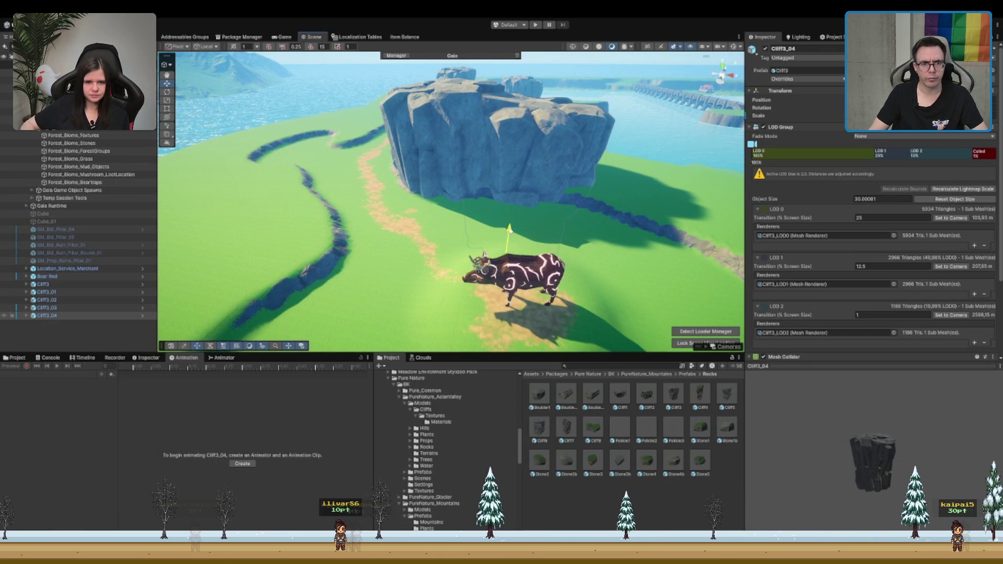
scroll(441, 191, down, 3)
drag(441, 191, 453, 230)
Step: Duplicate Cliff3_04 as Cliff3_05 and move it into place along the path
key(ctrl+d)
mouse_move(421, 266)
mouse_down()
mouse_move(400, 286)
mouse_move(466, 287)
mouse_move(473, 272)
mouse_move(471, 284)
mouse_move(475, 218)
mouse_move(472, 207)
mouse_move(467, 242)
mouse_move(470, 222)
mouse_move(411, 214)
mouse_move(444, 209)
mouse_move(418, 172)
mouse_up()
key(w)
Step: Duplicate two selected cliffs and move the copies toward the island edge
click(409, 135)
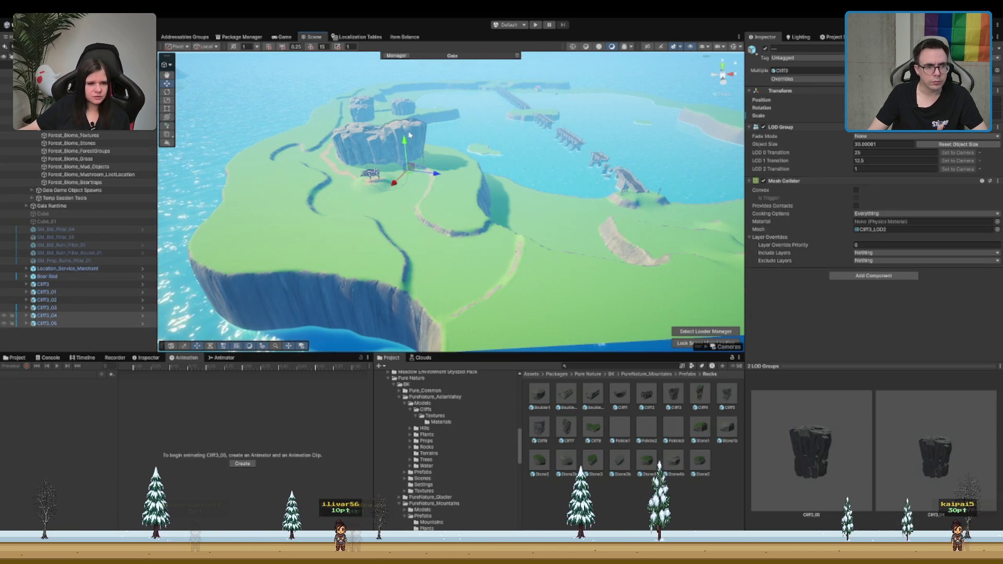
key(ctrl+d)
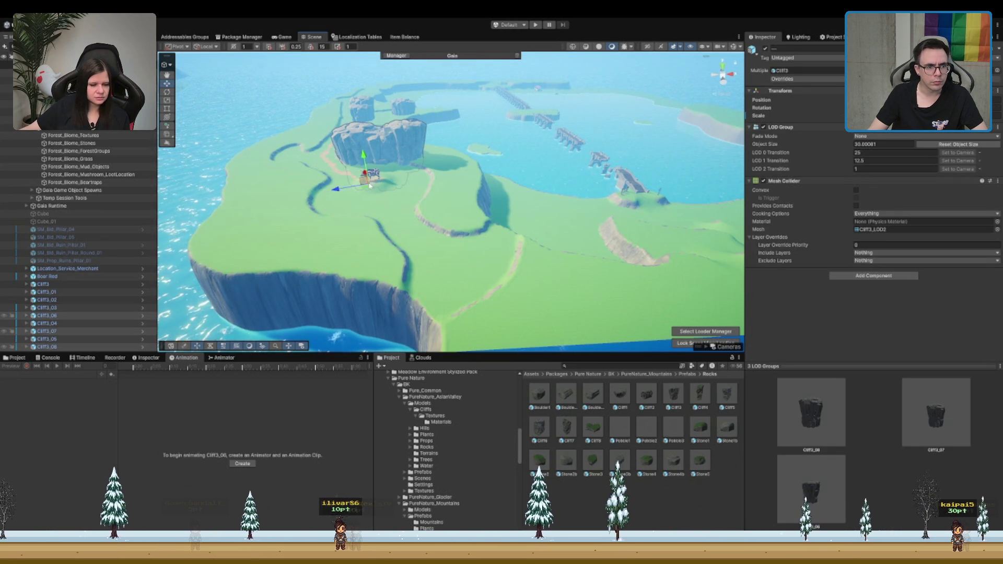
mouse_move(368, 190)
mouse_down()
mouse_move(418, 273)
mouse_move(405, 269)
mouse_up()
Step: Rotate the duplicated cliffs as a group around their shared centre using Global handles
key(e)
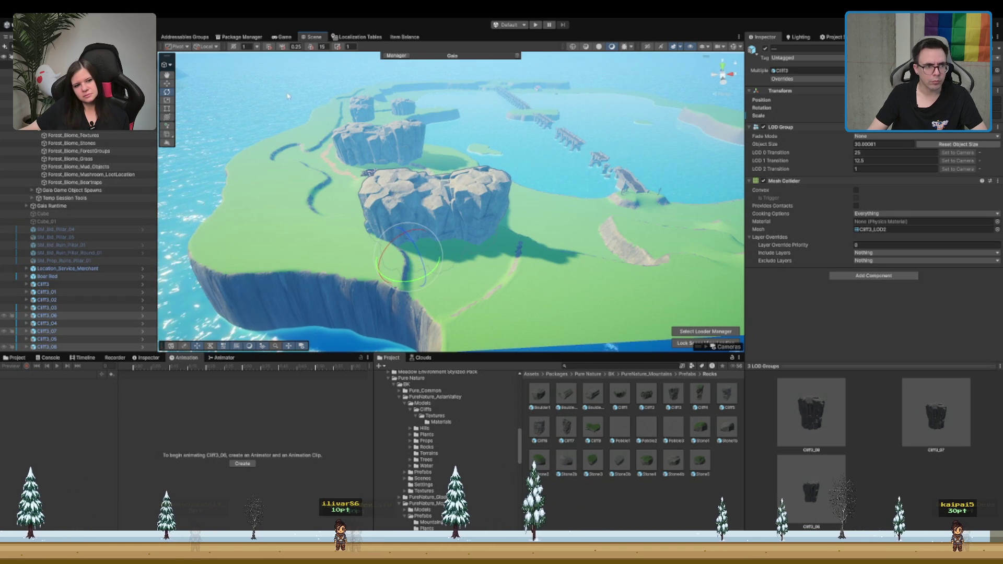
key(x)
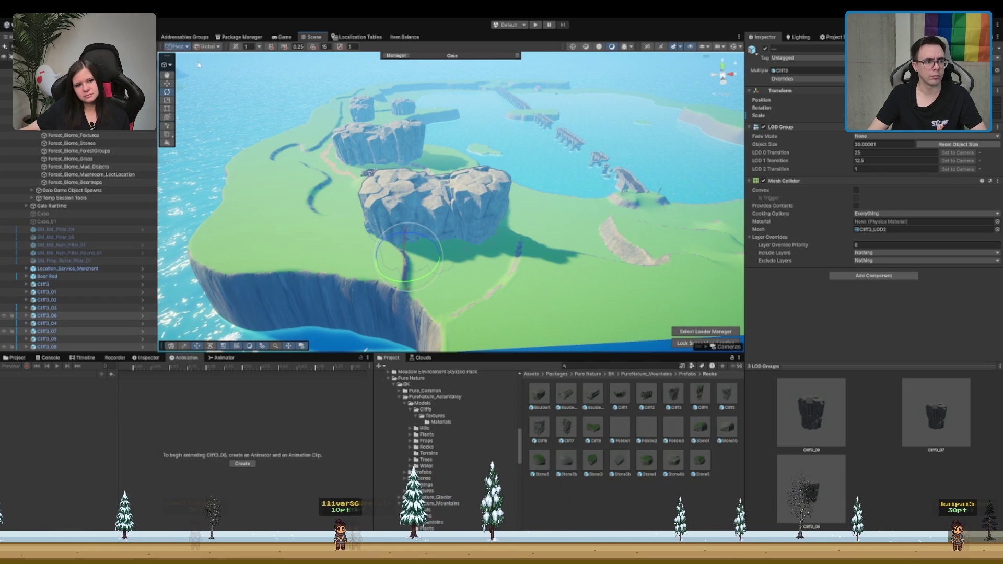
key(z)
mouse_move(441, 240)
mouse_down()
mouse_move(556, 215)
mouse_move(372, 235)
mouse_move(355, 266)
mouse_up()
key(w)
scroll(466, 226, up, 10)
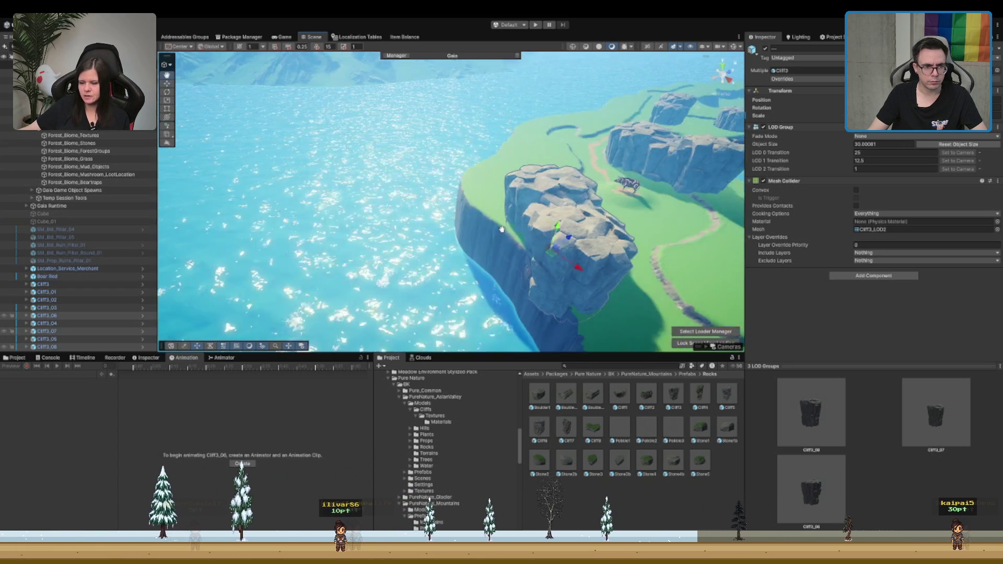
scroll(466, 226, up, 3)
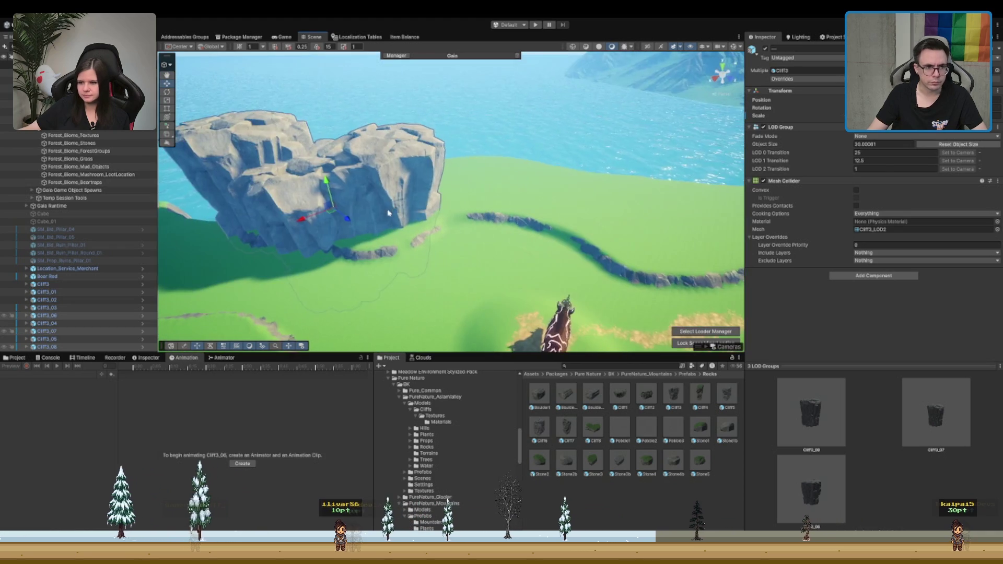
Step: Sink Cliff3_06 lower into the ground
click(397, 207)
click(390, 216)
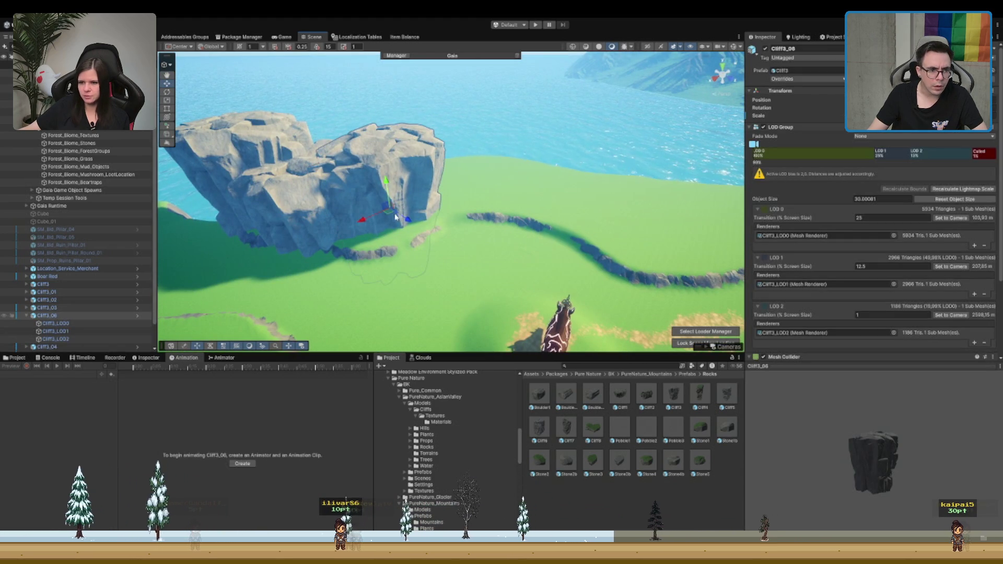
drag(392, 227, 549, 212)
key(f)
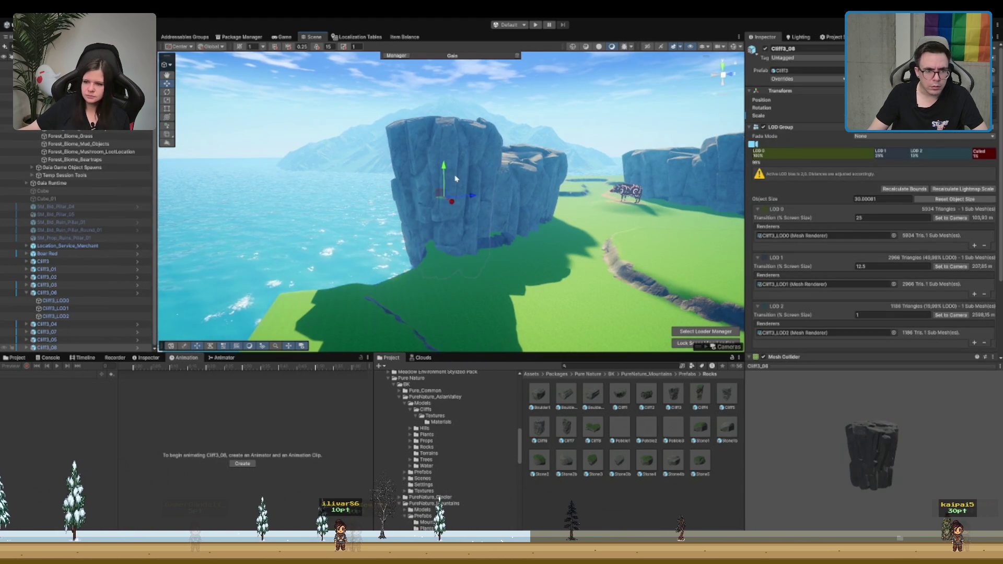
mouse_move(444, 175)
mouse_down()
mouse_move(441, 196)
mouse_move(440, 178)
mouse_up()
mouse_move(449, 235)
mouse_down()
mouse_move(434, 225)
mouse_move(410, 257)
mouse_move(437, 251)
mouse_up()
key(f)
key(e)
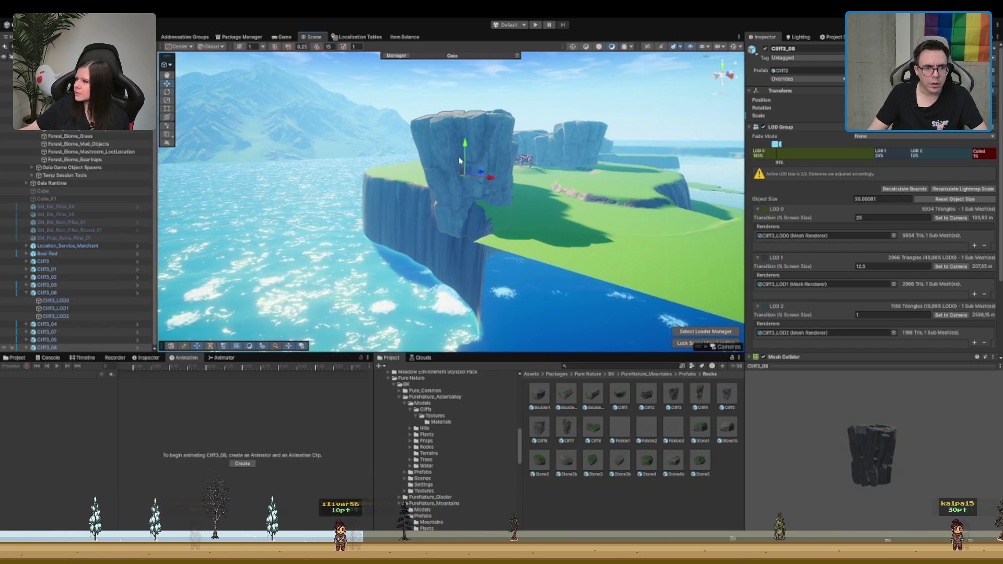
drag(465, 153, 467, 171)
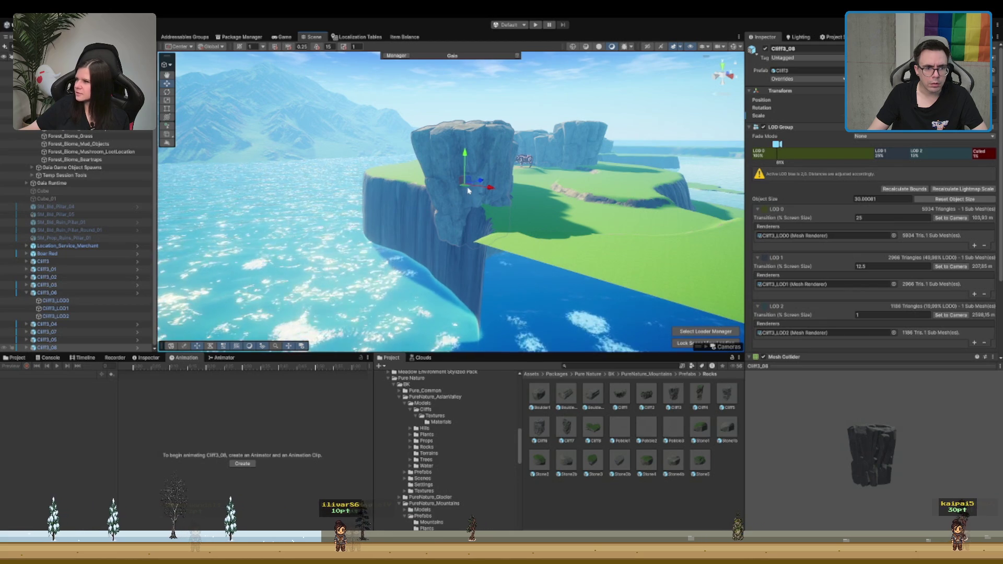
mouse_move(469, 187)
mouse_down()
mouse_move(511, 215)
mouse_move(512, 187)
mouse_move(501, 180)
mouse_move(495, 201)
mouse_move(406, 227)
mouse_move(507, 179)
mouse_up()
Step: Pull Cliff3_07 away from its neighbour and move Cliff3_06 toward the island's upper right
click(506, 156)
click(495, 202)
mouse_move(448, 213)
mouse_down()
mouse_move(413, 160)
mouse_move(376, 171)
mouse_move(376, 201)
mouse_up()
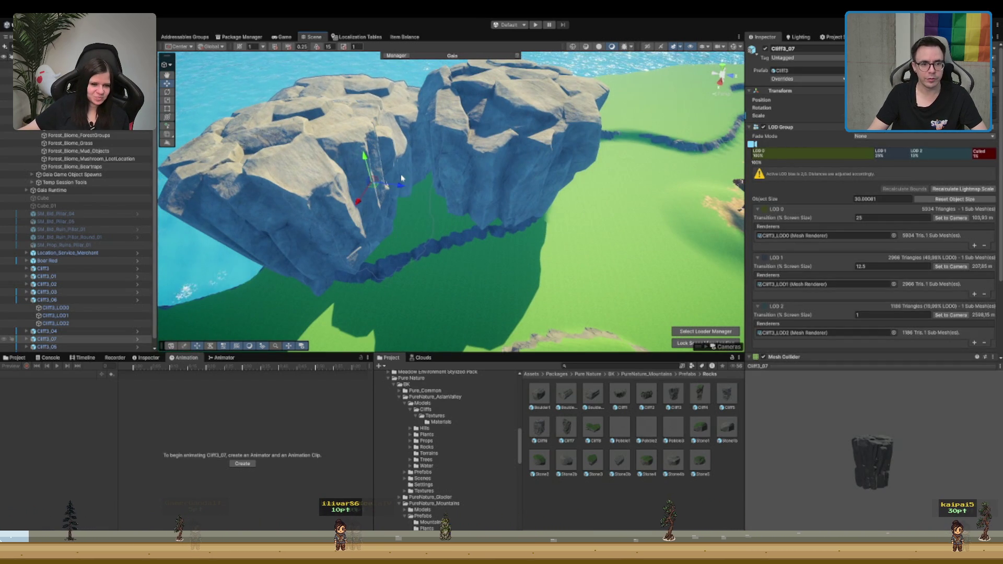
click(492, 152)
key(f)
mouse_move(478, 191)
mouse_down()
mouse_move(599, 111)
mouse_move(594, 150)
mouse_move(598, 128)
mouse_move(531, 142)
mouse_move(372, 143)
mouse_move(396, 159)
mouse_move(365, 240)
mouse_move(392, 239)
mouse_move(397, 183)
mouse_move(381, 196)
mouse_up()
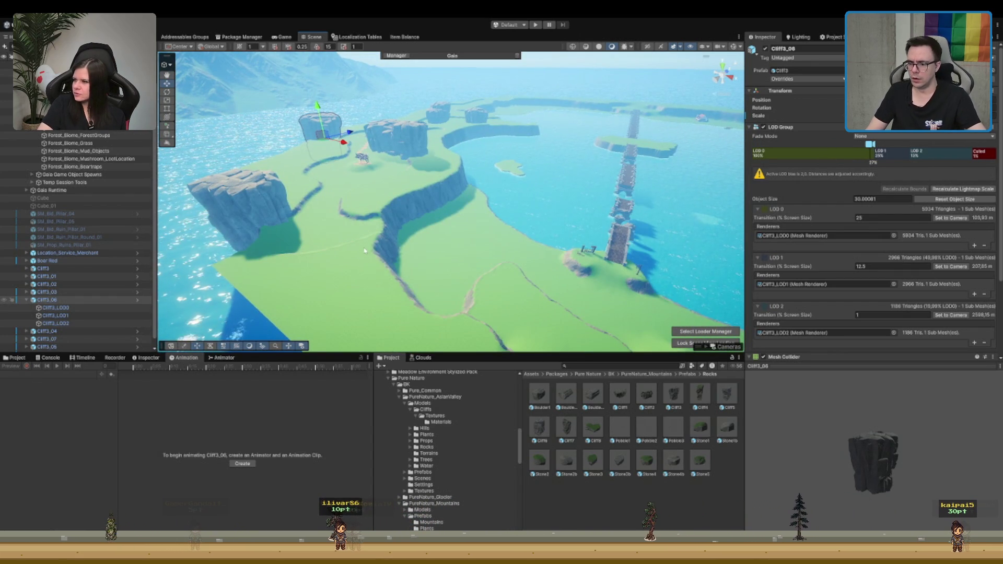
drag(379, 169, 412, 179)
scroll(410, 180, down, 2)
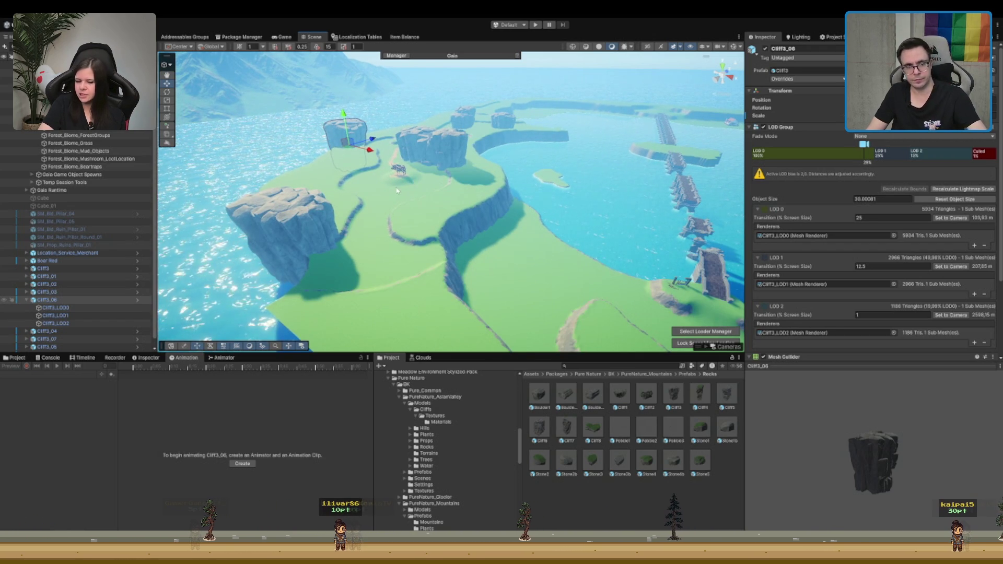
scroll(430, 184, up, 6)
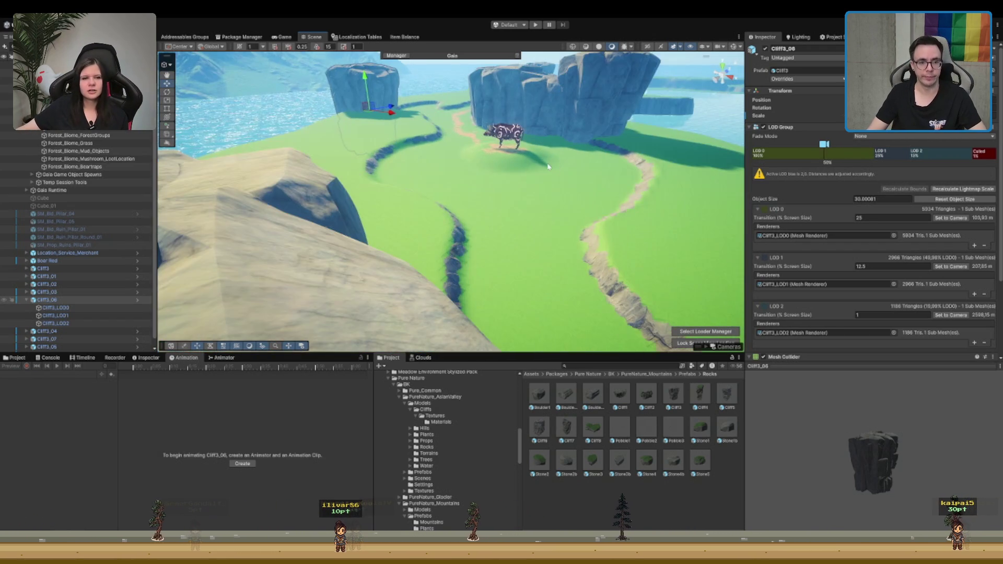
scroll(548, 166, down, 5)
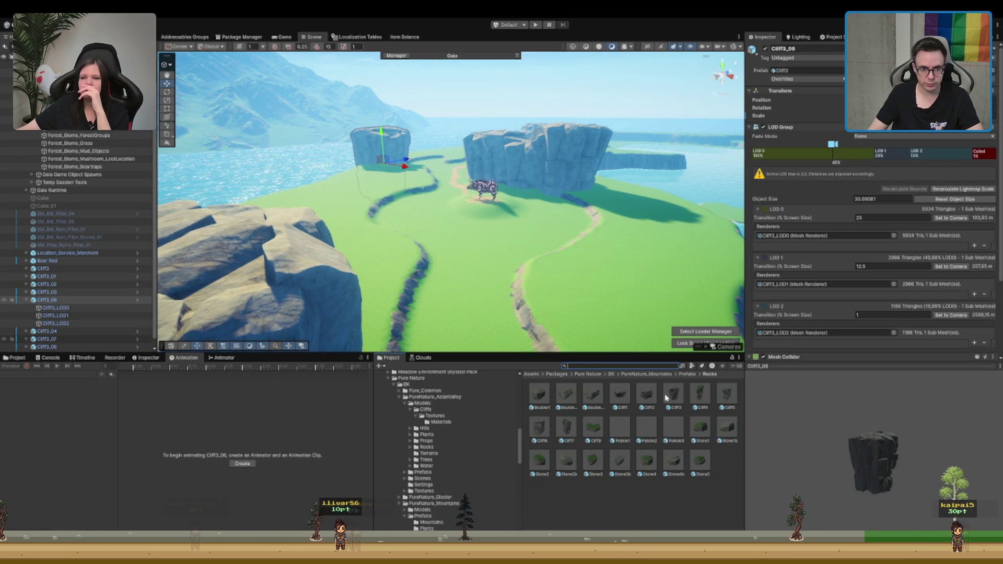
scroll(532, 251, down, 5)
scroll(482, 209, up, 6)
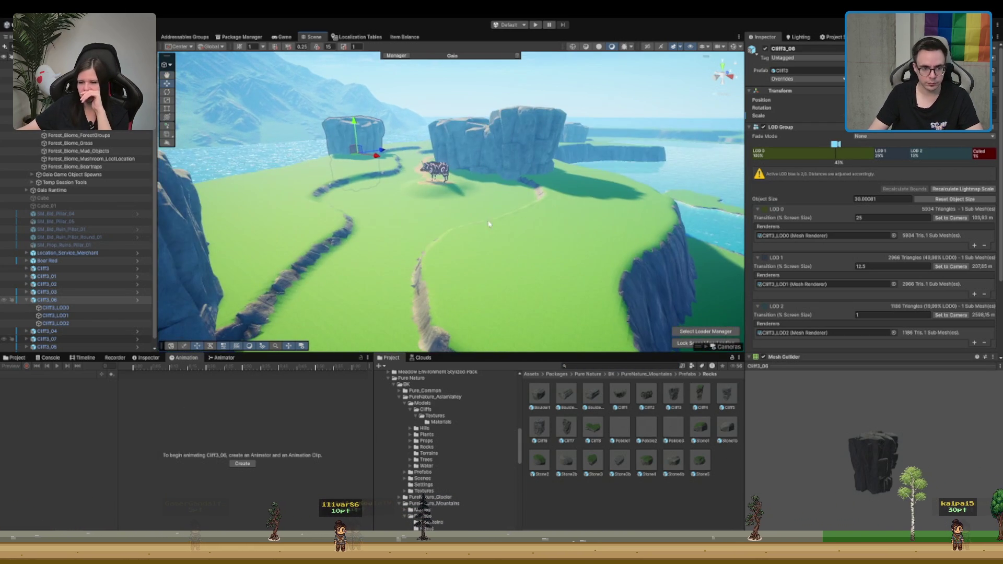
Step: Browse to the Meadow pack's Props - Summer prefabs and drop P_Log_02_Summer beside the dirt path
click(427, 447)
scroll(446, 486, up, 8)
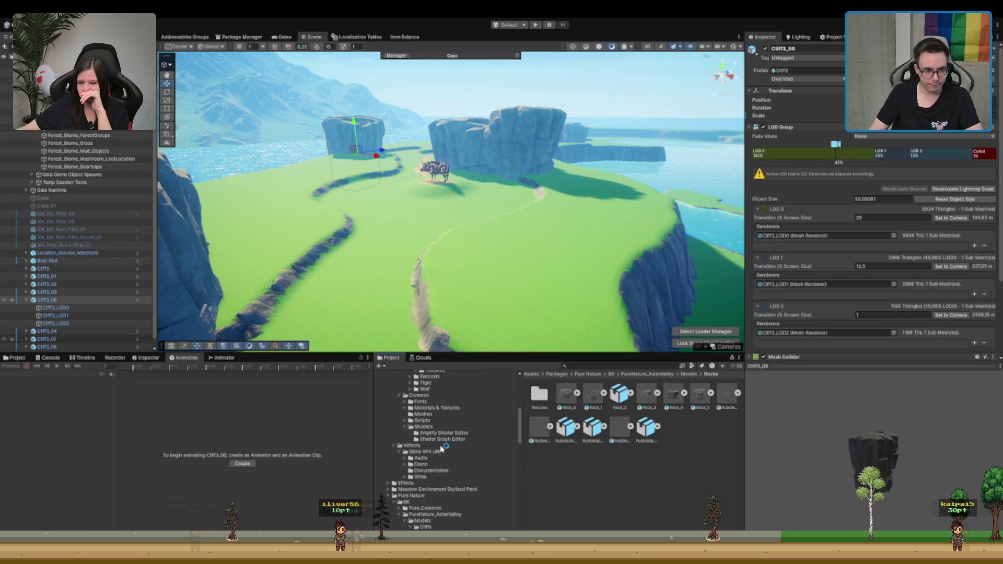
click(446, 513)
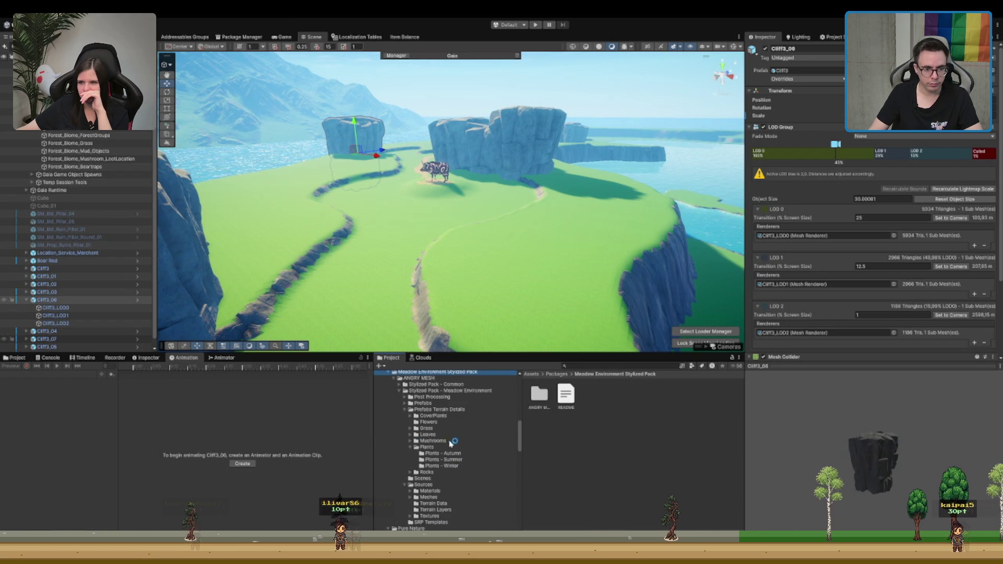
scroll(446, 450, up, 5)
click(449, 391)
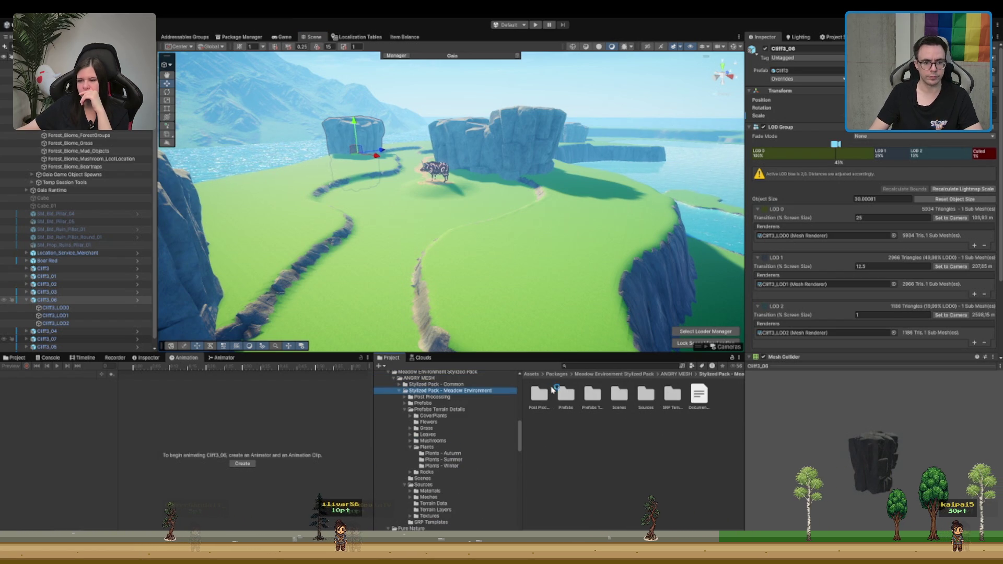
double_click(469, 403)
click(464, 411)
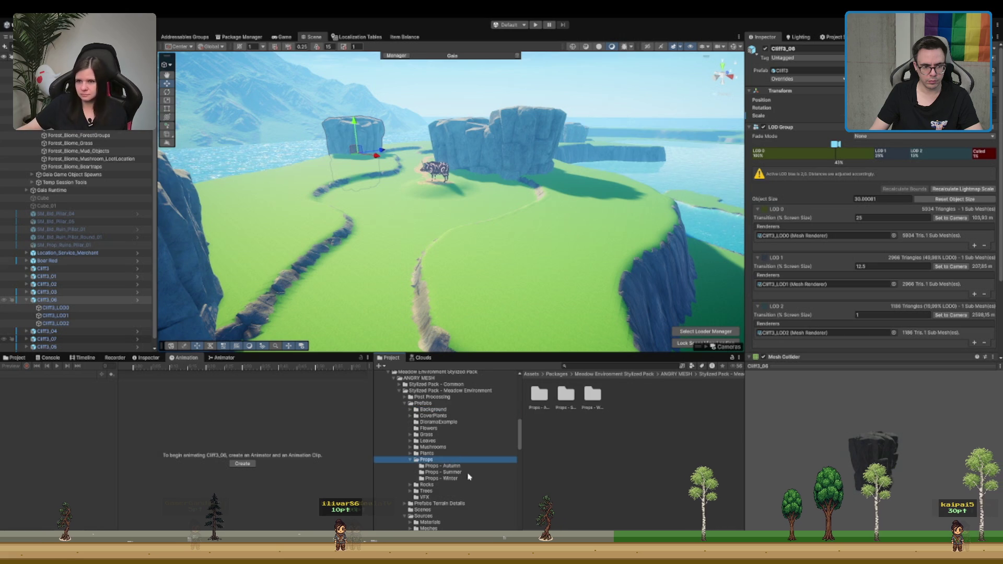
click(444, 472)
scroll(447, 220, up, 2)
mouse_move(619, 418)
mouse_down()
mouse_move(537, 325)
mouse_move(416, 238)
mouse_up()
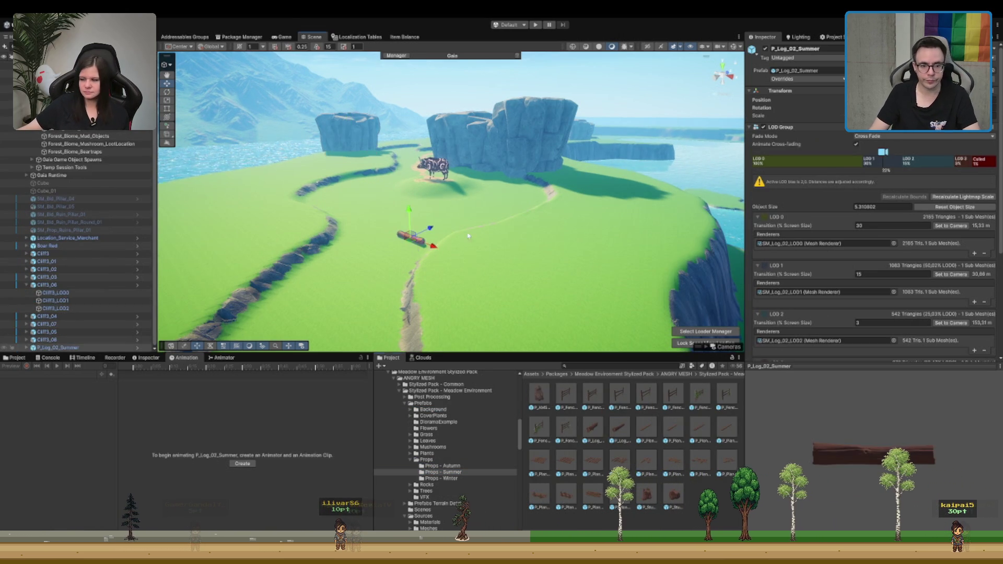
Step: Replace the log with P_Log_01_Summer and lay it flat on the grass
key(ctrl+z)
mouse_move(601, 431)
mouse_down()
mouse_move(481, 280)
mouse_move(392, 238)
mouse_up()
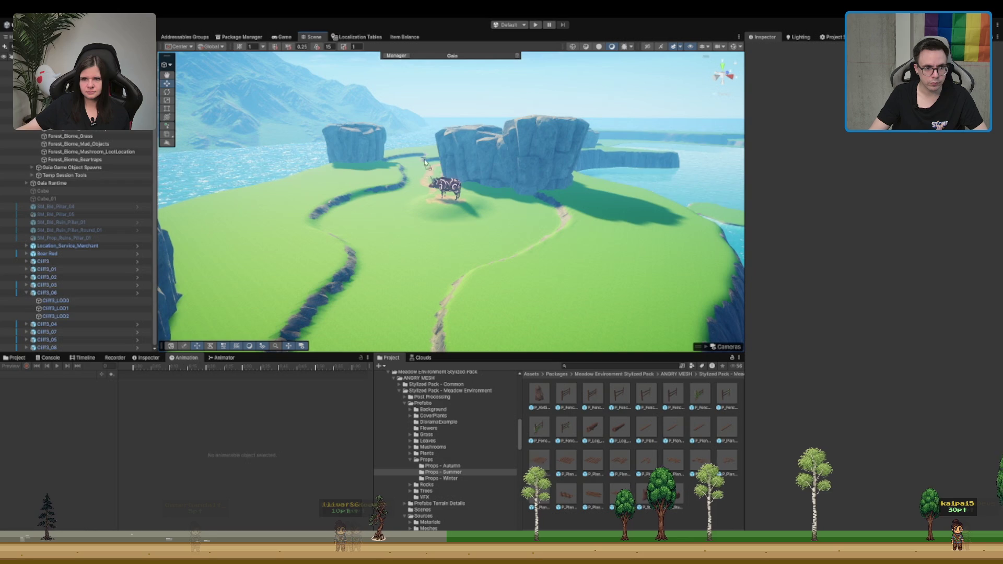
drag(416, 163, 415, 163)
key(f)
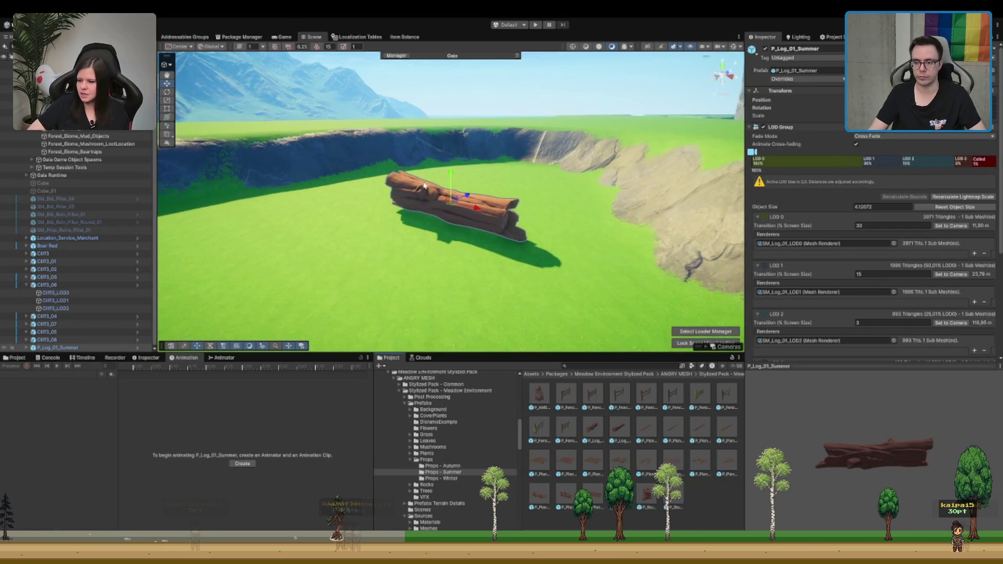
mouse_move(423, 221)
mouse_down()
mouse_move(430, 230)
mouse_move(438, 222)
mouse_move(443, 191)
mouse_move(407, 72)
mouse_move(441, 183)
mouse_move(528, 239)
mouse_up()
key(e)
key(w)
scroll(528, 240, down, 3)
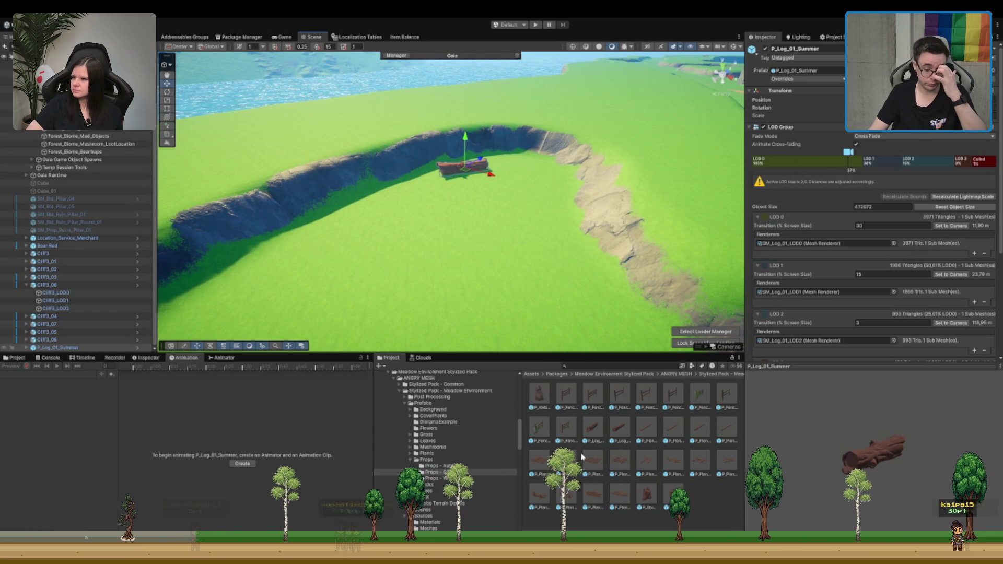
drag(614, 209, 802, 404)
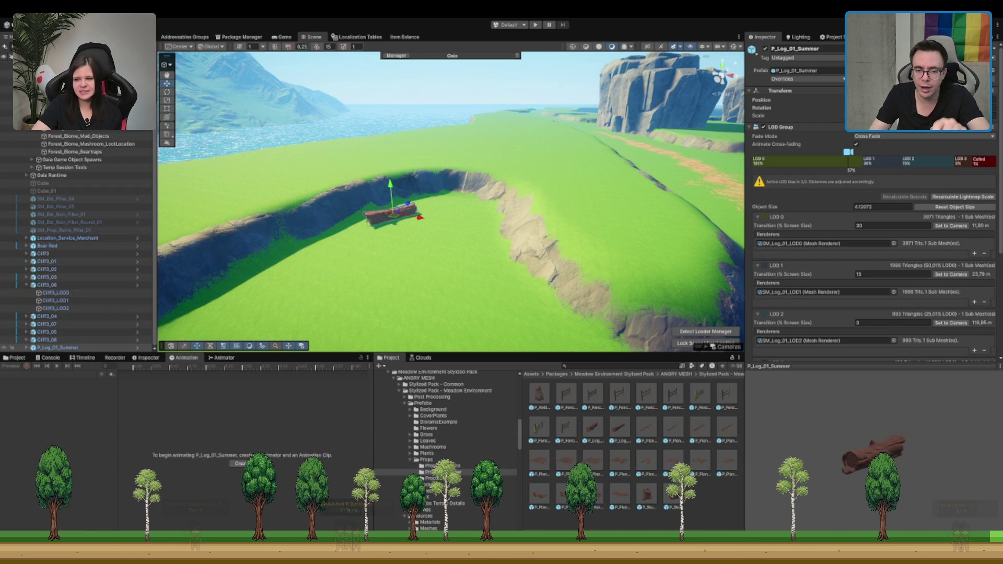
Step: Duplicate the log, shift the copy left, and place a P_Stump_01_Summer stump beside it
mouse_move(501, 245)
mouse_down()
mouse_move(539, 256)
mouse_move(479, 213)
mouse_move(415, 220)
mouse_move(401, 208)
mouse_move(422, 184)
mouse_move(381, 235)
mouse_move(515, 152)
mouse_move(536, 172)
mouse_up()
key(ctrl+d)
key(e)
key(f)
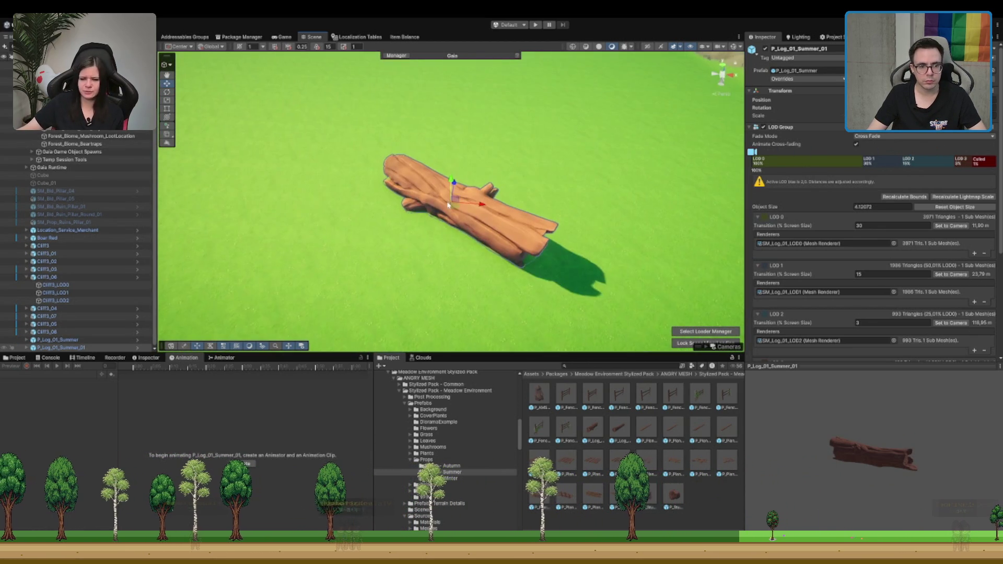
scroll(458, 211, down, 2)
key(w)
drag(458, 211, 340, 219)
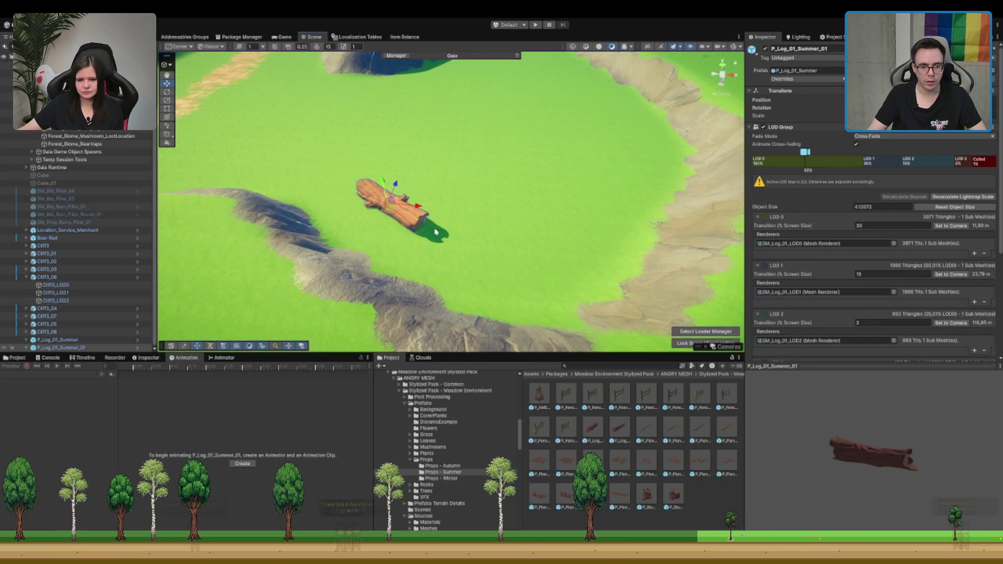
mouse_move(650, 504)
mouse_down()
mouse_move(532, 234)
mouse_move(471, 228)
mouse_move(477, 132)
mouse_move(484, 238)
mouse_move(480, 215)
mouse_up()
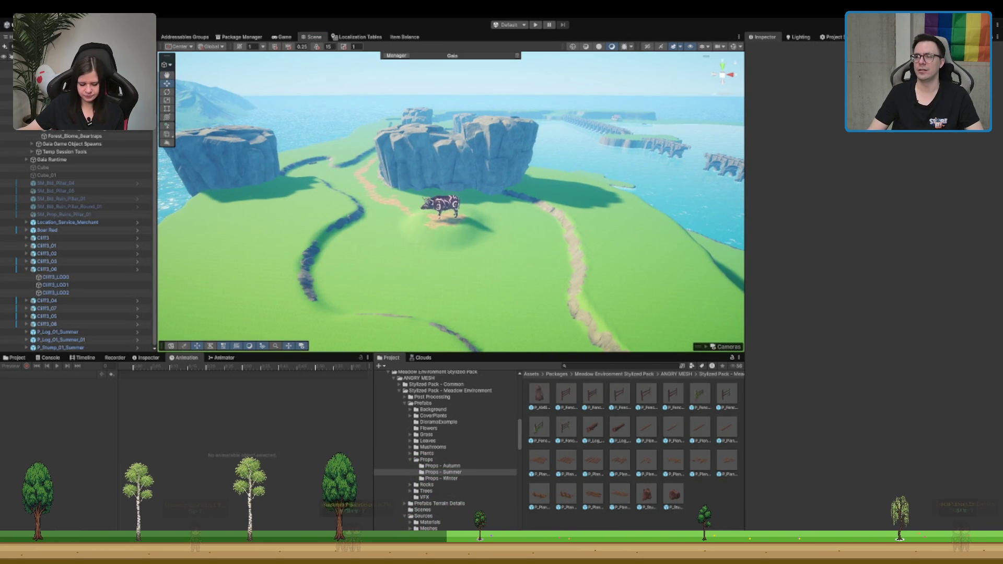
mouse_move(522, 198)
mouse_down()
mouse_move(538, 155)
mouse_move(549, 152)
mouse_move(480, 160)
mouse_move(510, 161)
mouse_move(504, 189)
mouse_up()
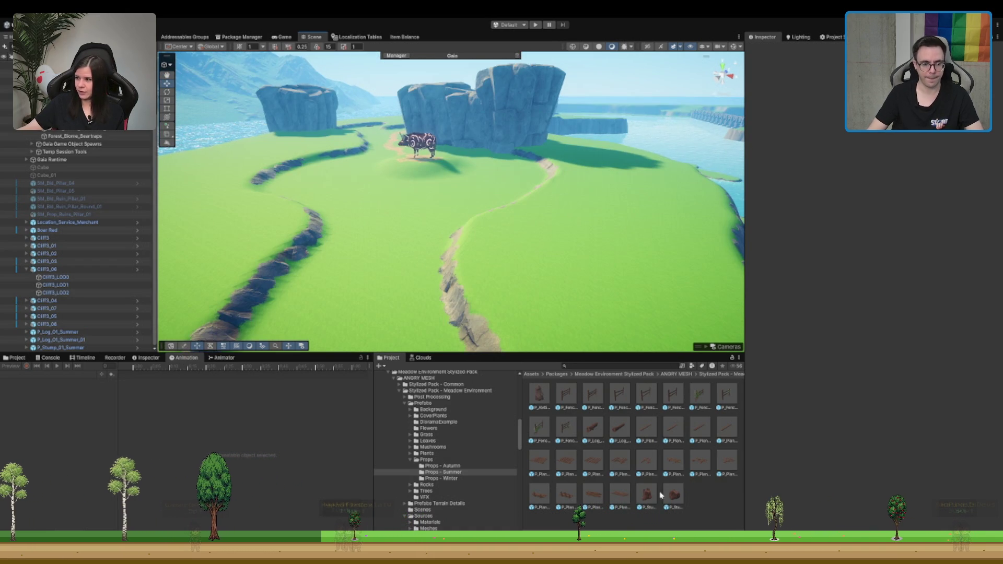
Step: Select the Terrain for tree painting and lower Tree Density to 10
click(426, 466)
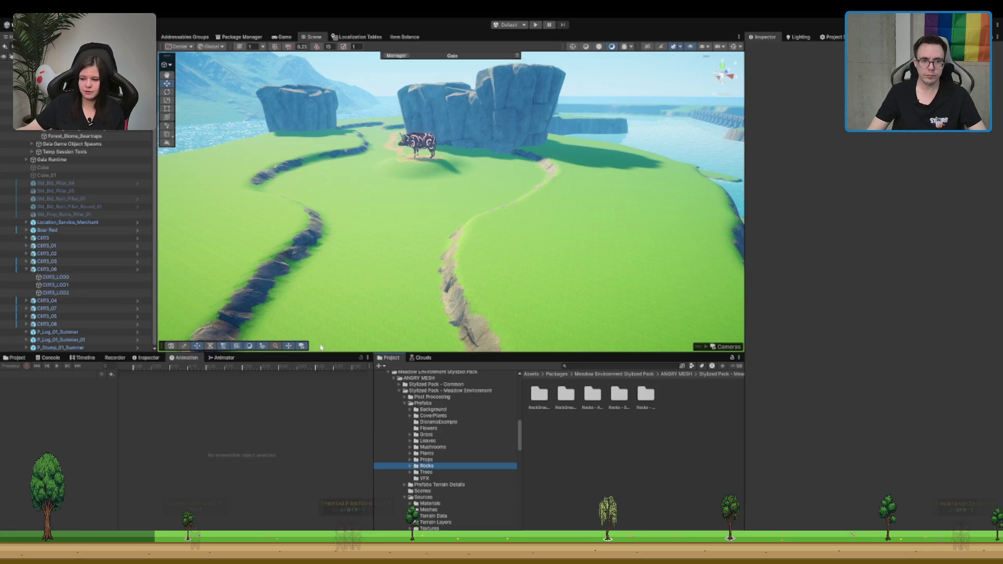
click(588, 175)
mouse_move(577, 217)
mouse_down()
mouse_move(510, 172)
mouse_move(552, 199)
mouse_up()
drag(910, 235, 851, 235)
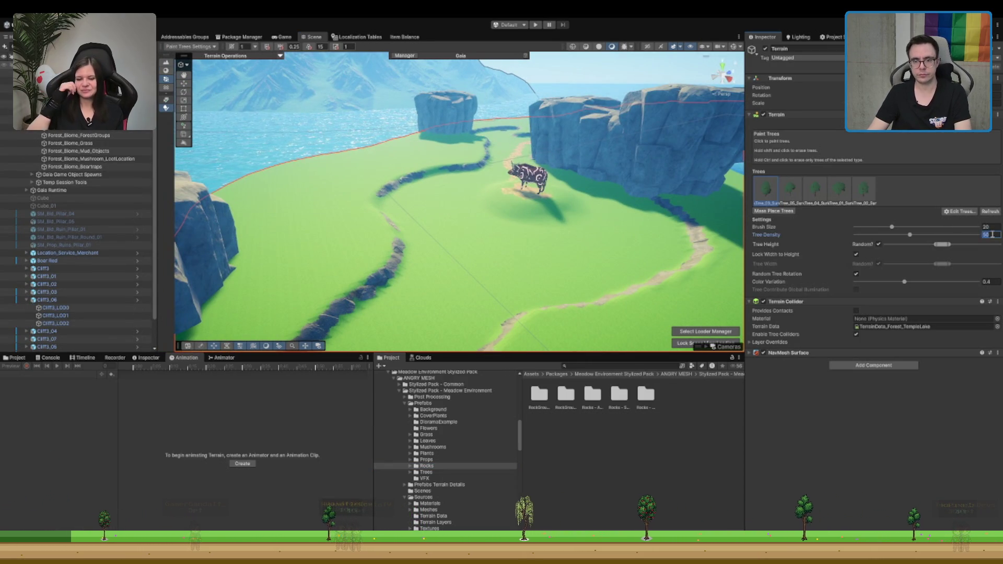
Step: Paint trial tree rows, including one of the fifth tree type, and undo each
mouse_move(450, 145)
mouse_down()
mouse_move(314, 193)
mouse_move(555, 128)
mouse_up()
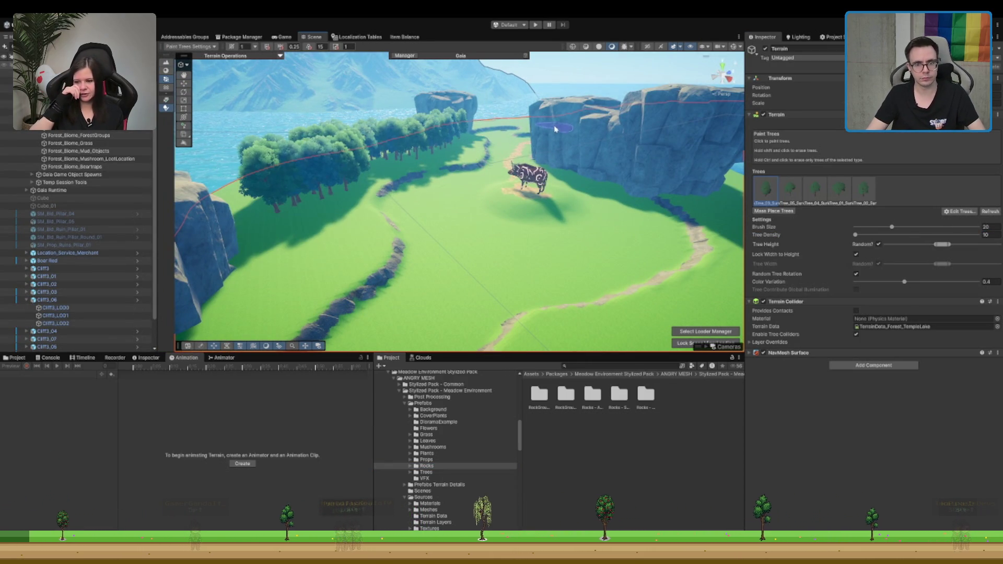
key(ctrl+z)
click(865, 190)
mouse_move(314, 172)
mouse_down()
mouse_move(418, 156)
mouse_move(570, 180)
mouse_up()
key(ctrl+z)
mouse_move(439, 149)
mouse_down()
mouse_move(298, 167)
mouse_move(436, 157)
mouse_up()
drag(487, 220, 448, 159)
key(ctrl+z)
scroll(460, 183, up, 10)
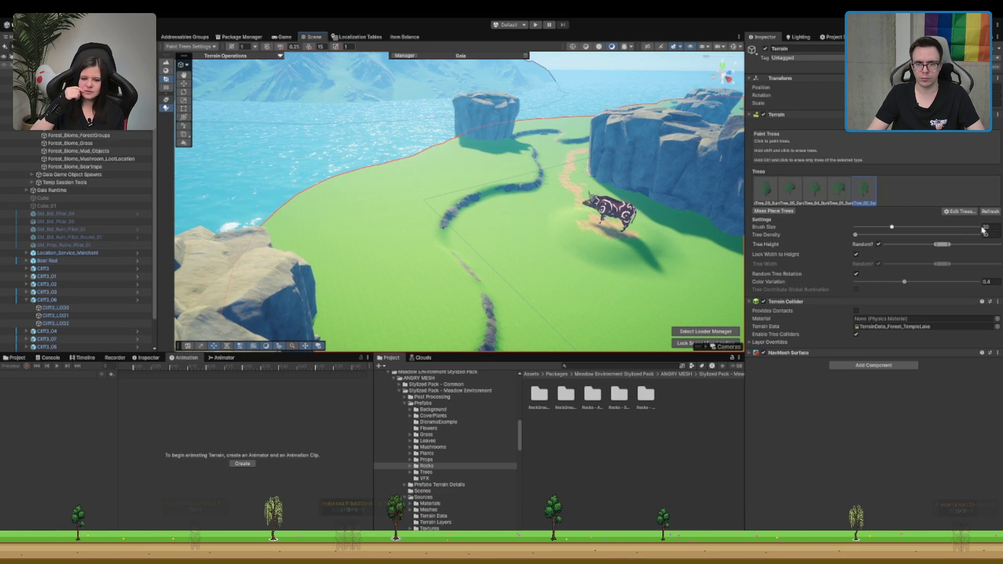
scroll(504, 253, down, 5)
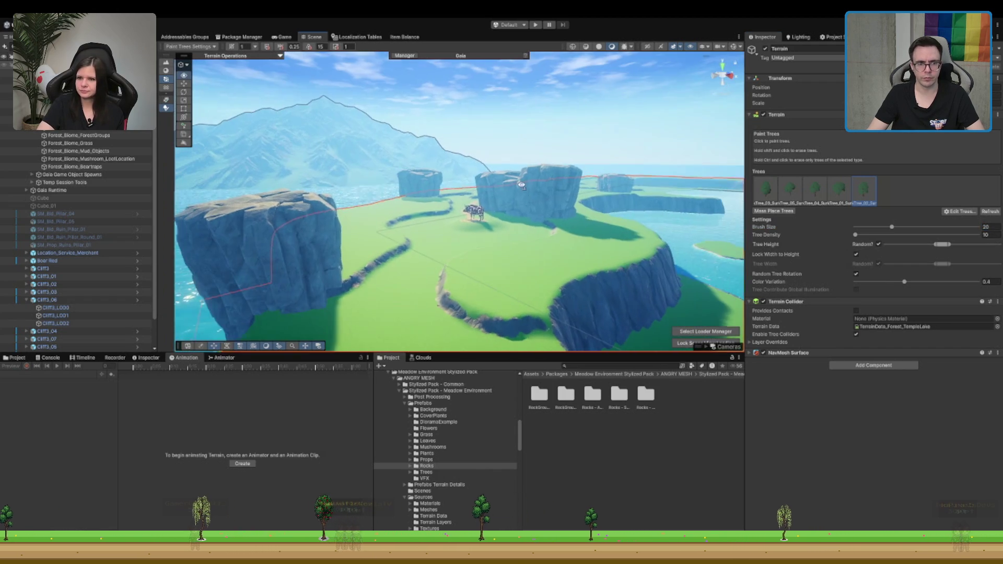
scroll(522, 185, up, 10)
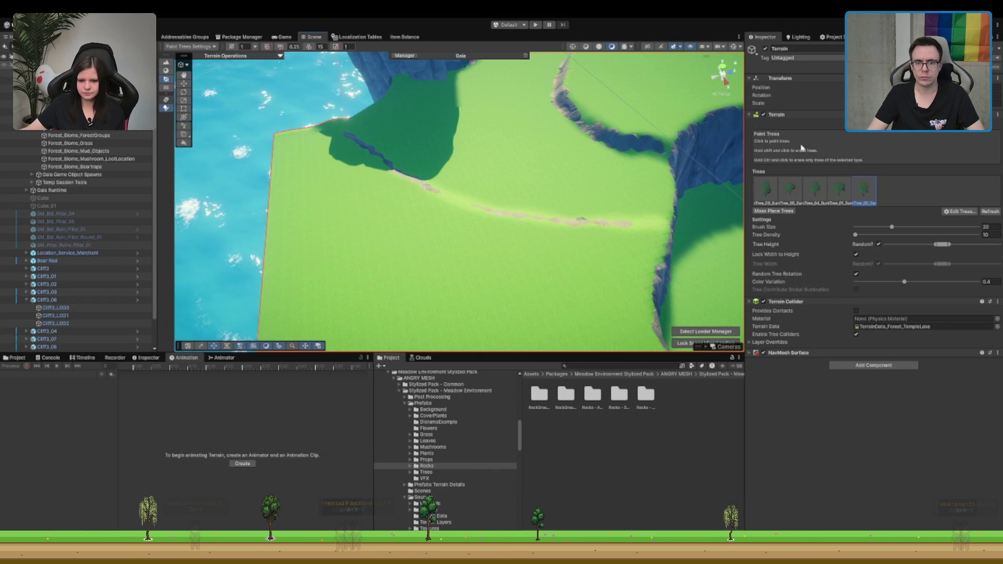
Step: Switch the terrain brush to Smooth Height at full strength 1
click(861, 136)
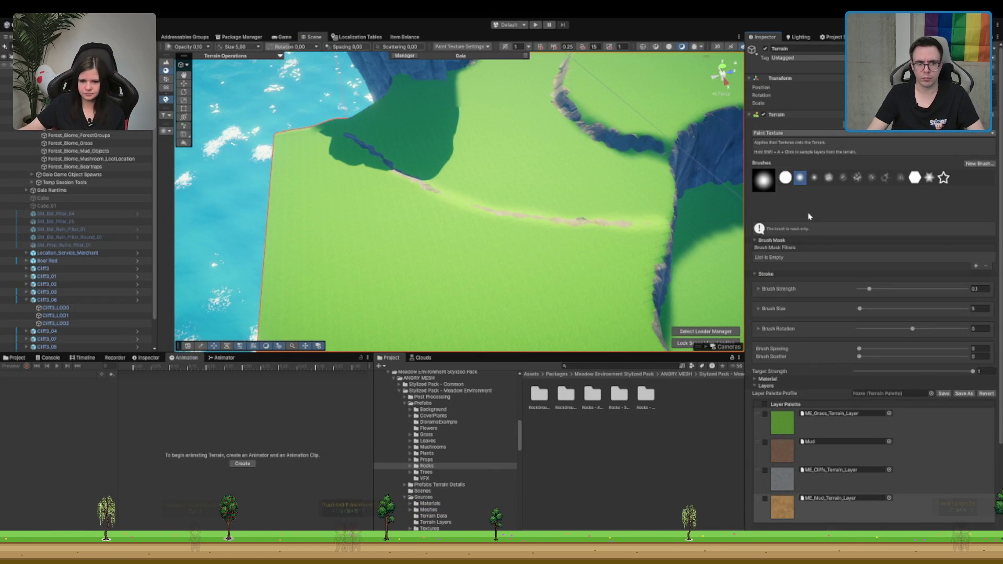
key(F4)
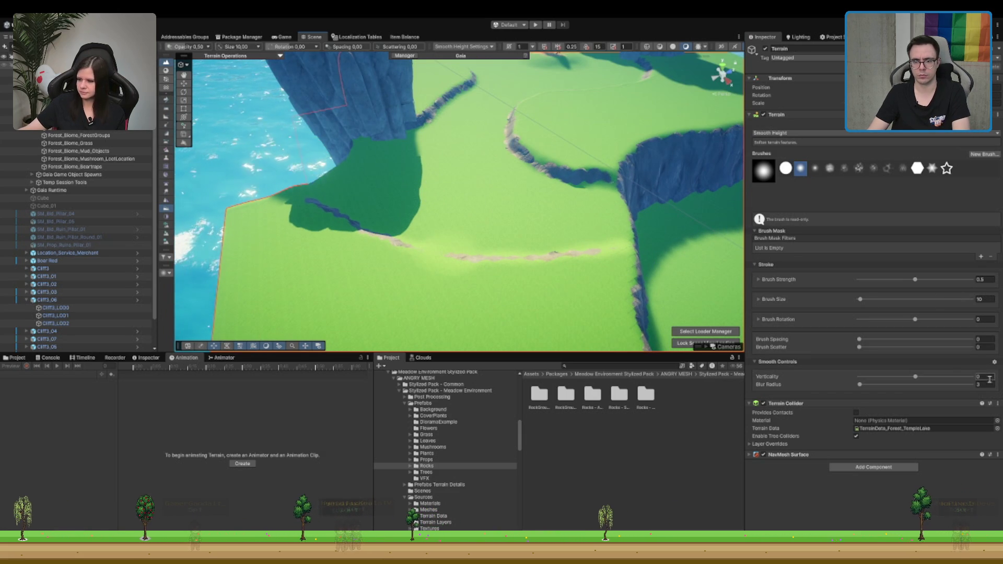
click(972, 279)
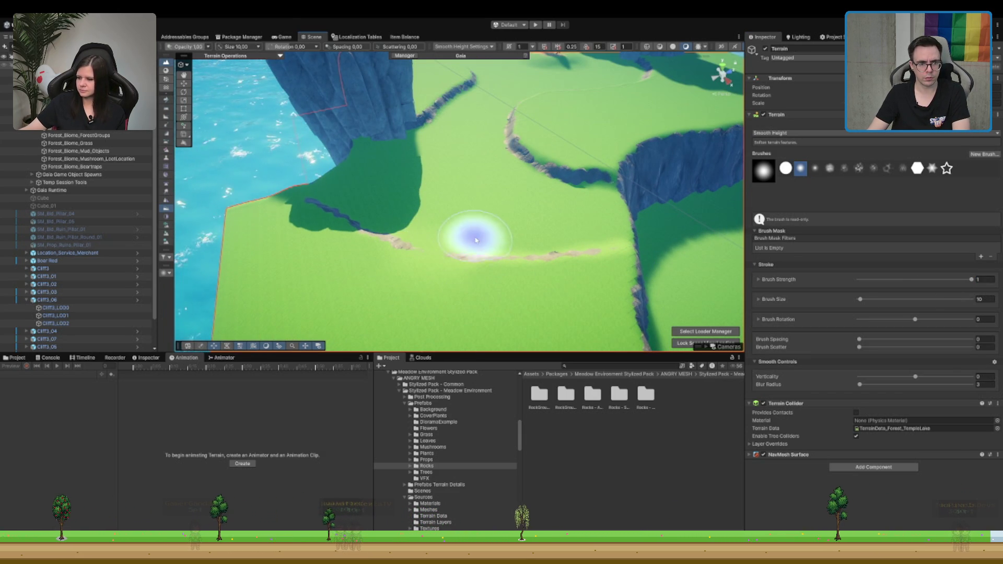
Step: Select the Cliff3_09 cliff in the scene and frame it in view
scroll(483, 197, down, 5)
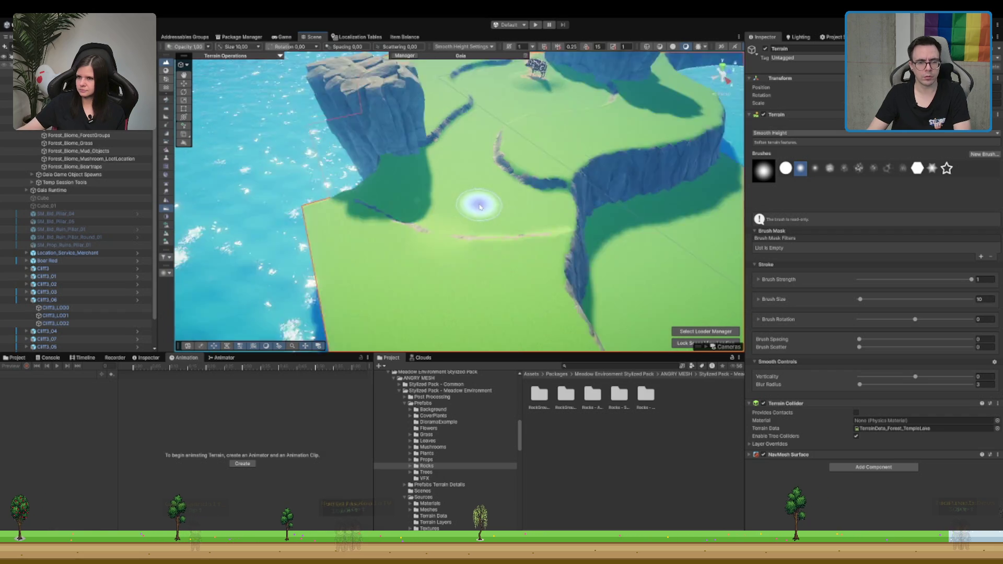
scroll(506, 172, up, 5)
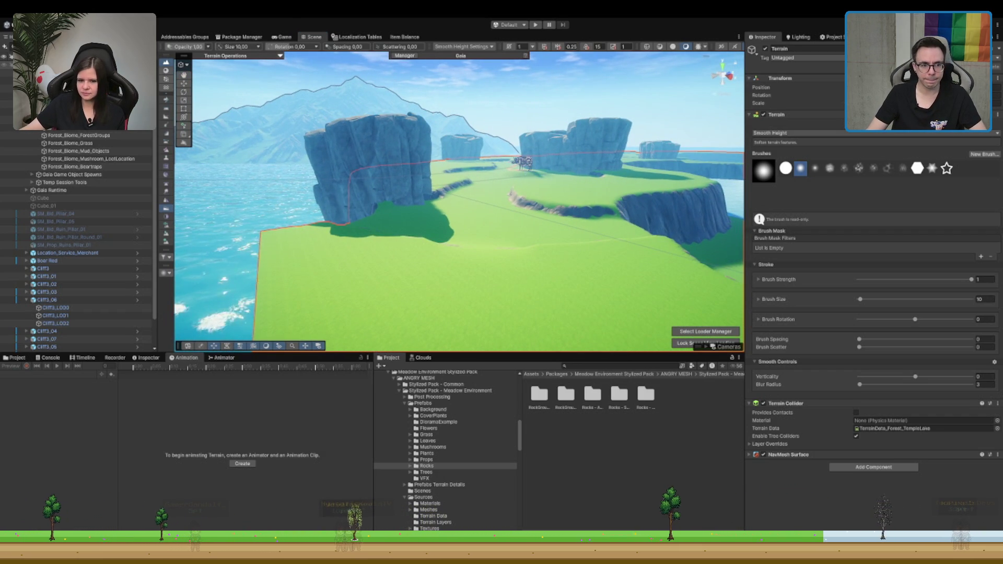
click(378, 163)
key(f)
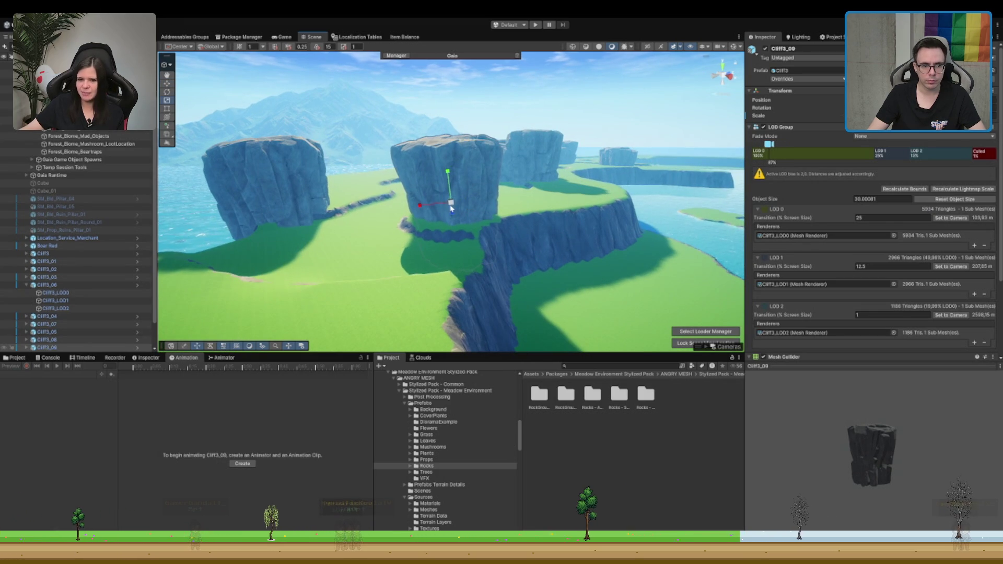
Step: Scale up the Cliff3_09 cliff and rotate it to a new angle
key(r)
mouse_move(448, 206)
mouse_down()
mouse_move(423, 211)
mouse_move(449, 207)
mouse_move(440, 187)
mouse_up()
key(f)
key(e)
mouse_move(487, 208)
mouse_down()
mouse_move(543, 227)
mouse_move(560, 191)
mouse_move(536, 221)
mouse_move(665, 193)
mouse_move(574, 177)
mouse_up()
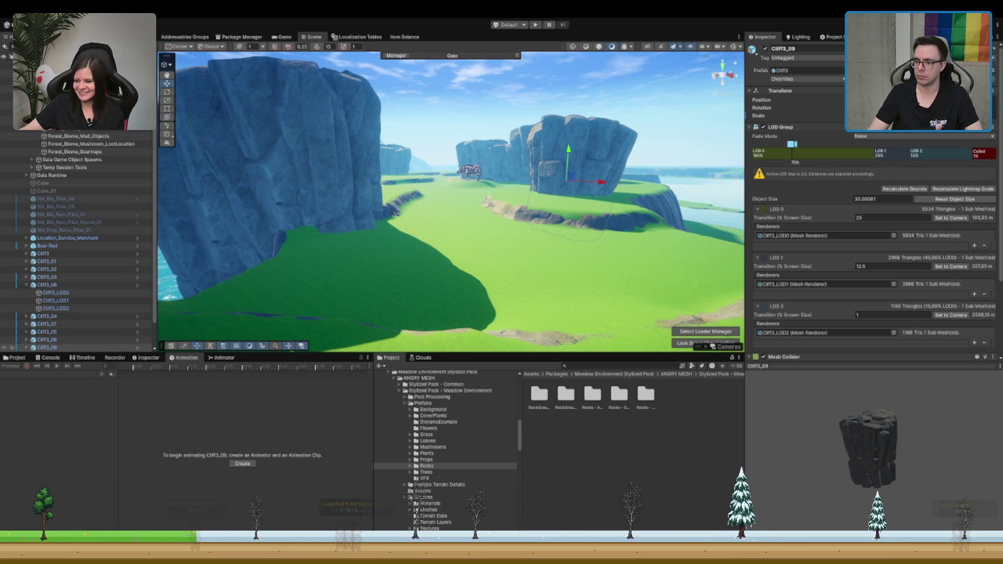
Step: Select Forest_Biome Biome in the Hierarchy to show its spawner settings
mouse_move(430, 314)
mouse_down()
mouse_move(430, 278)
mouse_move(493, 208)
mouse_up()
click(98, 287)
key(Left)
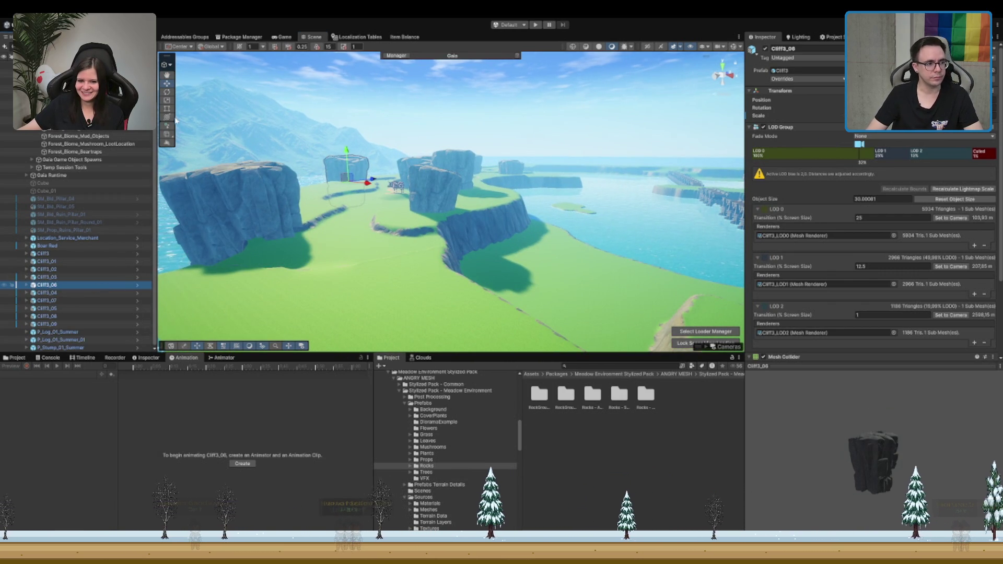
click(208, 134)
drag(575, 209, 680, 180)
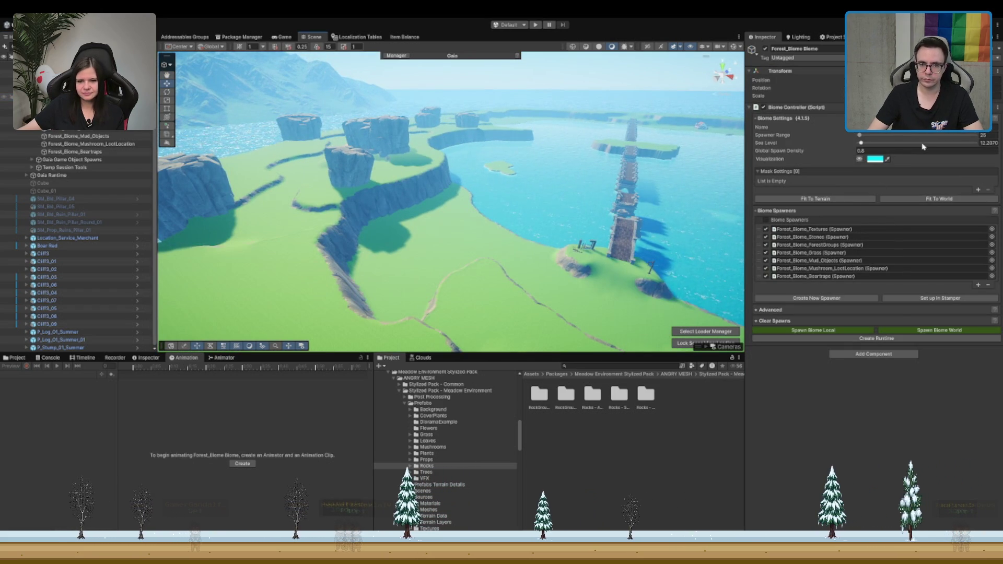
Step: Add a Height Mask setting to the biome with its cyan visualization shown
click(976, 190)
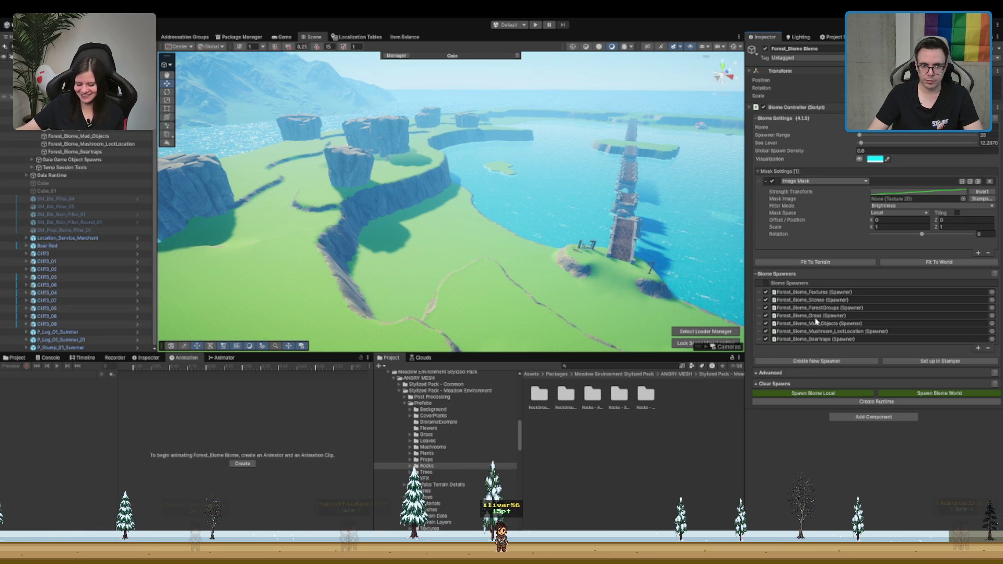
click(824, 181)
click(815, 191)
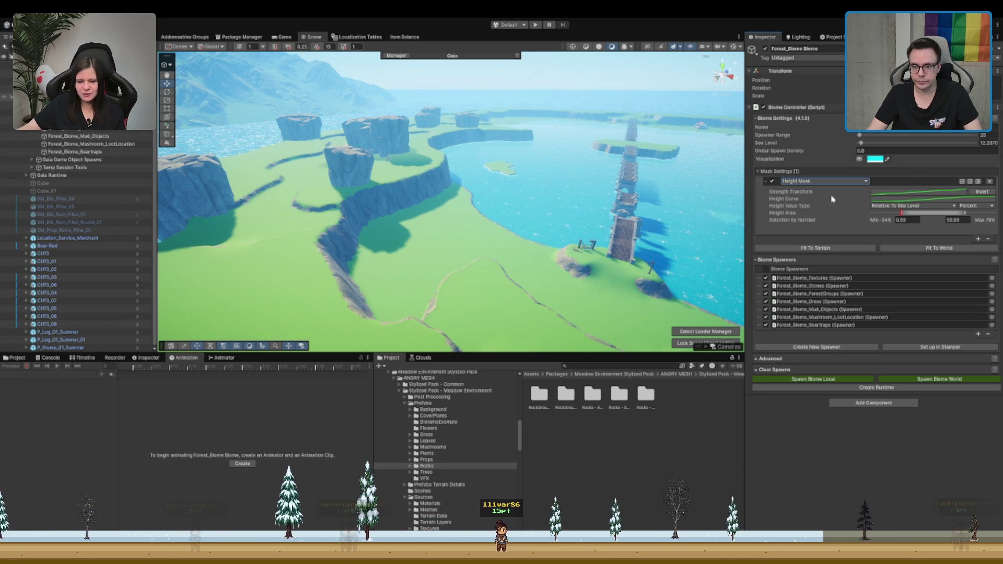
click(859, 159)
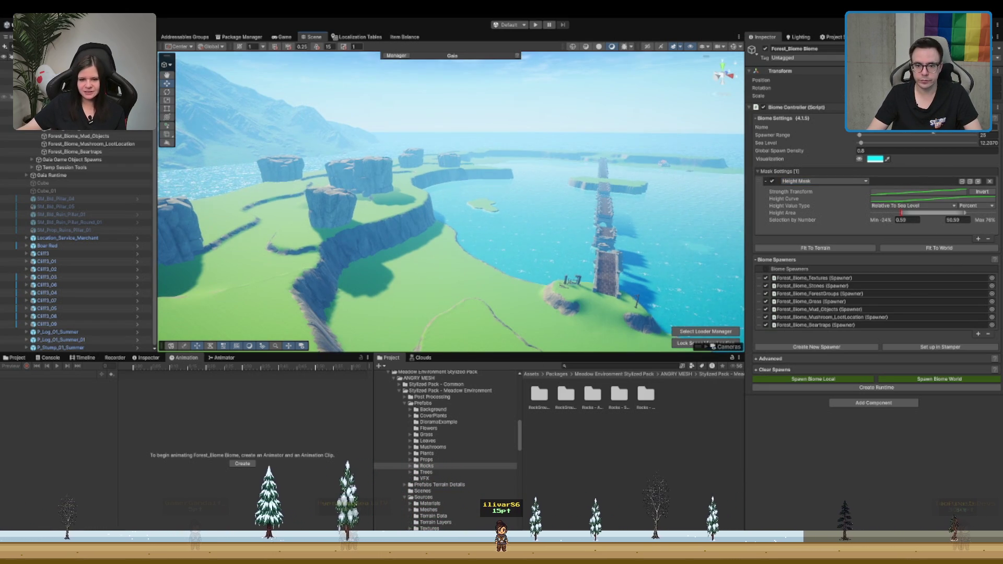
click(859, 160)
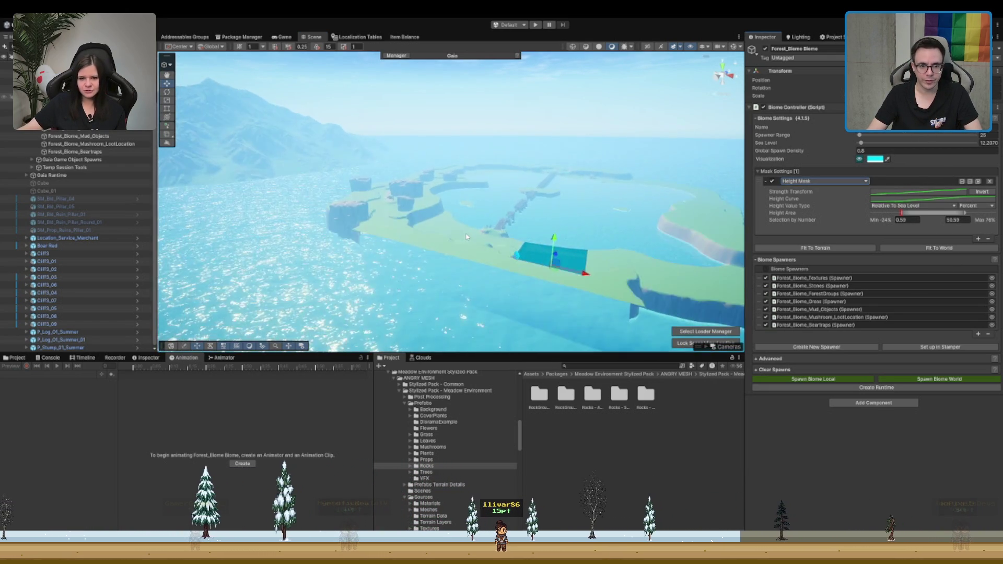
scroll(466, 237, up, 5)
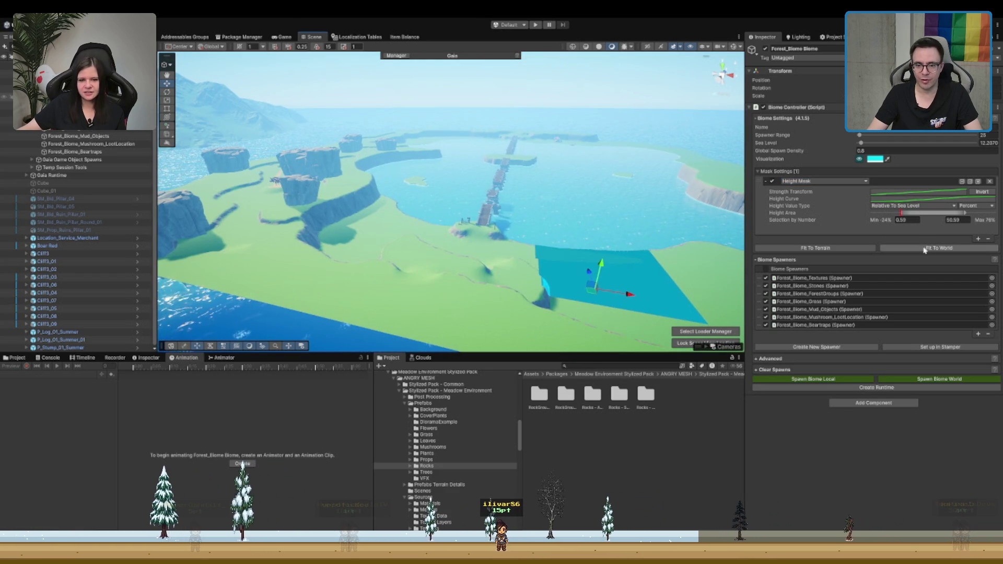
Step: Fit the mask to the world, set height range to about 61–76%, and spawn the biome
click(925, 249)
mouse_move(410, 248)
mouse_down()
mouse_move(521, 253)
mouse_move(527, 229)
mouse_move(519, 242)
mouse_up()
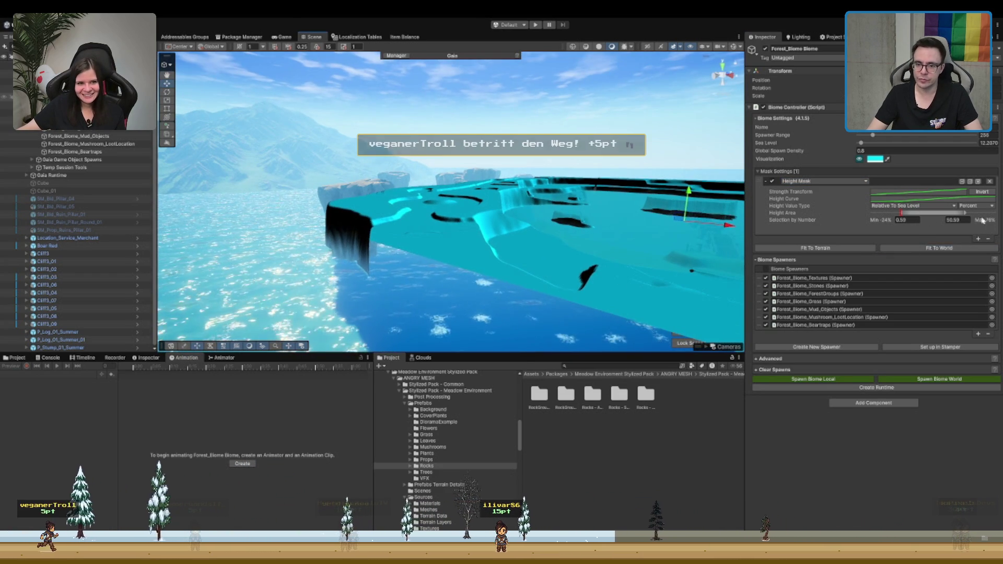
drag(922, 213, 946, 219)
drag(471, 220, 401, 199)
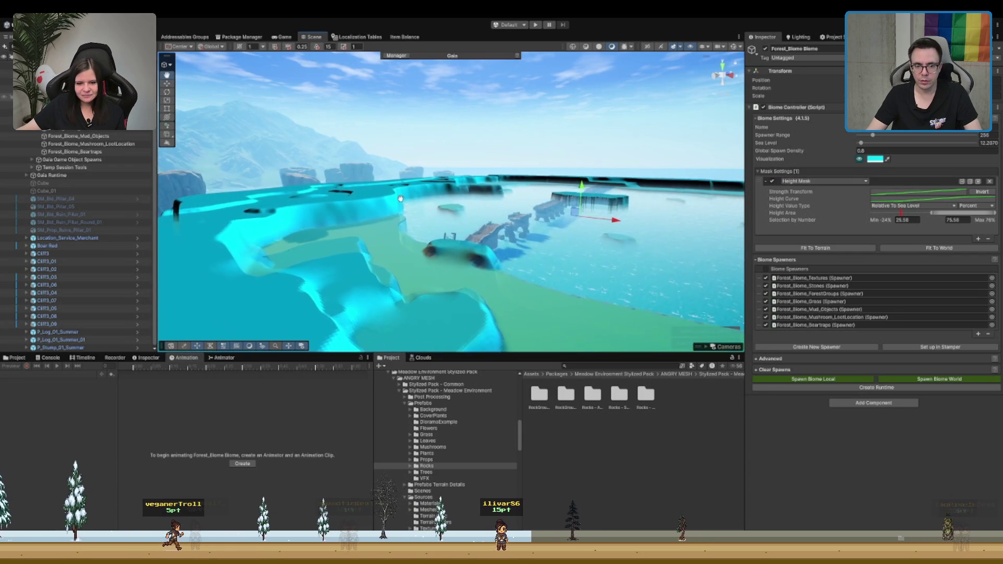
drag(931, 211, 990, 211)
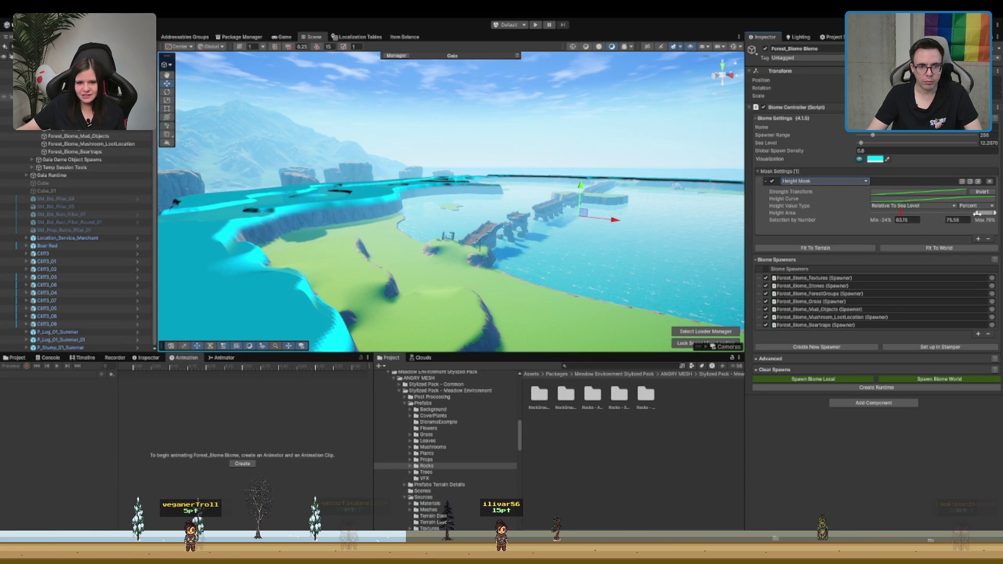
drag(575, 233, 851, 287)
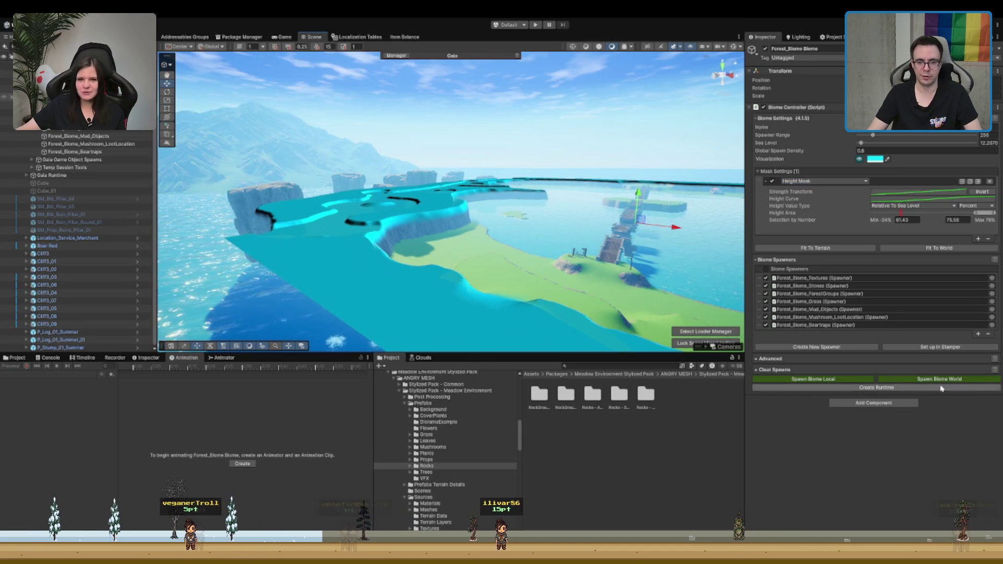
click(813, 379)
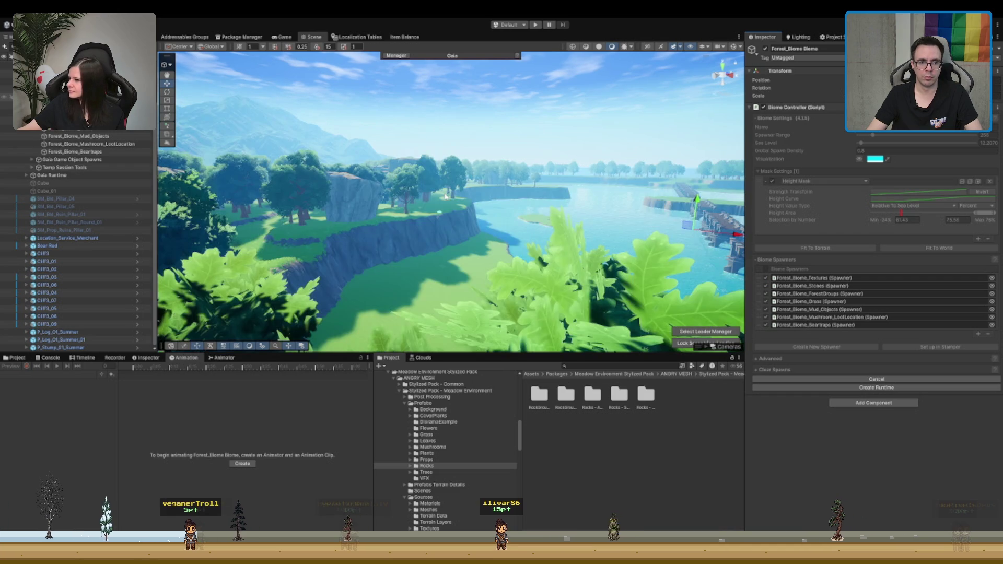
Step: Fly down into the spawned forest to inspect it, then clear the spawns
scroll(445, 196, down, 10)
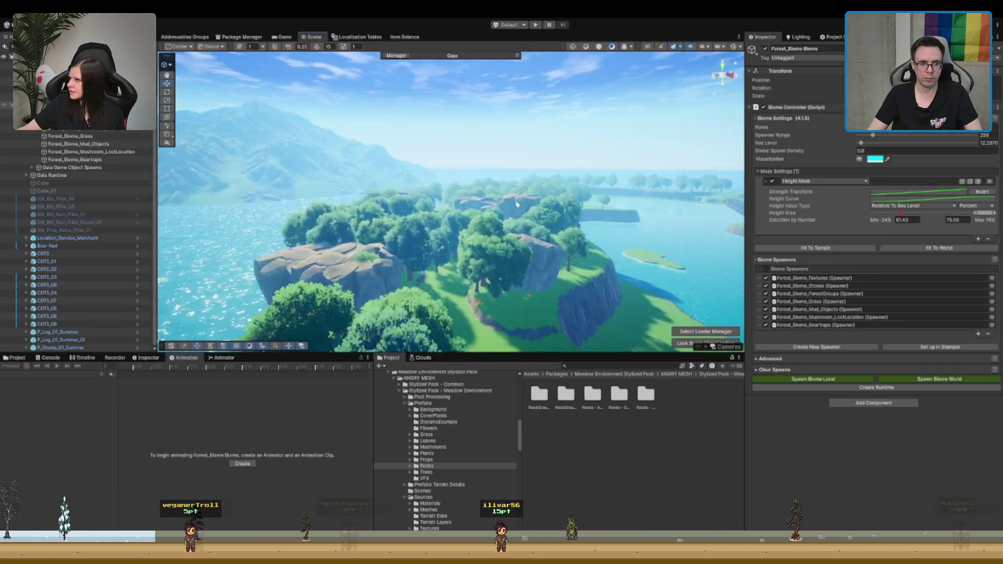
mouse_move(493, 265)
mouse_down()
mouse_move(473, 177)
mouse_move(480, 202)
mouse_up()
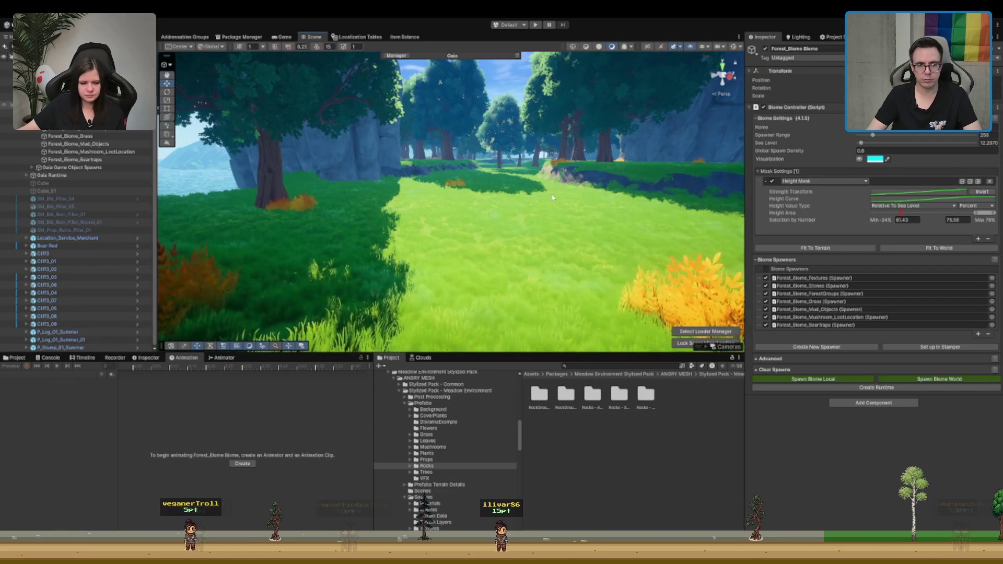
click(767, 370)
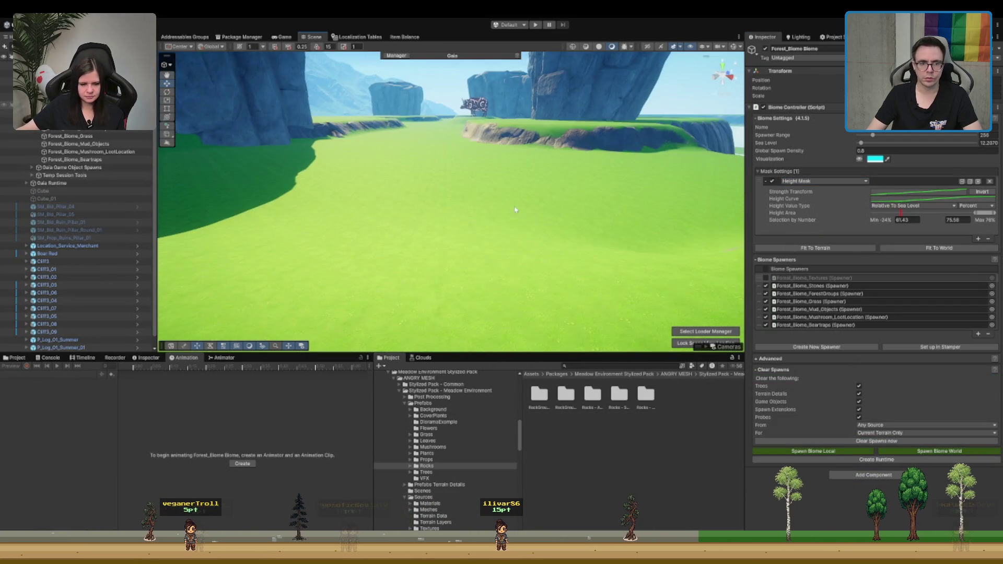
Step: Select the Terrain and switch to the Paint Texture tool
click(501, 166)
scroll(500, 166, up, 5)
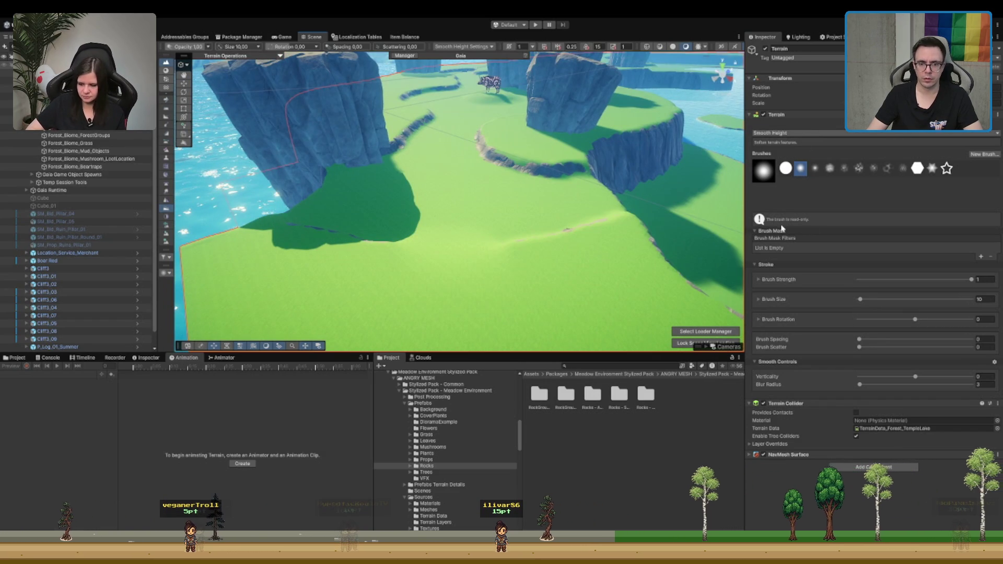
click(166, 99)
click(982, 309)
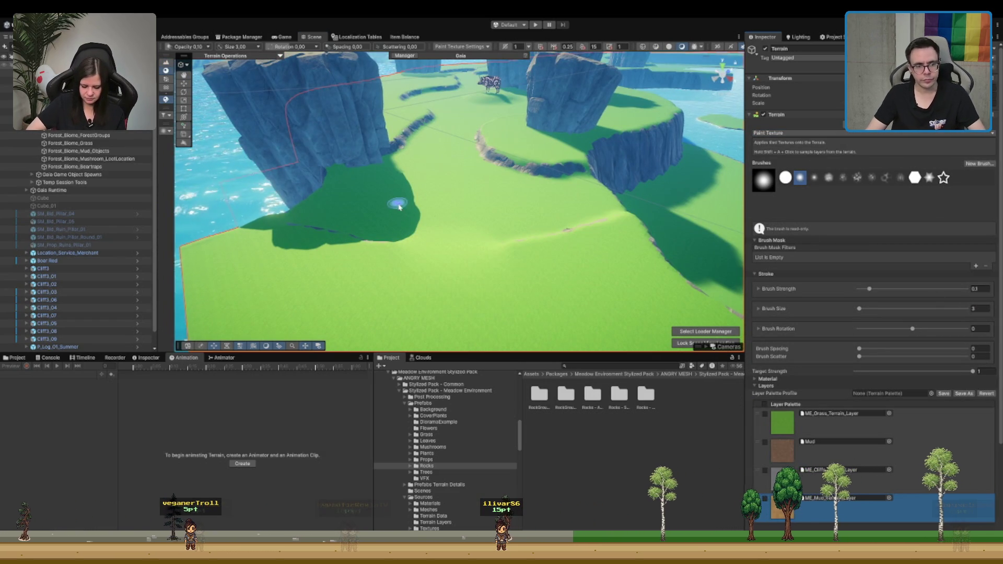
Step: Paint a sandy dirt path down the meadow
scroll(407, 219, up, 3)
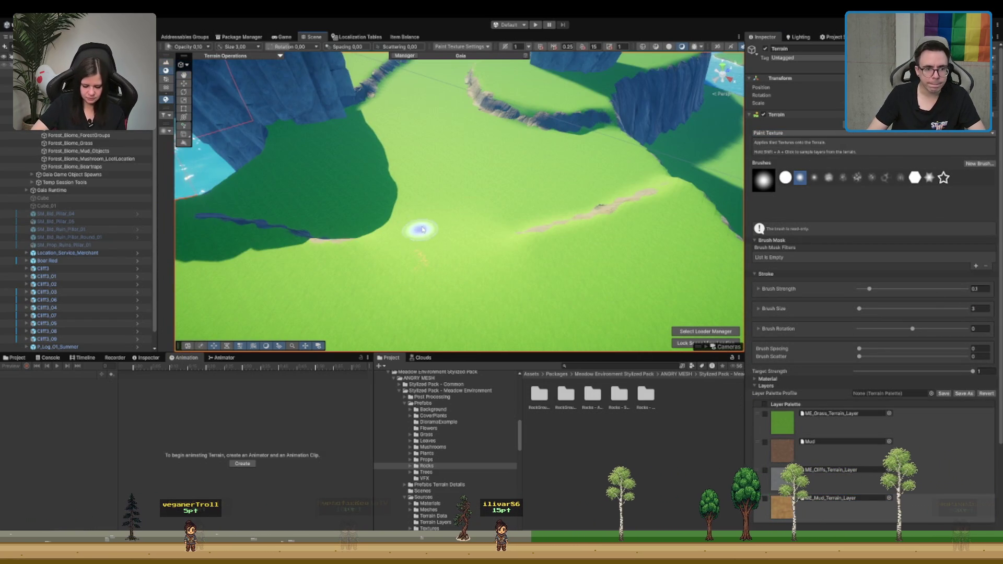
mouse_move(439, 183)
mouse_down()
mouse_move(416, 257)
mouse_move(450, 317)
mouse_up()
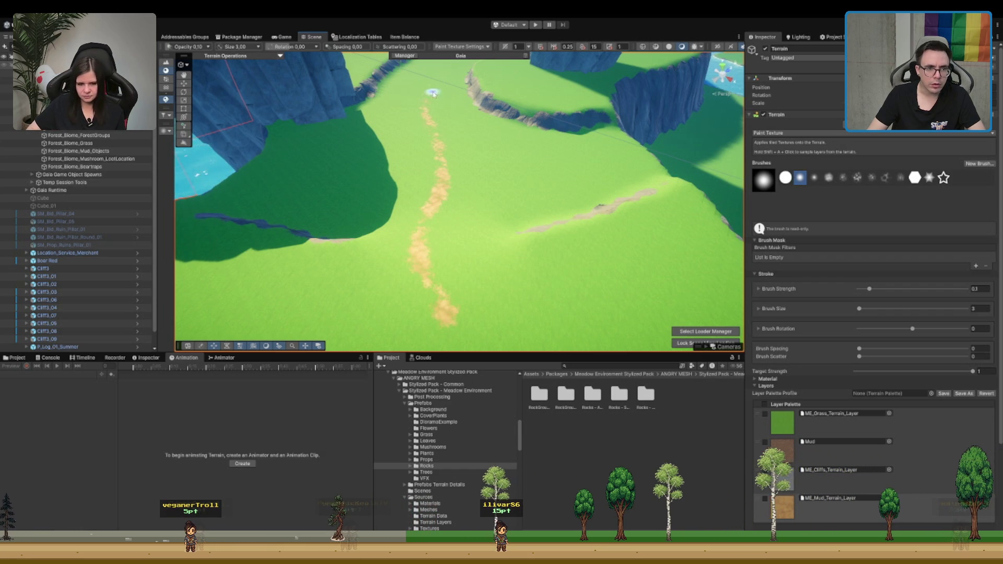
scroll(428, 259, up, 3)
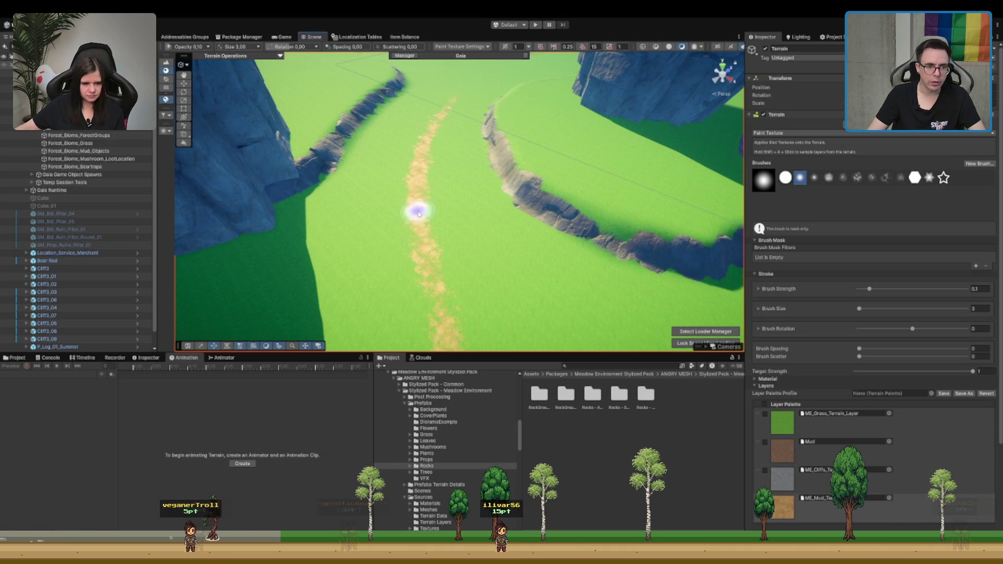
scroll(418, 211, down, 5)
scroll(477, 213, up, 5)
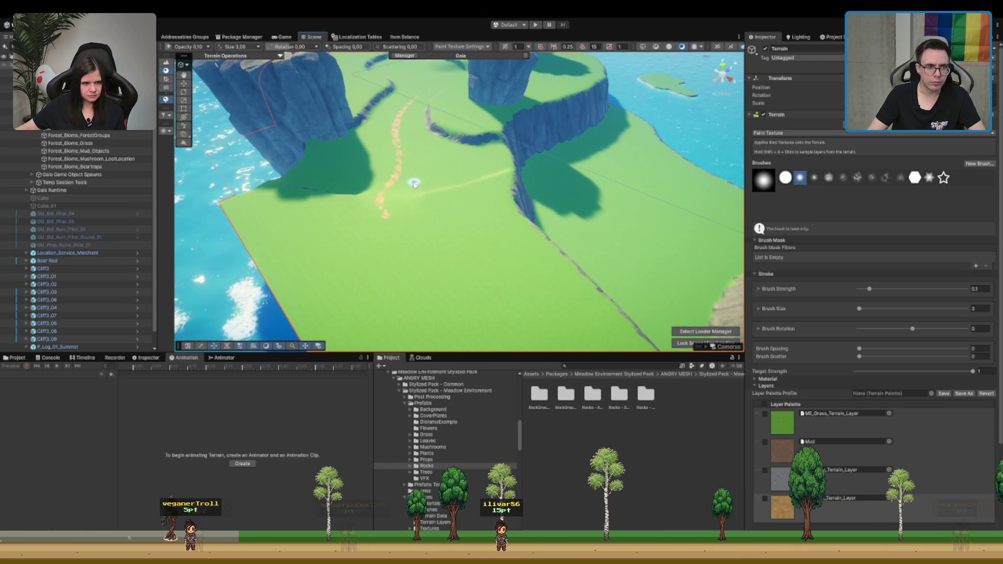
Step: Select Cube and Cube_01, then reselect the Terrain and tilt down over the island
drag(397, 131, 535, 233)
scroll(544, 236, down, 5)
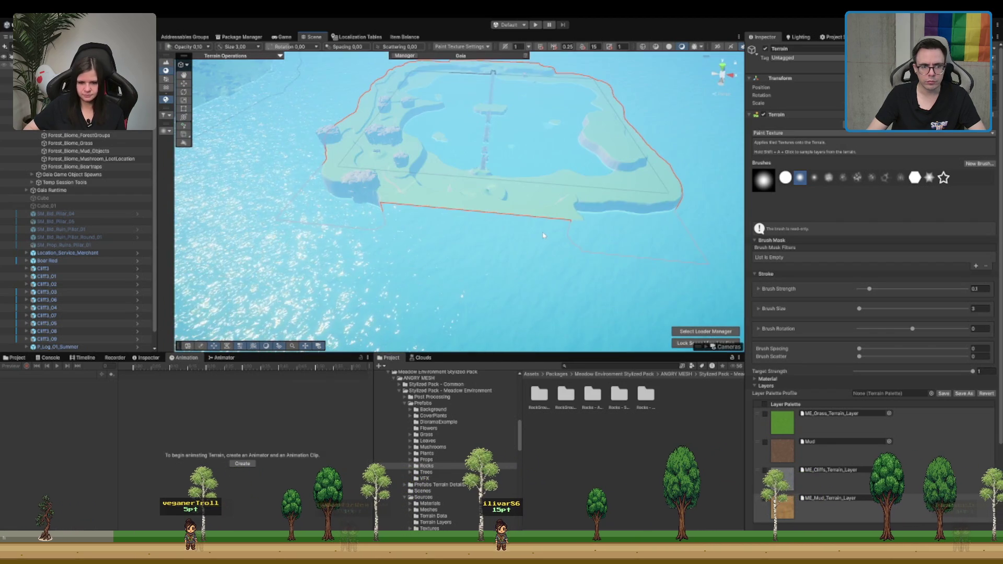
scroll(543, 236, up, 5)
click(87, 198)
shift+click(94, 207)
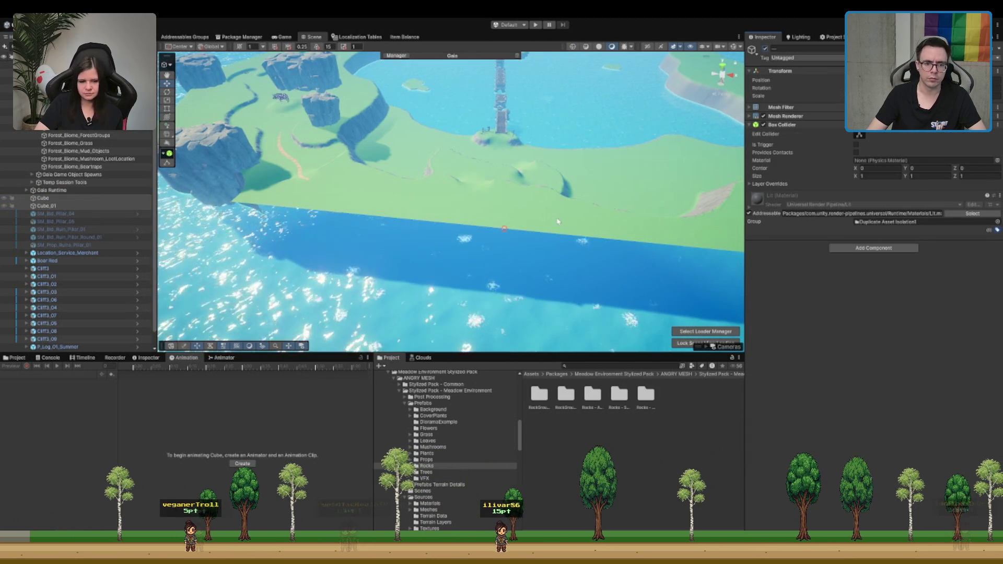
click(616, 207)
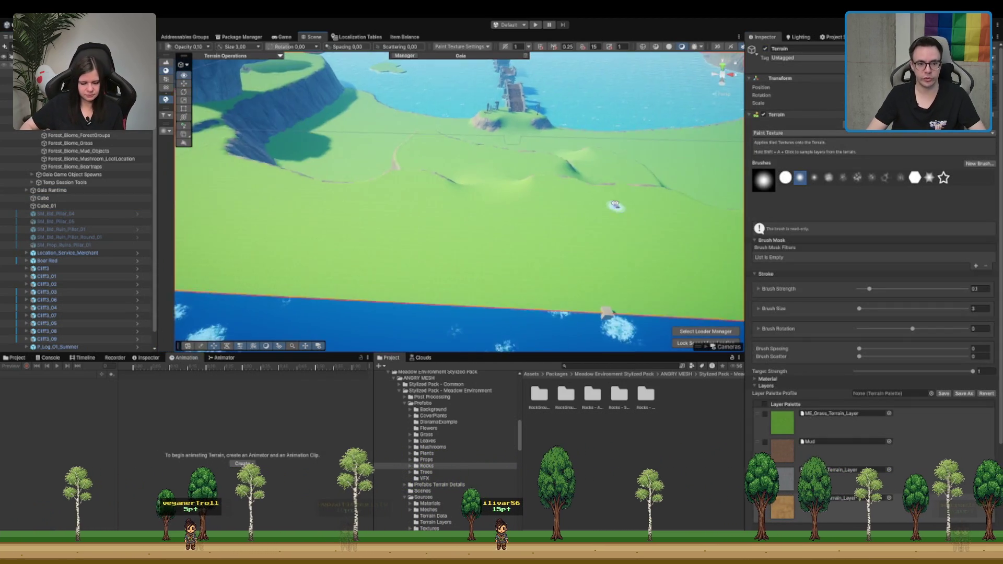
scroll(460, 209, down, 2)
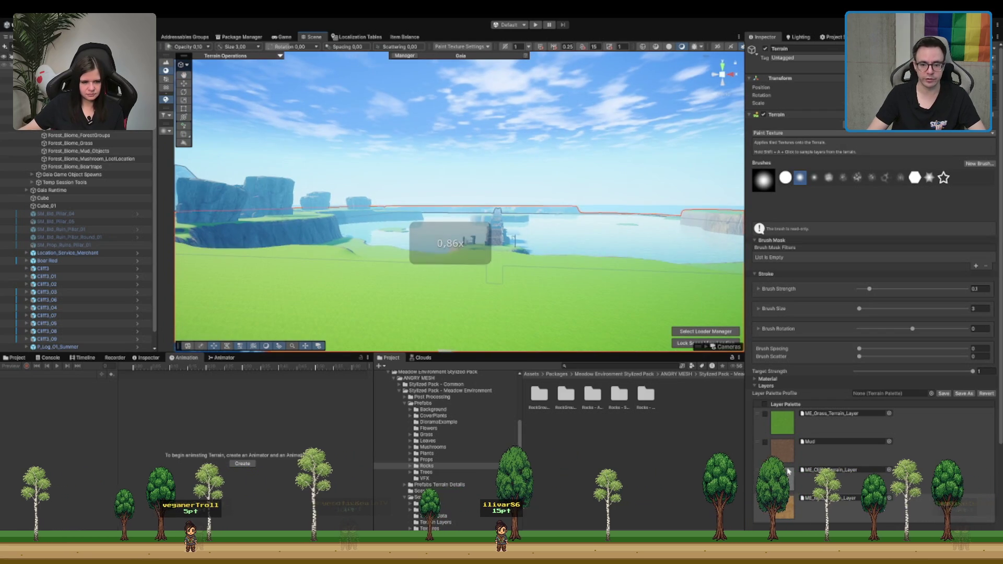
mouse_move(522, 235)
mouse_down()
mouse_move(533, 223)
mouse_move(517, 233)
mouse_move(489, 305)
mouse_up()
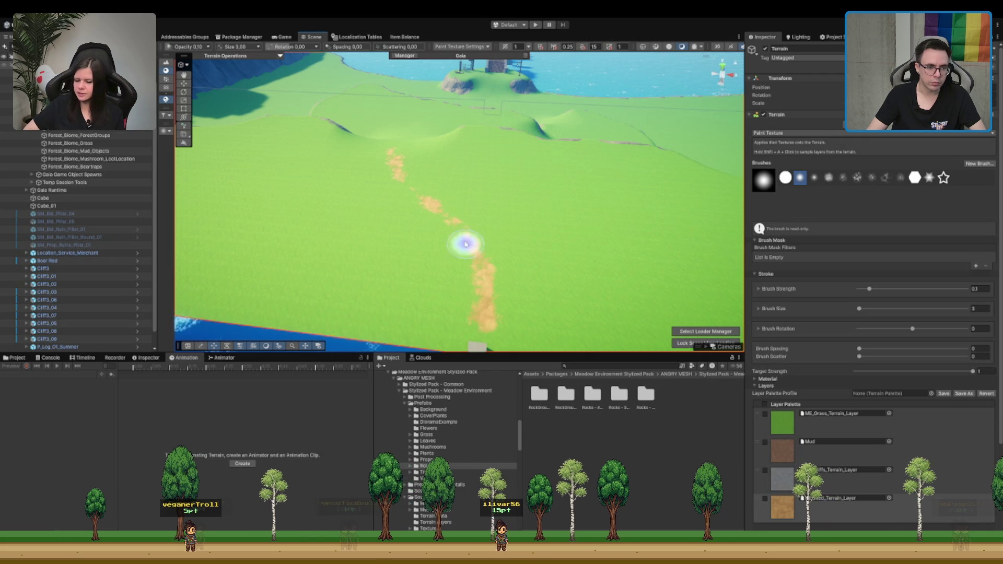
Step: Extend the sand path up and to the right with short strokes on the grass
drag(399, 138, 507, 216)
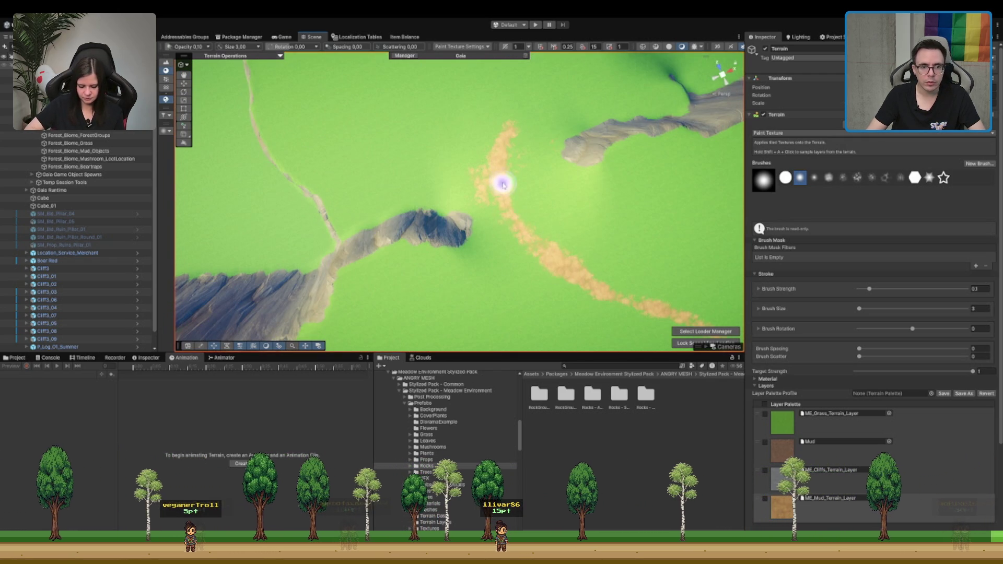
drag(505, 189, 530, 146)
mouse_move(443, 206)
mouse_down()
mouse_move(539, 168)
mouse_move(573, 130)
mouse_move(526, 174)
mouse_up()
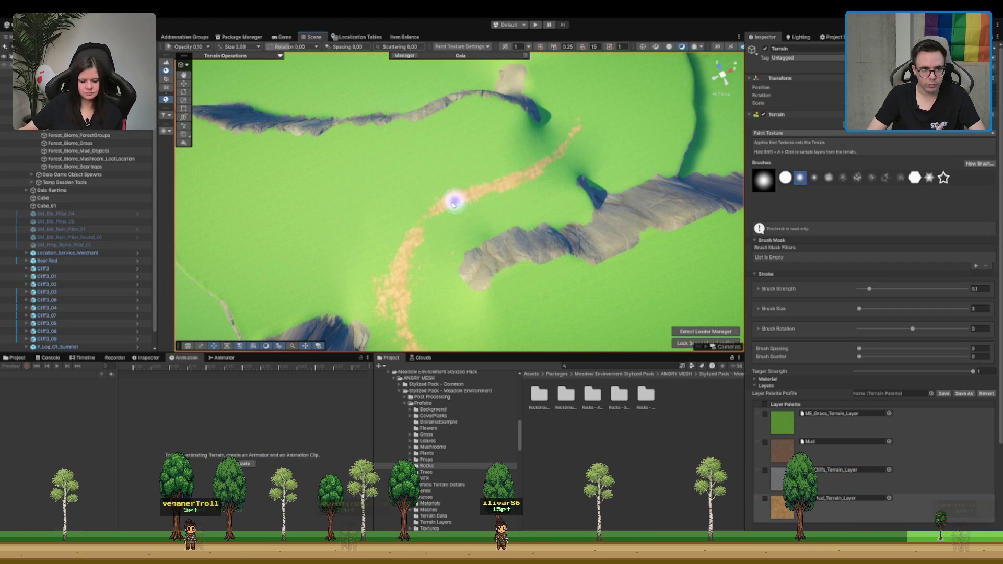
scroll(412, 233, down, 5)
scroll(521, 253, up, 5)
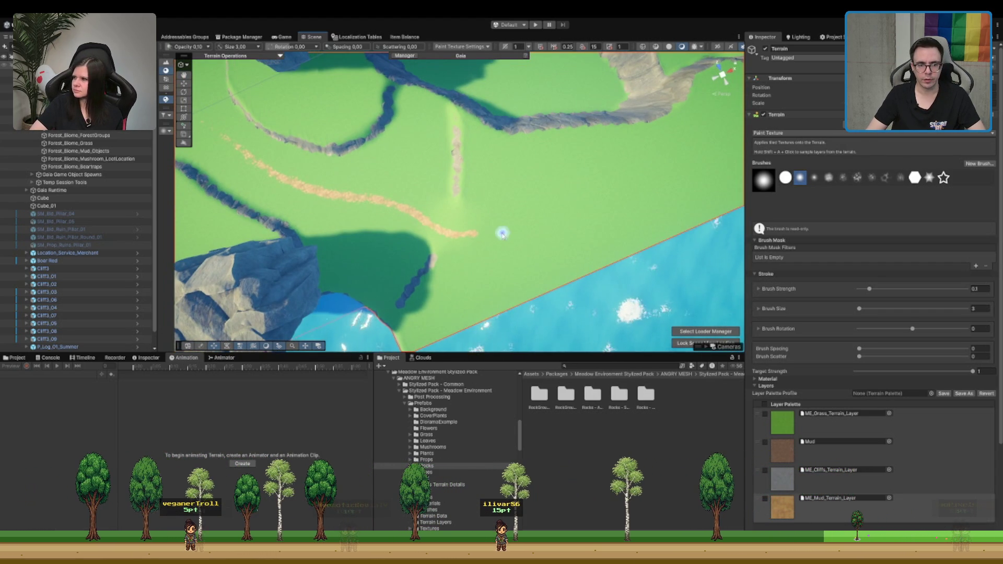
mouse_move(505, 226)
mouse_down()
mouse_move(530, 216)
mouse_move(486, 233)
mouse_move(555, 217)
mouse_move(538, 219)
mouse_up()
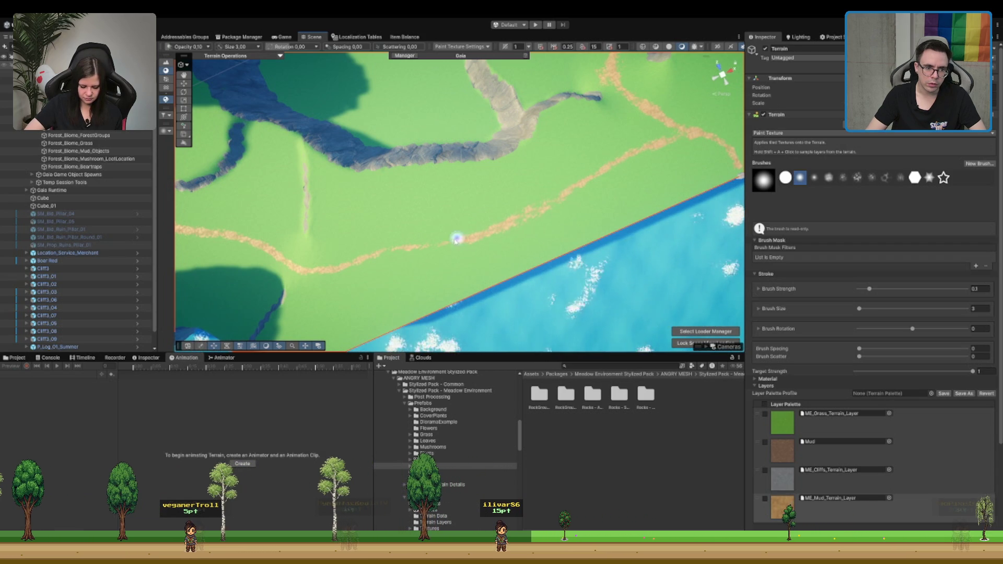
Step: Fly along the coast toward the cliffs and tilt down over the path
mouse_move(372, 255)
mouse_down()
mouse_move(629, 132)
mouse_move(432, 149)
mouse_move(502, 198)
mouse_move(496, 228)
mouse_move(520, 234)
mouse_up()
mouse_move(508, 178)
mouse_down()
mouse_move(517, 197)
mouse_move(499, 194)
mouse_move(458, 229)
mouse_move(490, 240)
mouse_up()
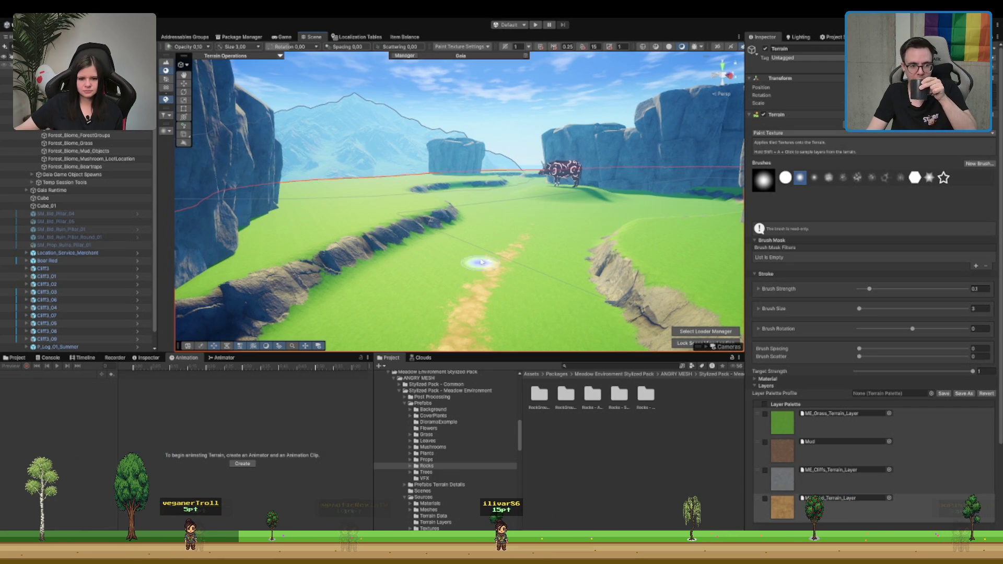
scroll(483, 238, up, 2)
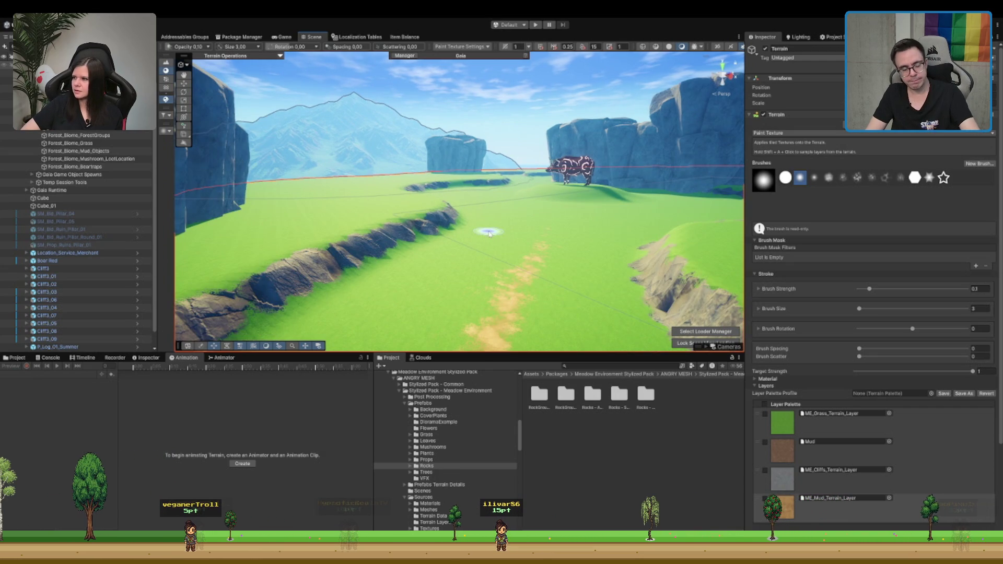
scroll(484, 235, up, 2)
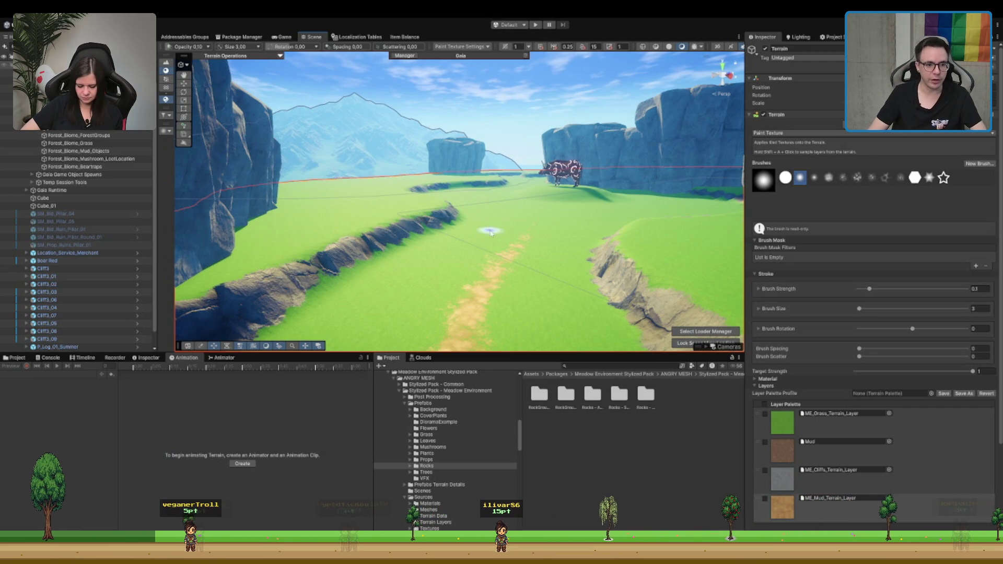
drag(498, 222, 454, 245)
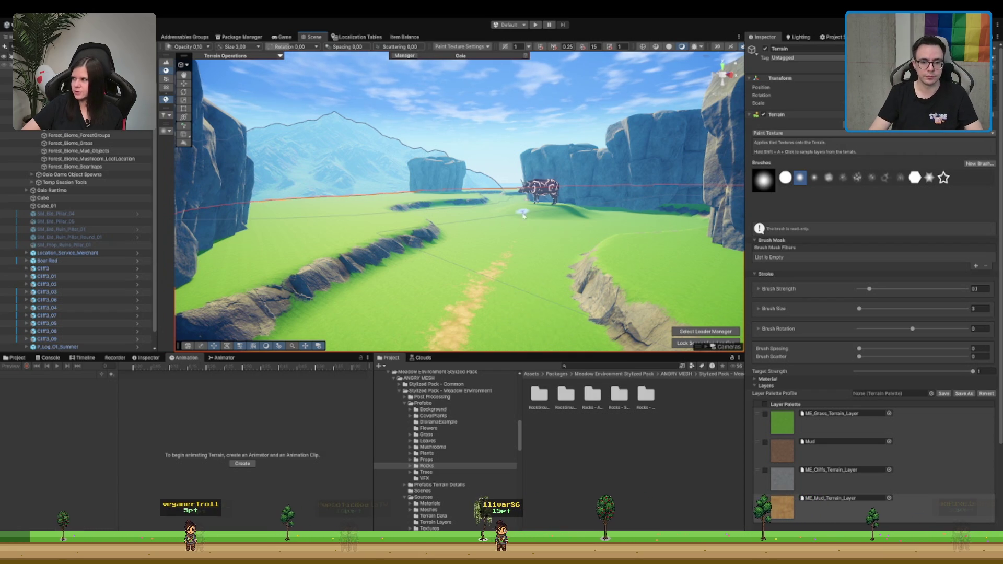
drag(524, 213, 520, 334)
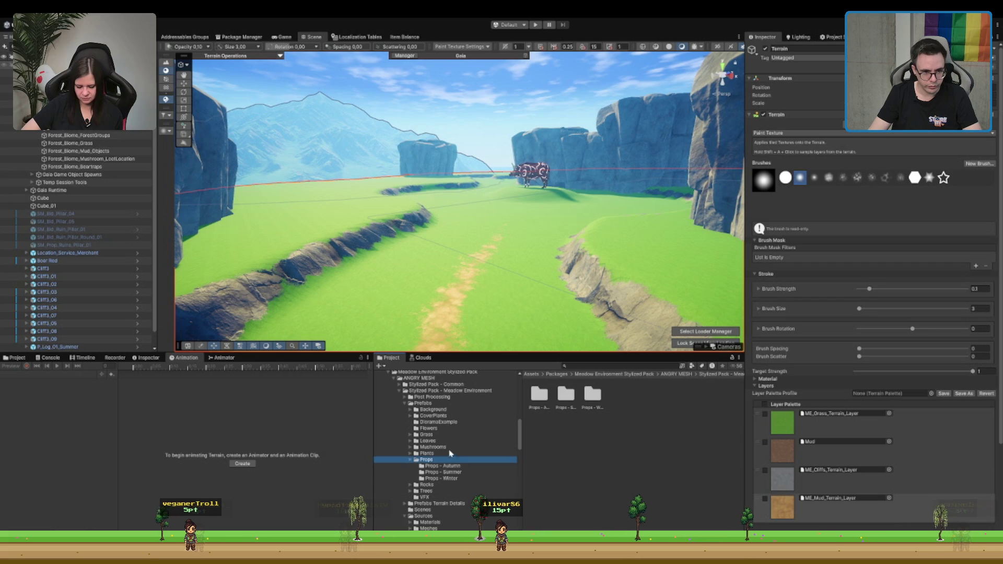
Step: Browse the plant prefab folders, expanding CoverPlants to its summer prefabs
key(Right)
key(Down)
key(Down)
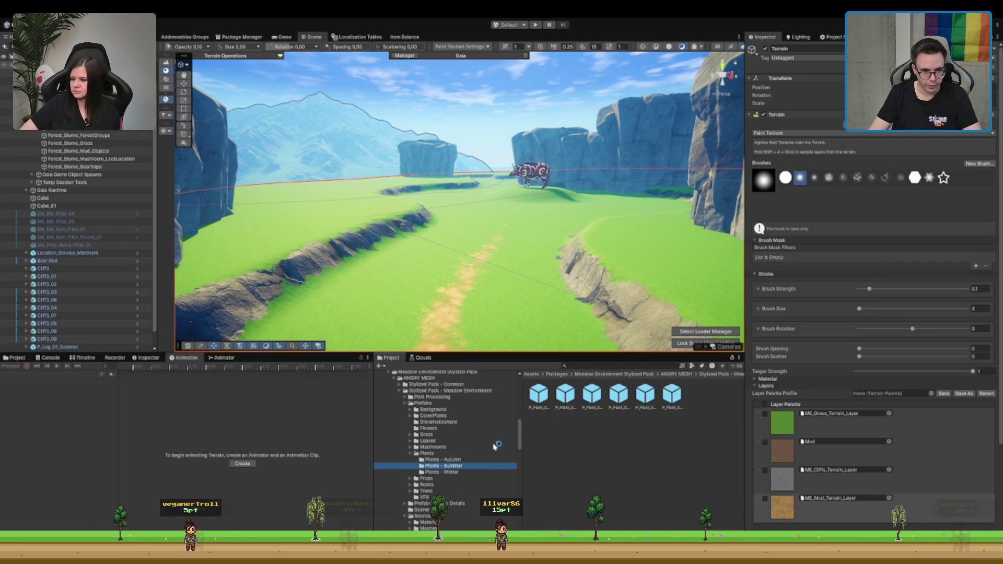
key(Up)
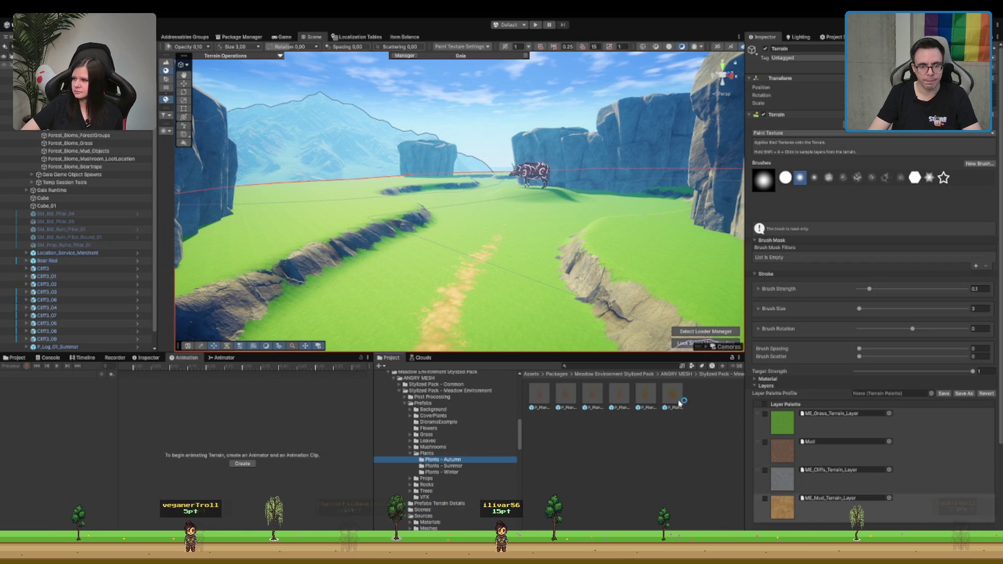
right_click(559, 229)
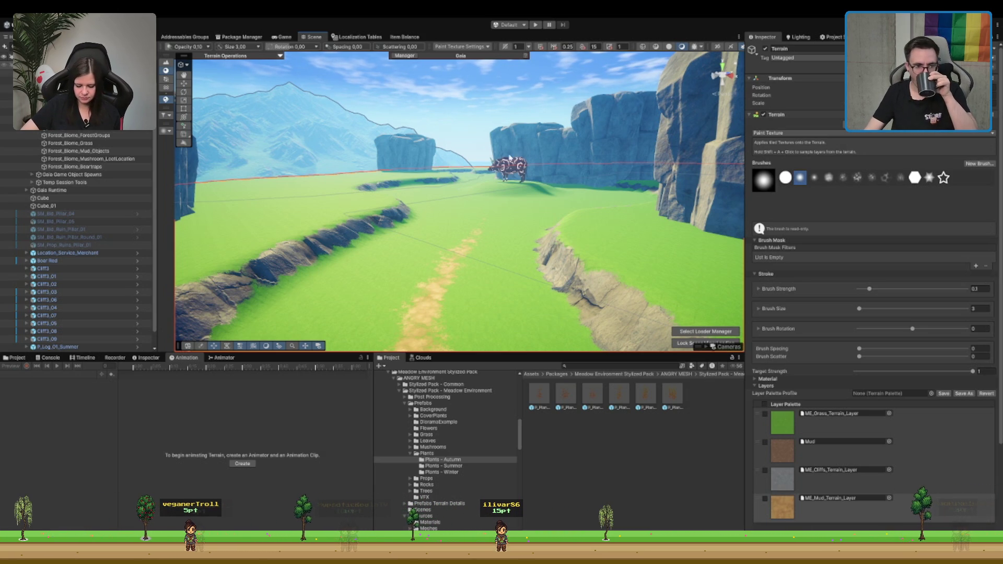
click(433, 416)
click(457, 411)
key(Down)
key(Right)
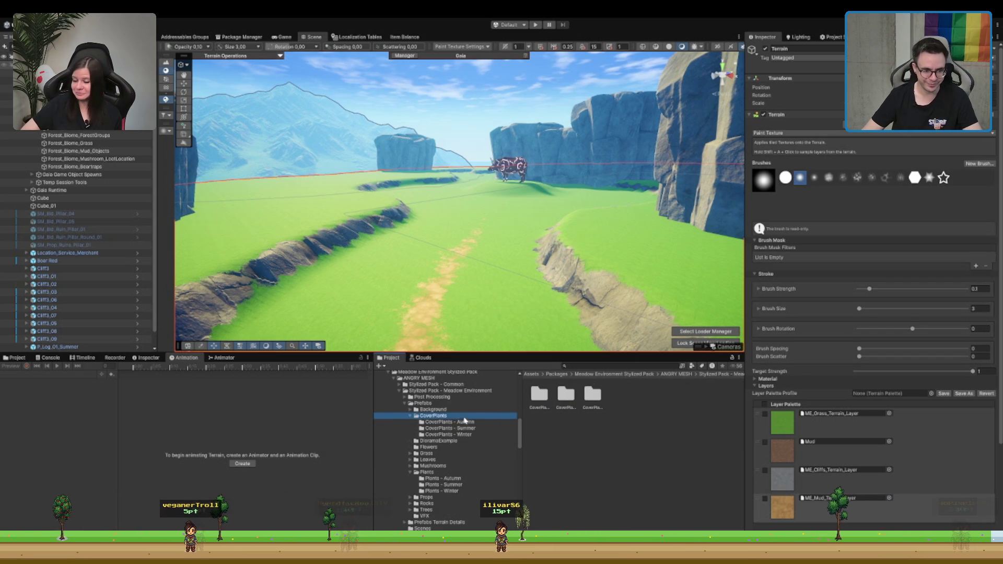
key(Down)
key(Down)
key(Down)
key(Left)
key(Left)
Step: Look through the Mushrooms and Grass folders and list the six summer plant prefabs
drag(486, 313, 501, 291)
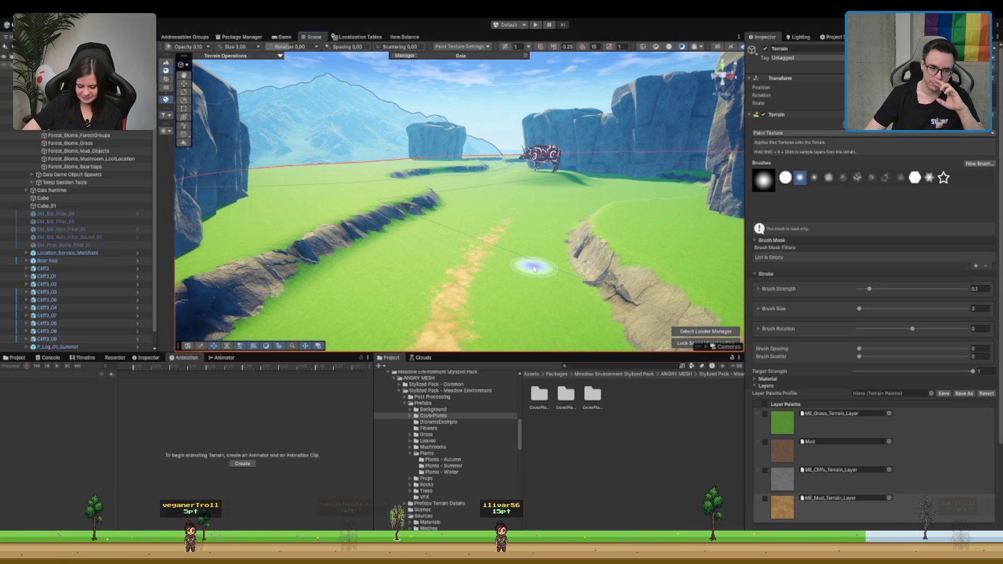
click(463, 448)
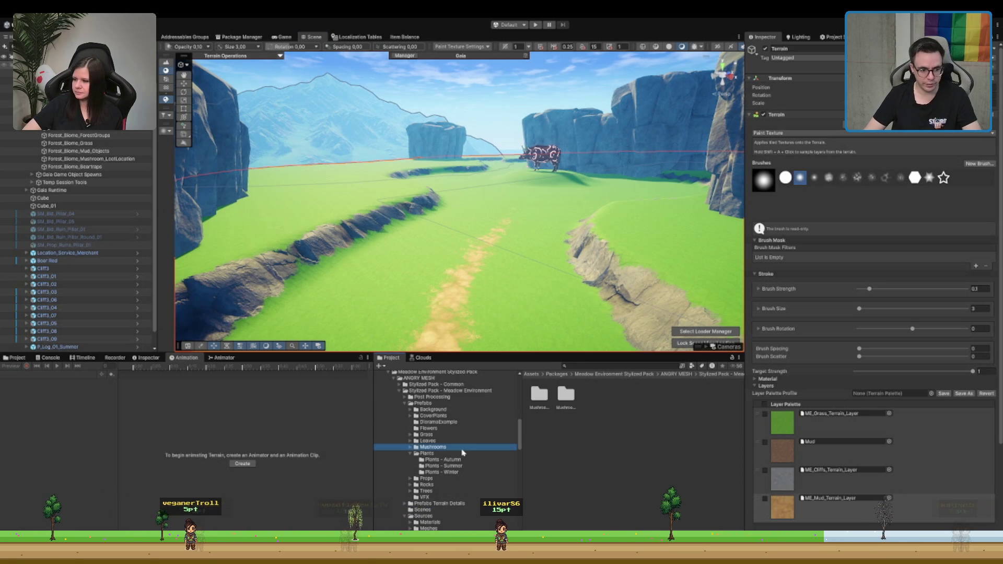
click(463, 447)
click(461, 435)
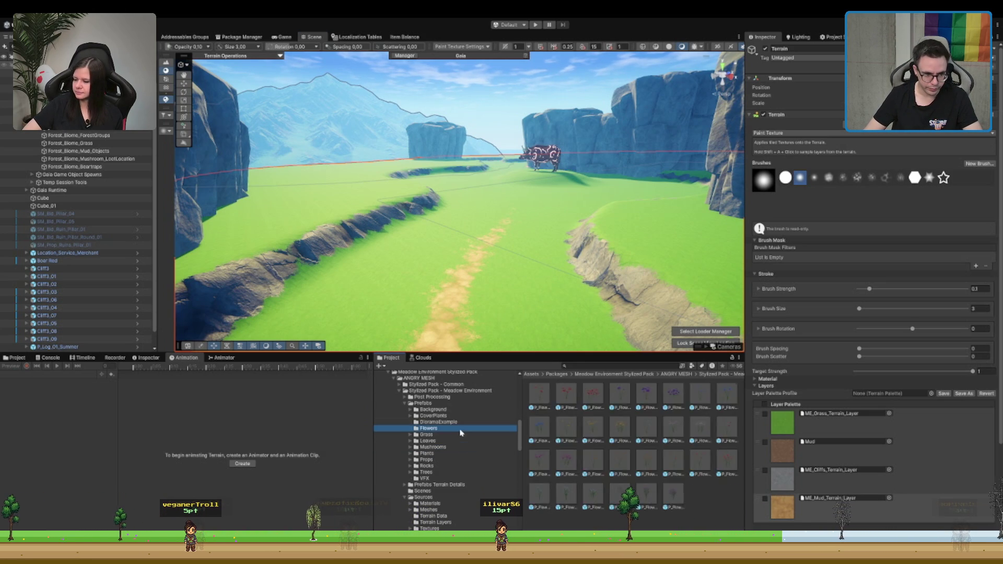
key(Down)
key(Down)
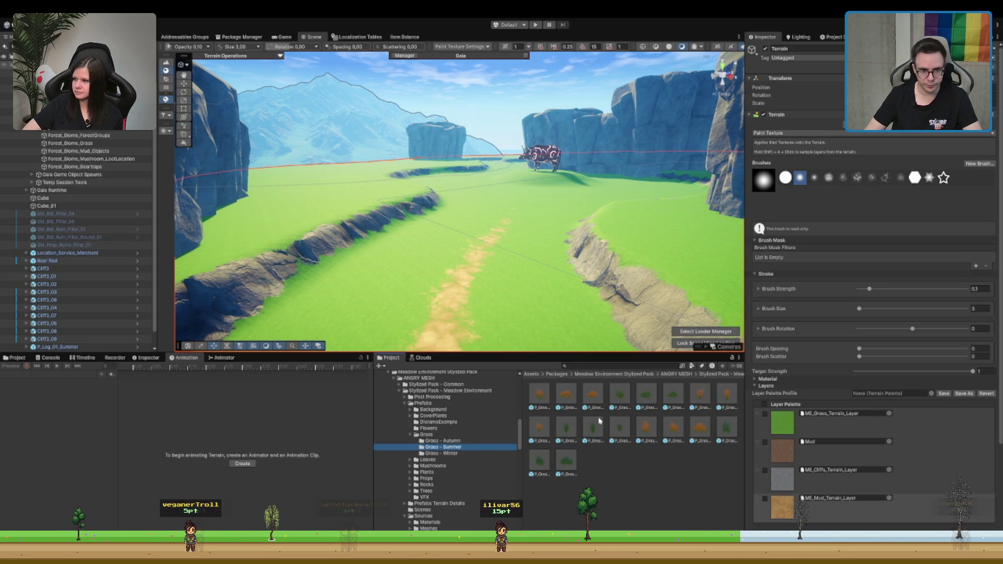
key(Up)
key(Up)
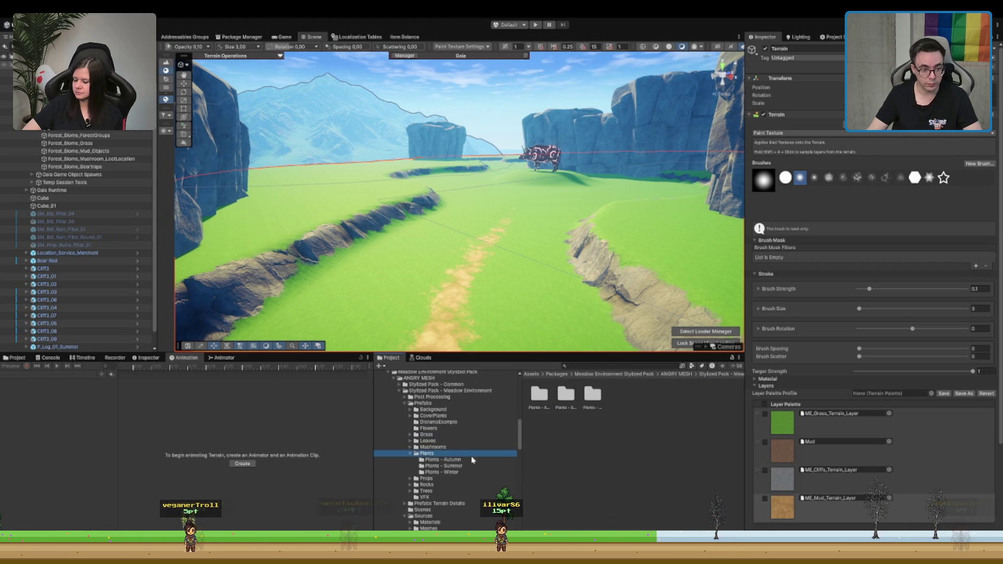
key(Down)
key(Down)
Step: Place a P_Plant_02_Summer_03 plant on the path, frame it, delete it, and reselect the Terrain
drag(635, 386, 478, 308)
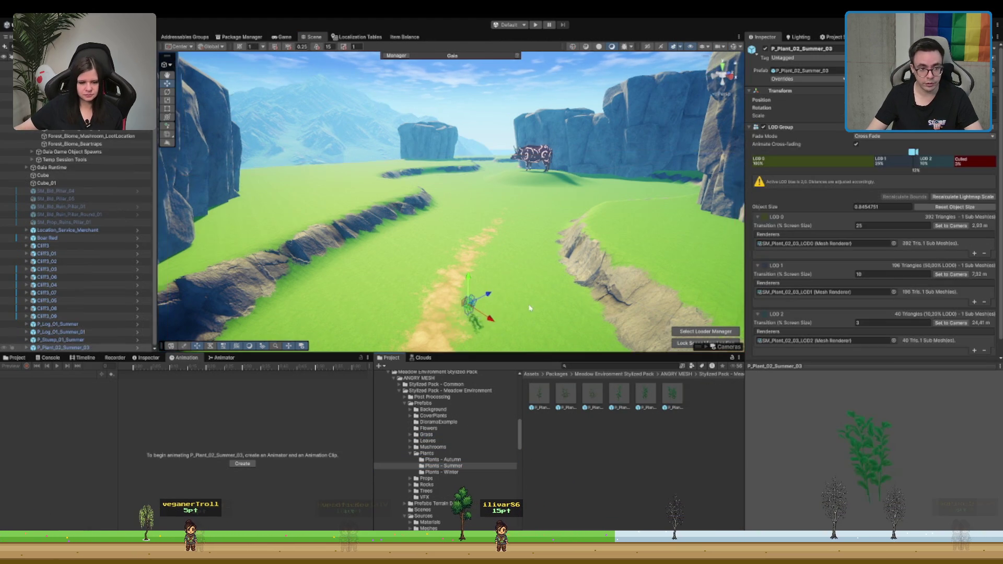
key(f)
scroll(494, 182, down, 10)
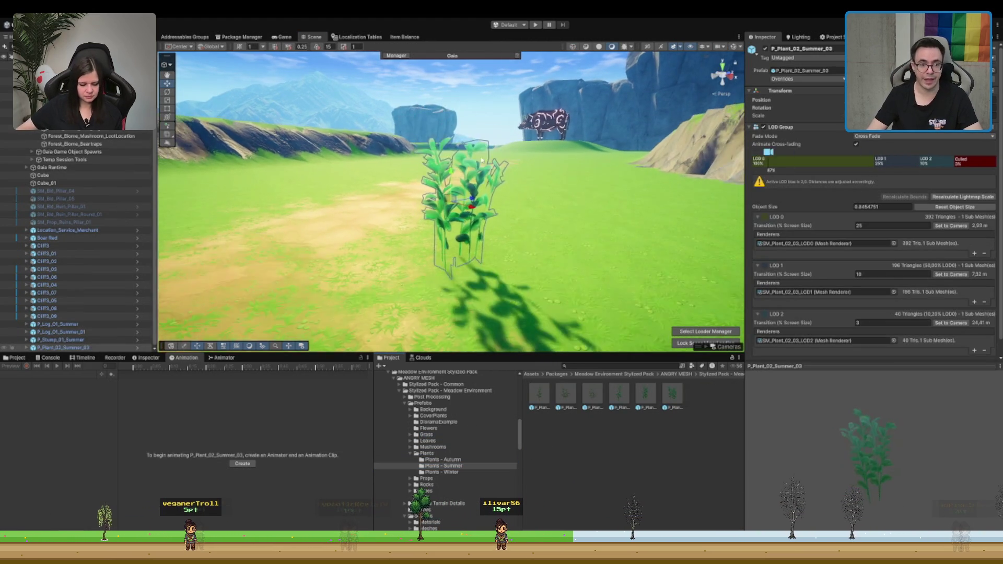
key(Delete)
scroll(472, 181, down, 10)
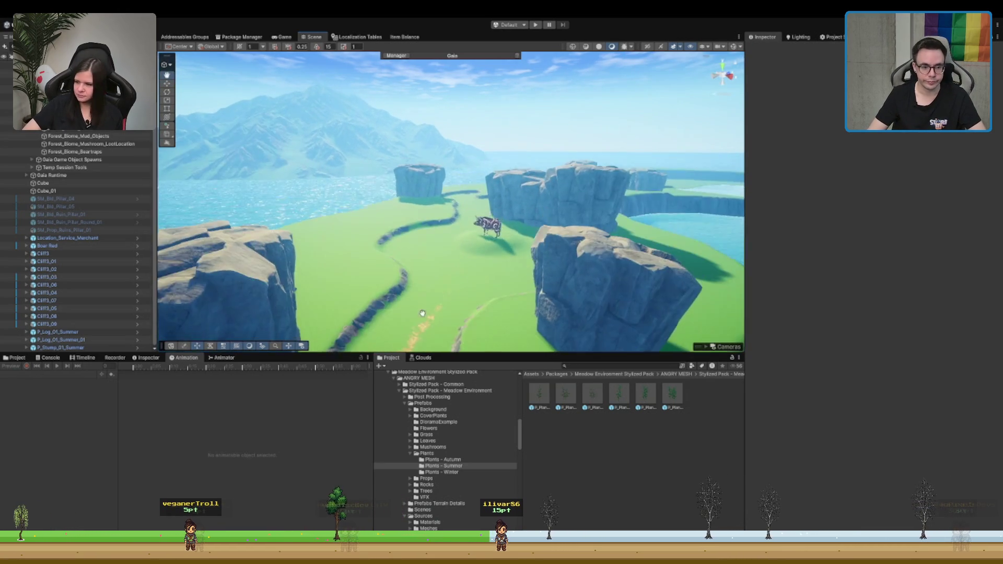
click(405, 95)
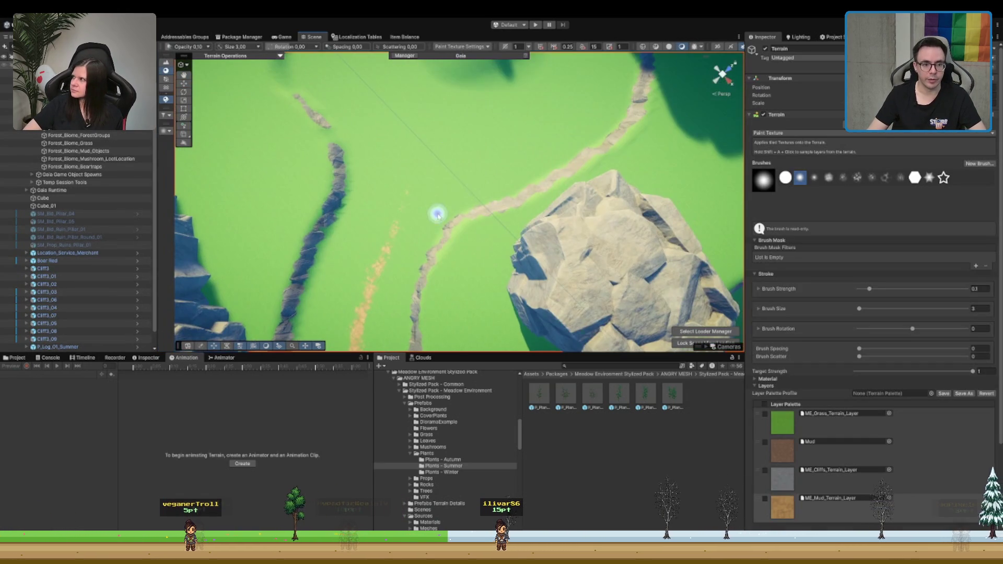
Step: Paint faint mud strokes on the grass near the cow
mouse_move(414, 199)
mouse_down()
mouse_move(421, 246)
mouse_move(379, 307)
mouse_up()
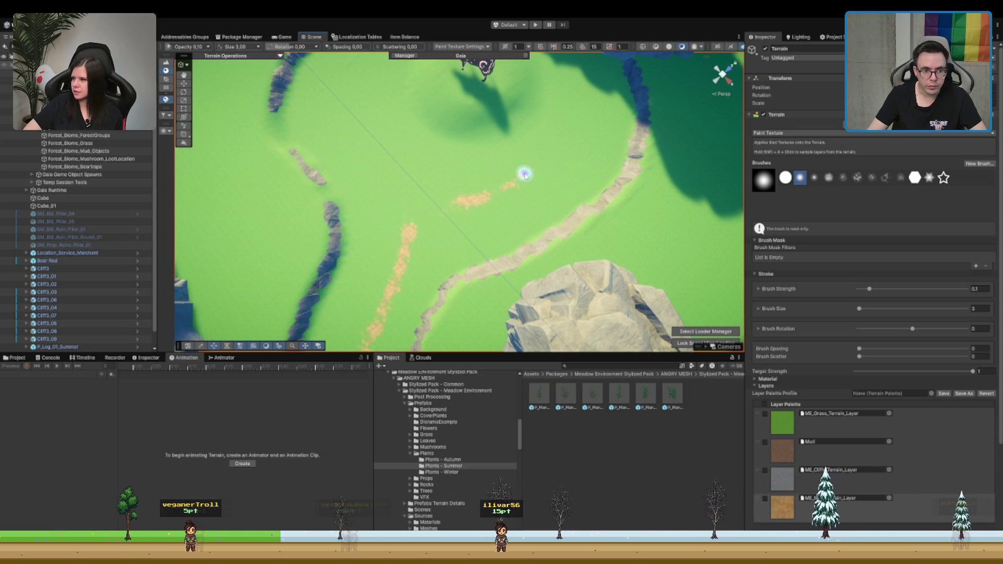
drag(549, 182, 477, 230)
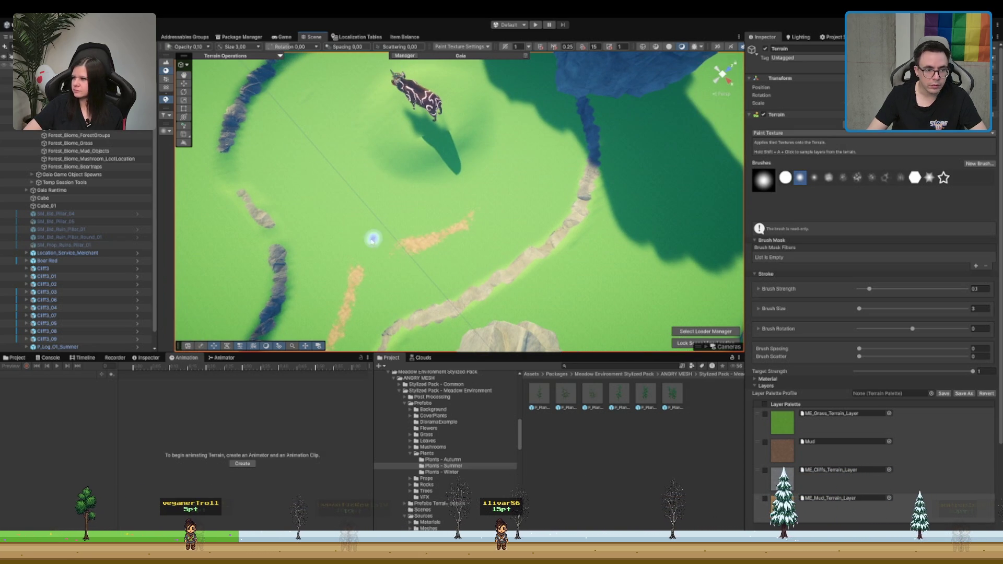
mouse_move(324, 208)
mouse_down()
mouse_move(315, 107)
mouse_move(295, 130)
mouse_move(290, 124)
mouse_move(324, 89)
mouse_move(309, 186)
mouse_move(375, 234)
mouse_up()
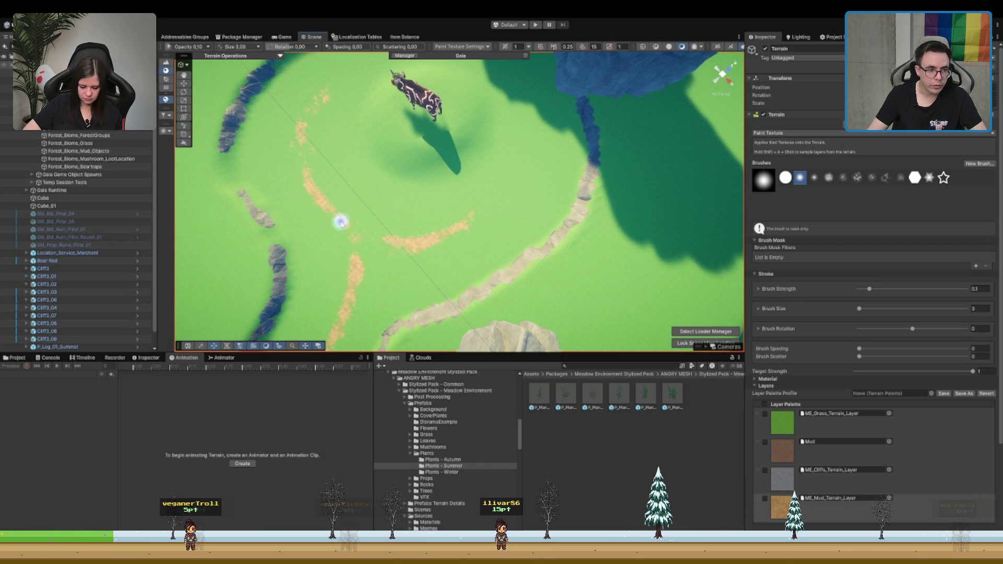
drag(365, 196, 397, 291)
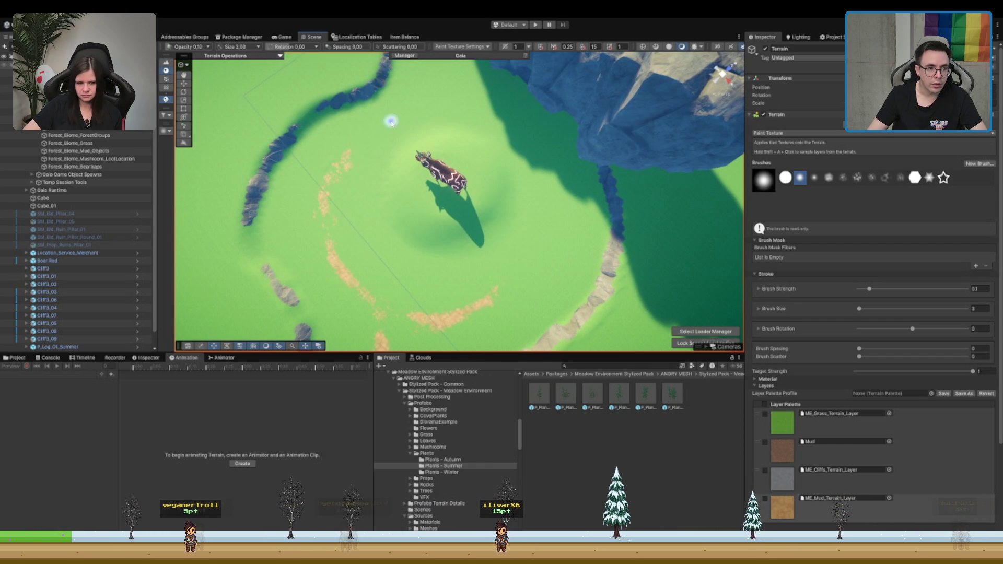
drag(412, 133, 428, 157)
Step: Set the brush size to 5 and add mud to complete the ring around the cow
double_click(975, 308)
text(5)
drag(388, 148, 446, 118)
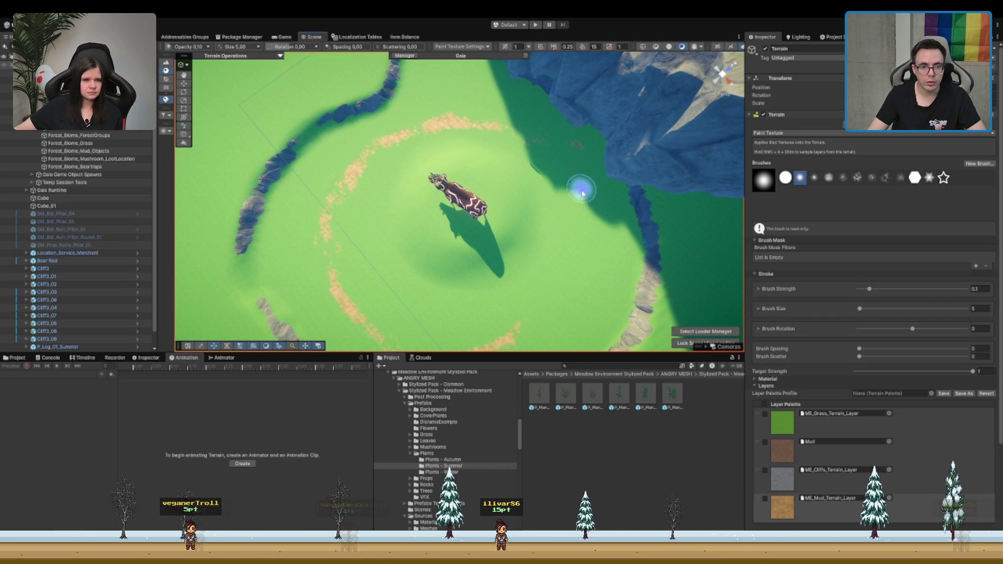
drag(604, 184, 579, 234)
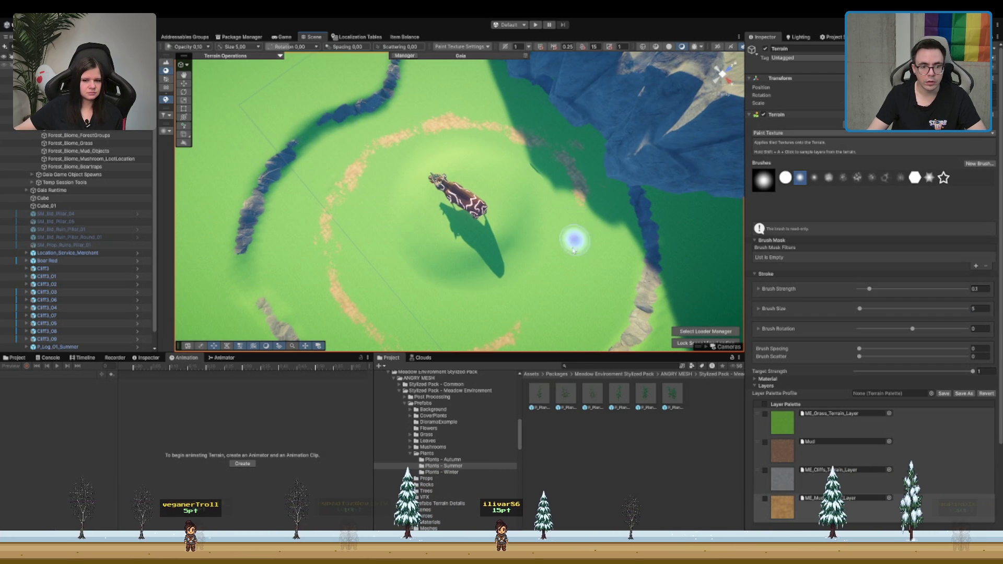
scroll(577, 200, up, 2)
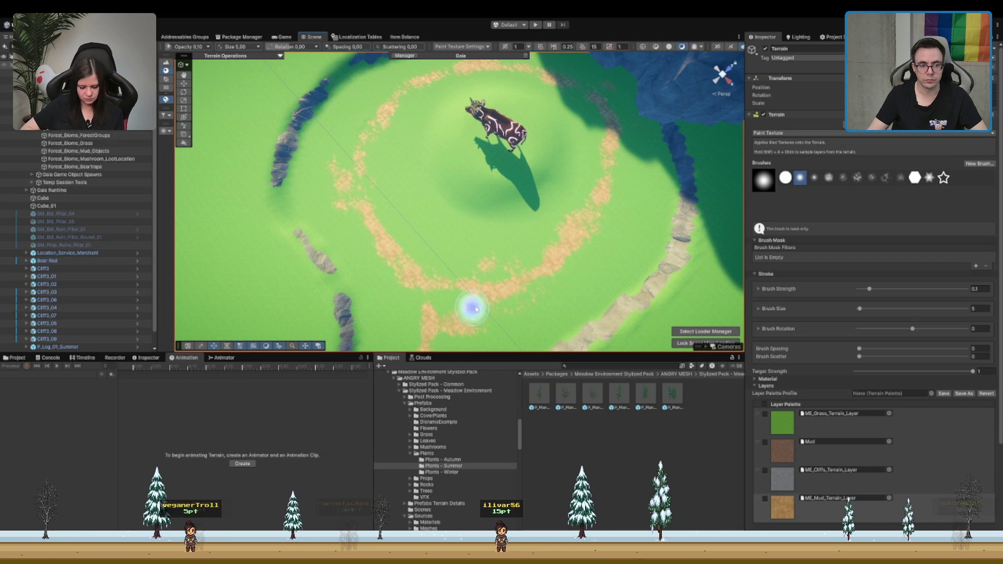
drag(414, 280, 535, 47)
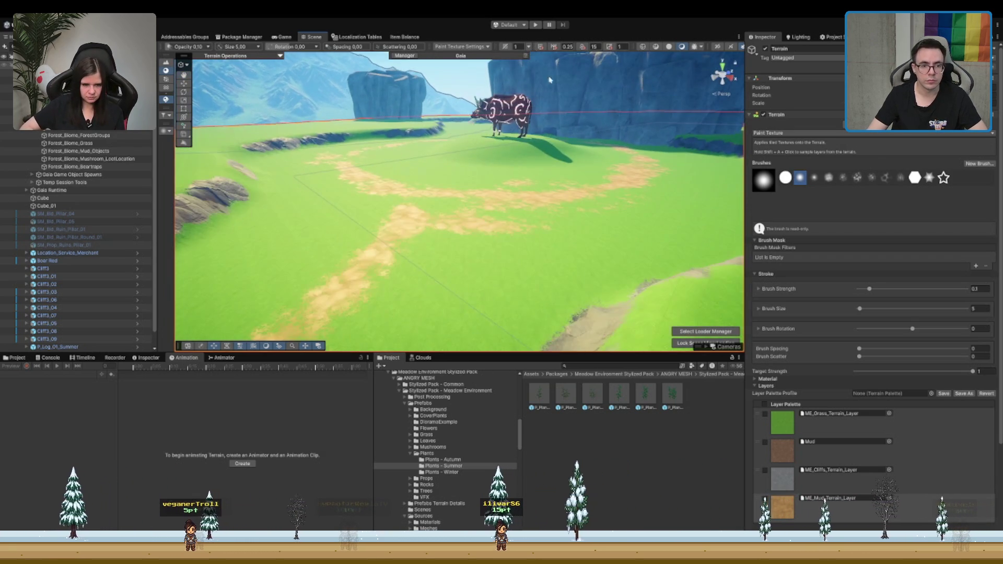
Step: Extend the sand path up past the large rock
mouse_move(502, 122)
mouse_down()
mouse_move(477, 206)
mouse_move(463, 149)
mouse_move(519, 162)
mouse_move(520, 213)
mouse_move(499, 180)
mouse_move(437, 256)
mouse_move(411, 221)
mouse_move(336, 313)
mouse_move(399, 273)
mouse_move(374, 286)
mouse_up()
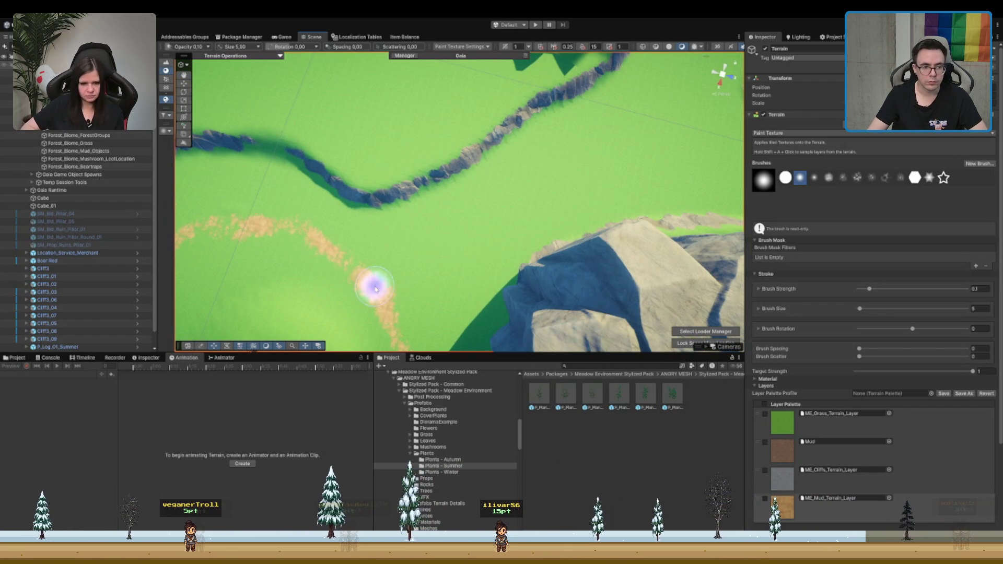
mouse_move(481, 231)
mouse_down()
mouse_move(481, 197)
mouse_move(321, 163)
mouse_move(515, 202)
mouse_move(347, 163)
mouse_move(629, 207)
mouse_move(414, 226)
mouse_move(262, 202)
mouse_move(389, 215)
mouse_move(472, 252)
mouse_move(506, 180)
mouse_move(480, 196)
mouse_move(513, 217)
mouse_up()
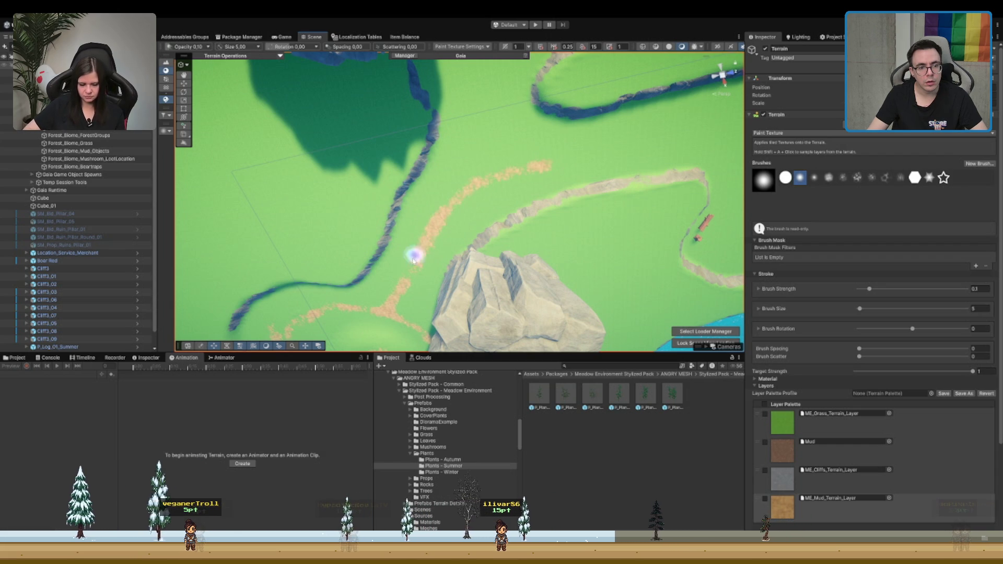
mouse_move(521, 185)
mouse_down()
mouse_move(580, 156)
mouse_move(663, 139)
mouse_move(548, 163)
mouse_move(414, 280)
mouse_move(317, 327)
mouse_up()
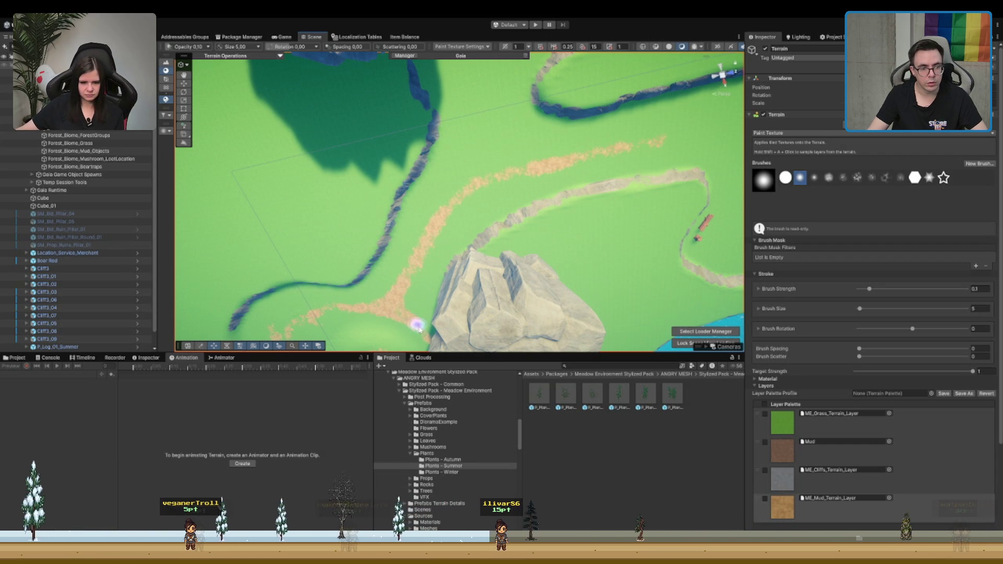
scroll(399, 302, up, 5)
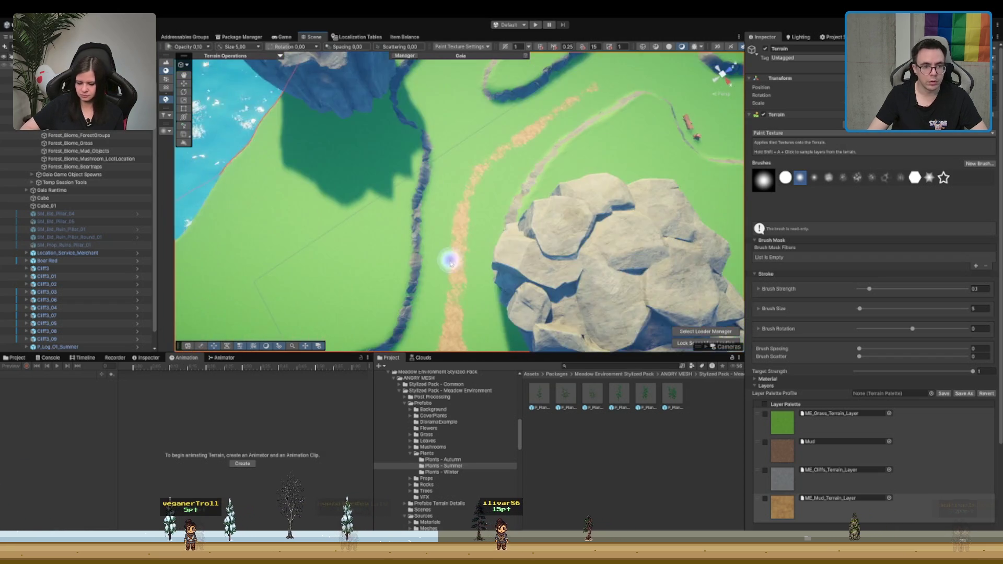
Step: Choose the grass texture, then select Forest_Biome_Biome to show its Biome Controller
drag(451, 263, 491, 150)
click(815, 418)
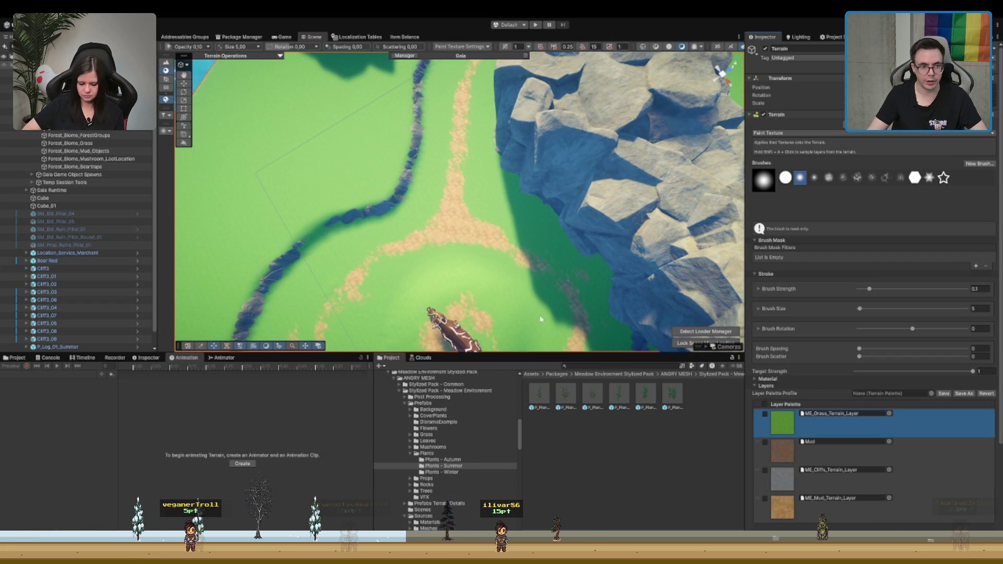
drag(442, 249, 424, 254)
scroll(488, 255, down, 10)
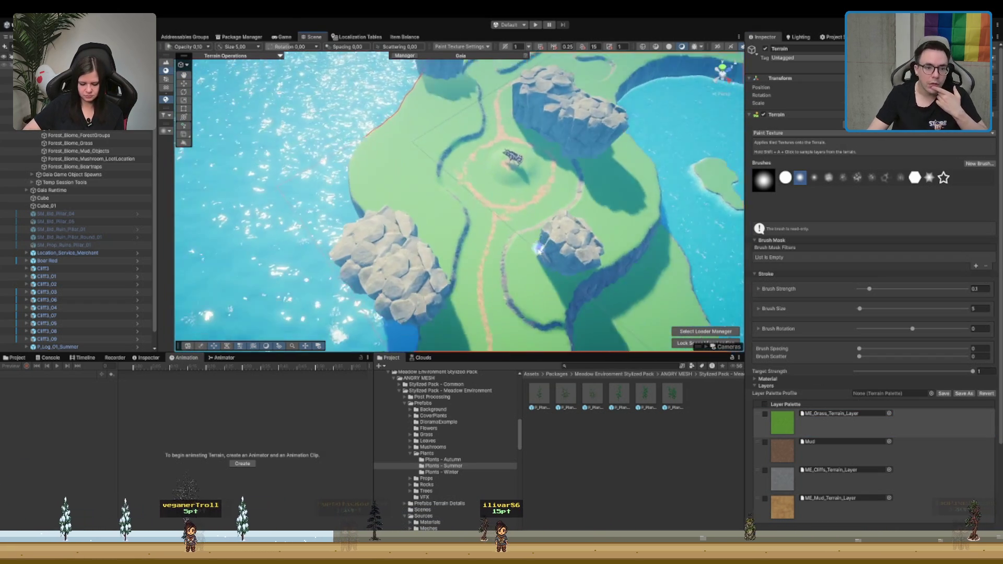
drag(540, 250, 517, 116)
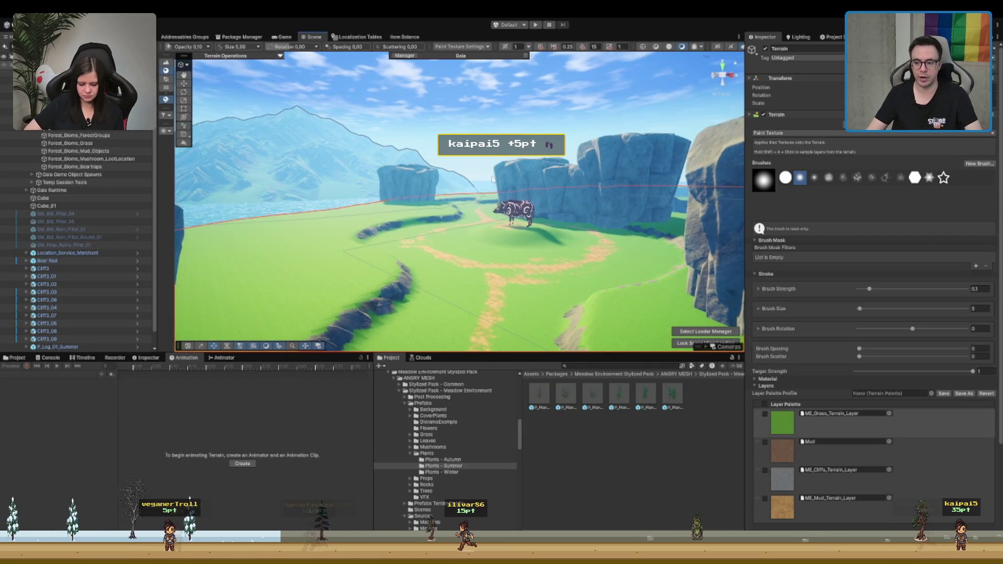
scroll(54, 206, up, 1)
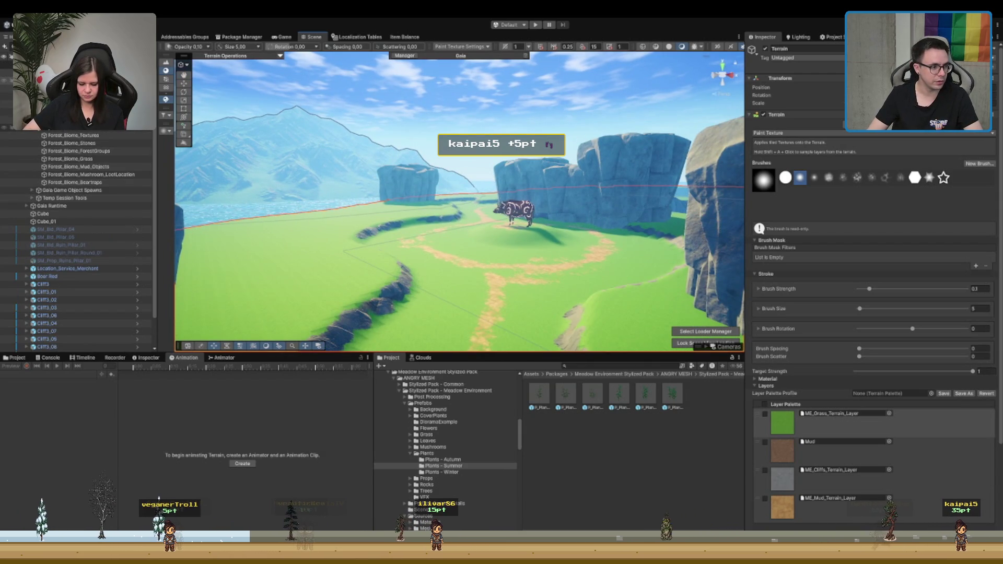
click(72, 128)
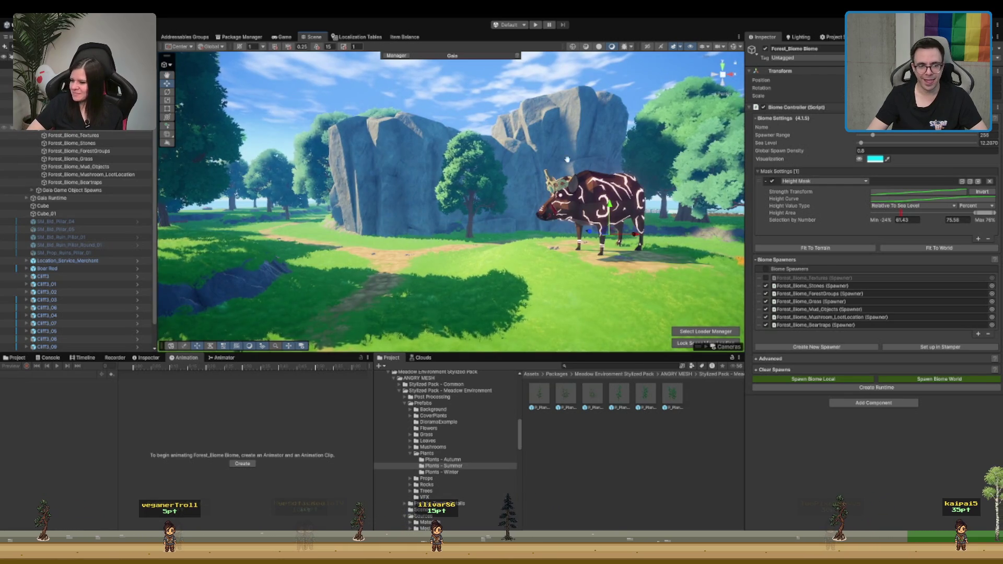
Step: Use Clear Spawns in the Biome Controller to remove the spawned forest trees
drag(422, 266, 566, 198)
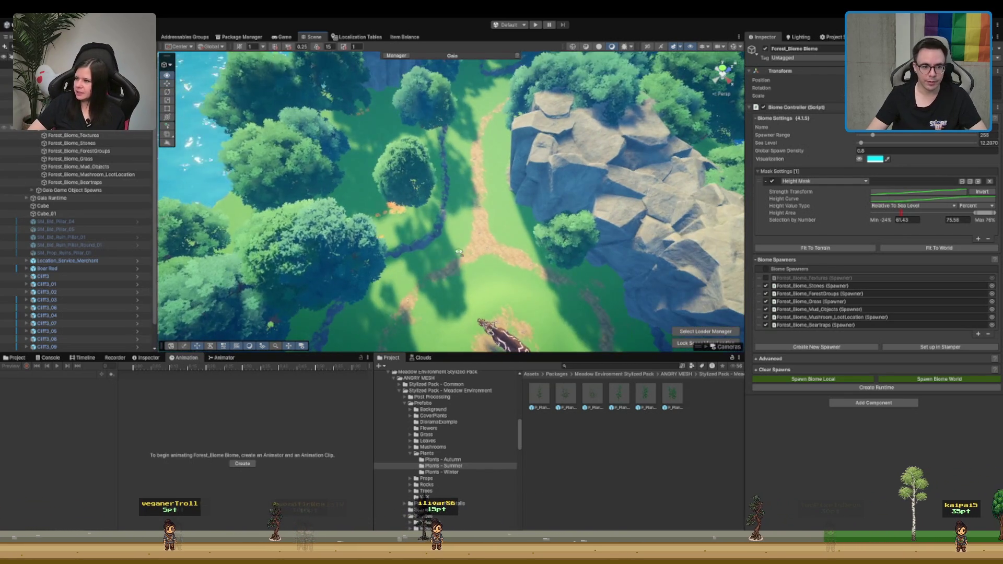
drag(454, 258, 500, 228)
click(793, 367)
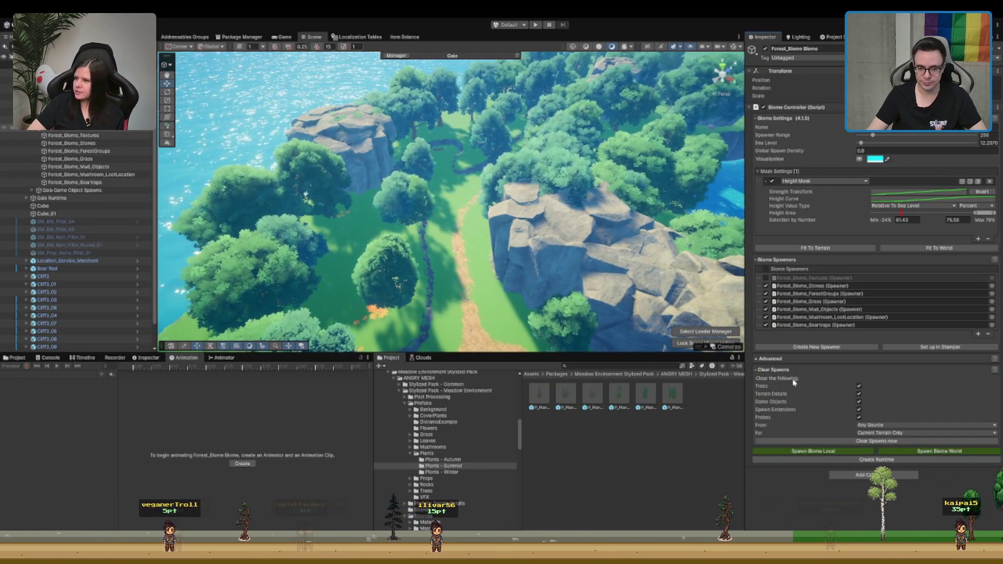
click(831, 441)
Step: Select the terrain to resume painting its textures
drag(553, 203, 458, 207)
scroll(458, 207, up, 3)
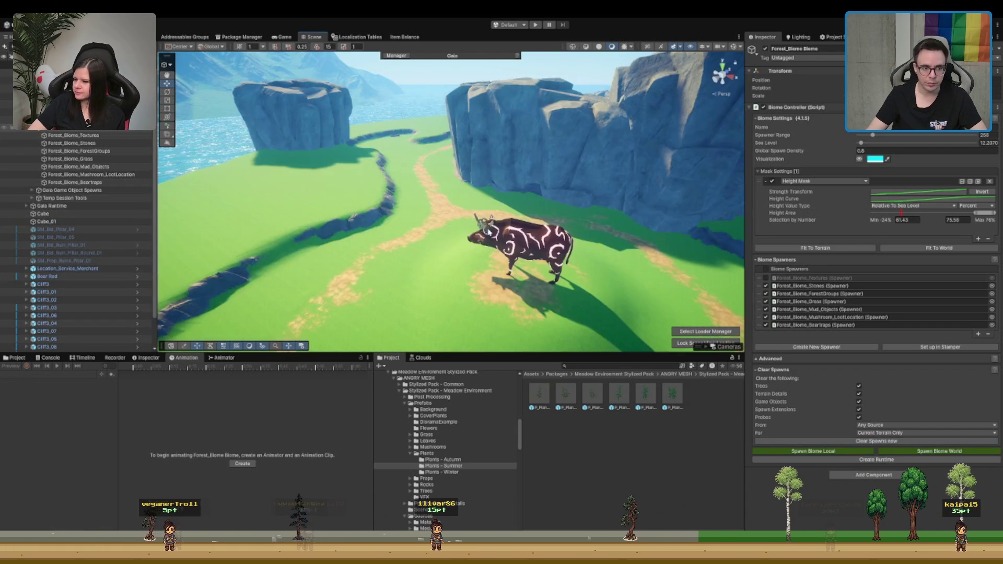
click(391, 237)
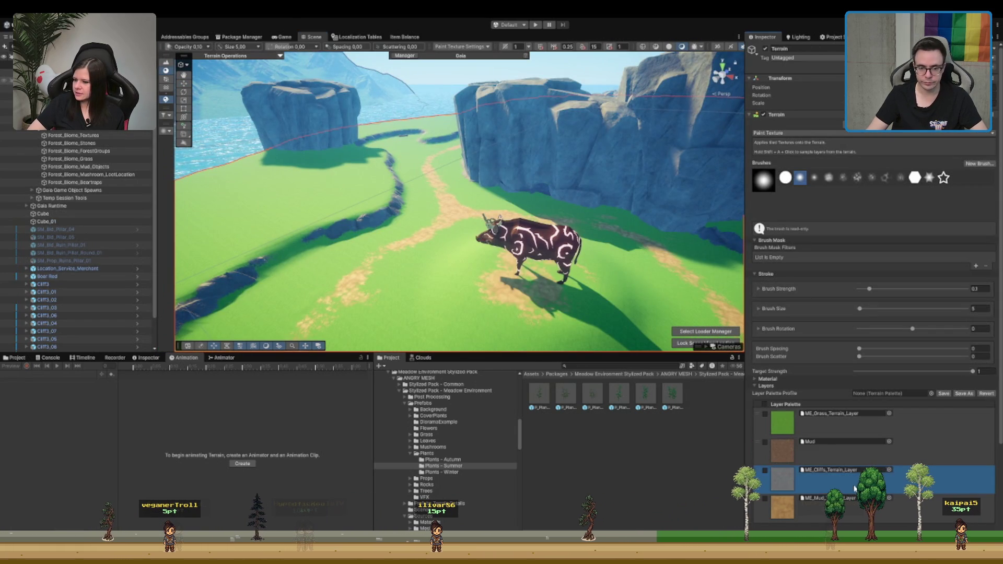
Step: Set the texture brush size to 3 and paint rock along the cliff band gaps
scroll(392, 284, up, 5)
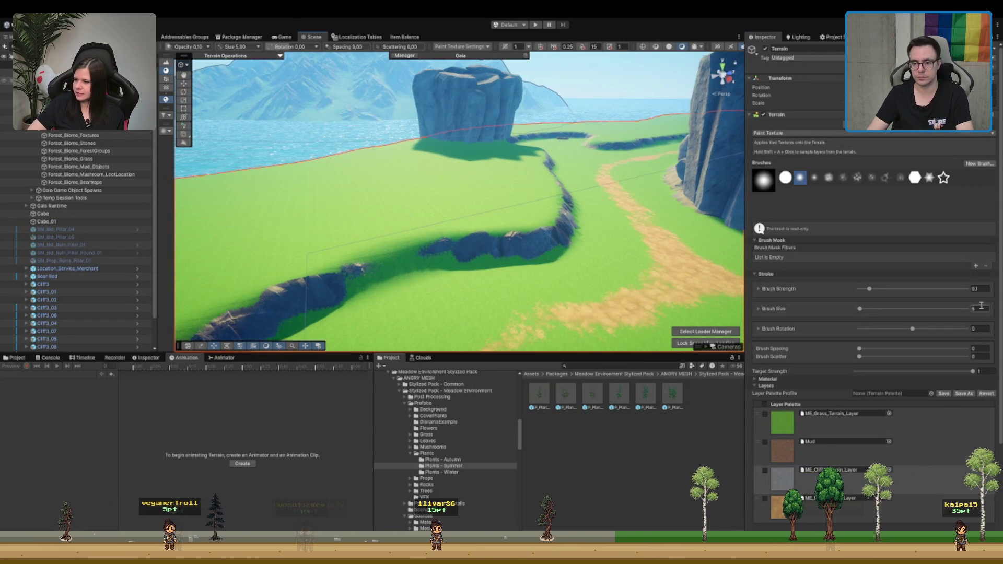
double_click(973, 309)
text(3)
scroll(505, 268, up, 5)
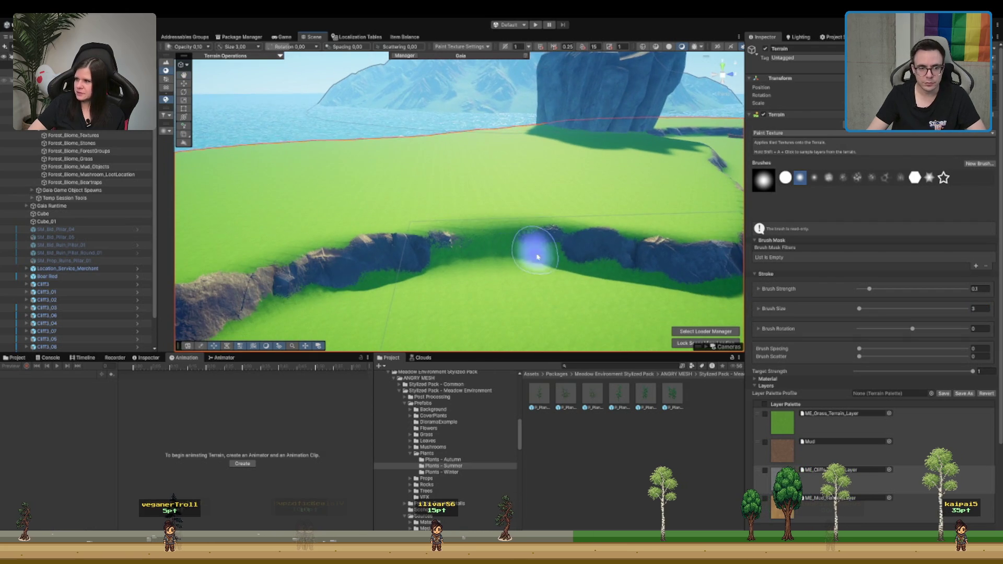
mouse_move(453, 243)
mouse_down()
mouse_move(510, 242)
mouse_move(504, 233)
mouse_move(575, 242)
mouse_move(409, 218)
mouse_move(280, 233)
mouse_move(342, 228)
mouse_move(462, 245)
mouse_move(291, 231)
mouse_move(376, 224)
mouse_up()
scroll(377, 225, down, 3)
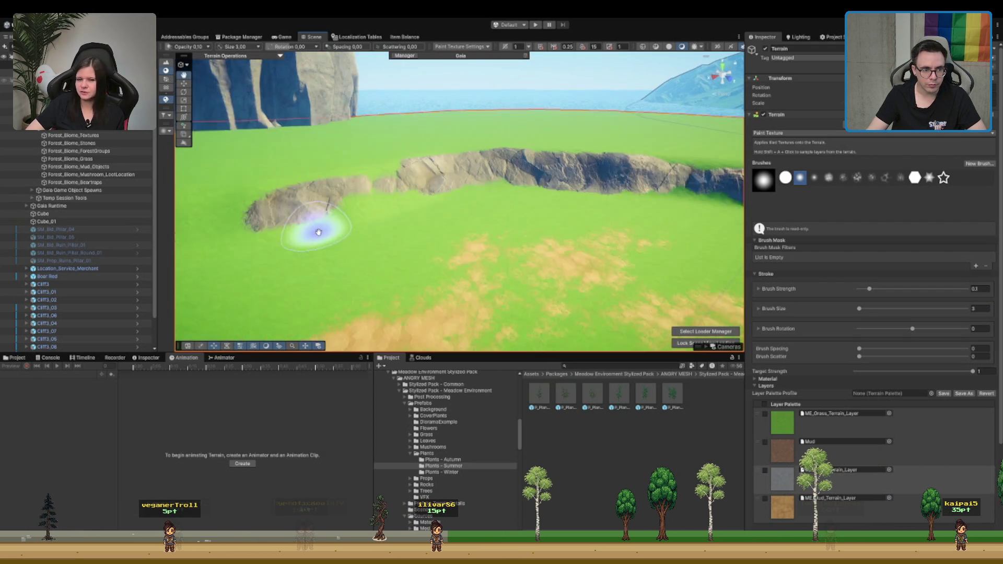
mouse_move(443, 190)
mouse_down()
mouse_move(269, 220)
mouse_move(477, 168)
mouse_move(418, 201)
mouse_up()
scroll(320, 213, up, 5)
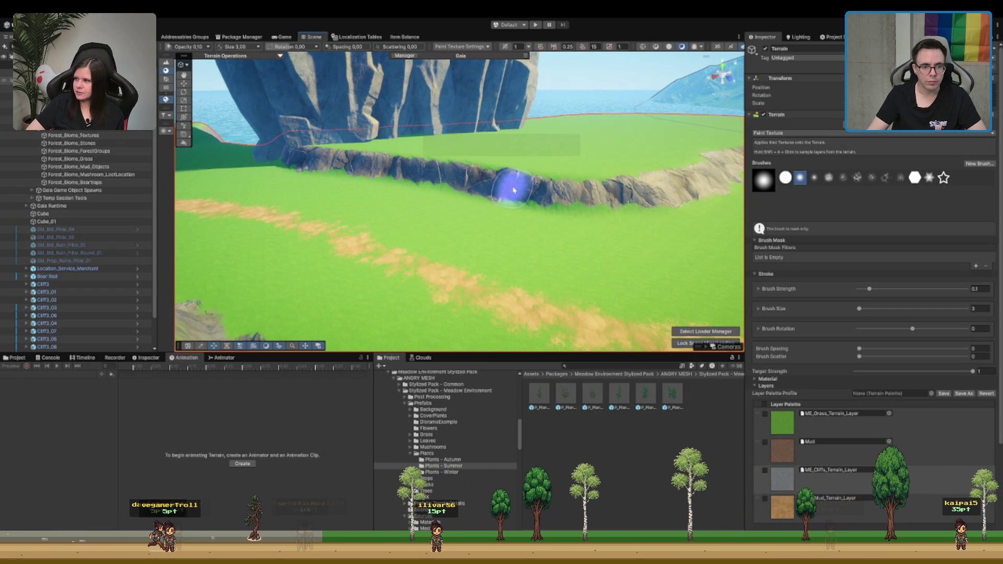
scroll(575, 197, down, 5)
scroll(498, 229, up, 5)
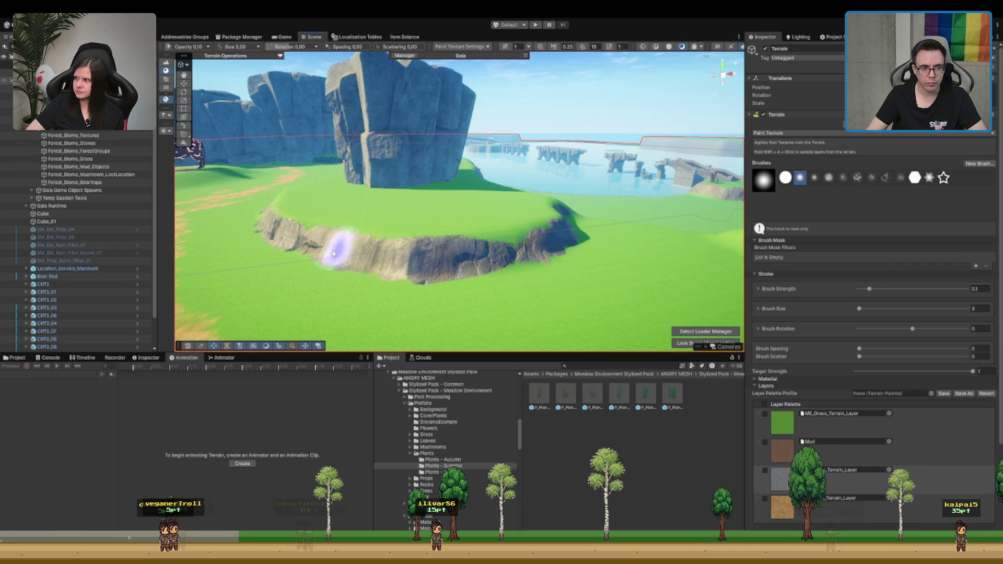
scroll(481, 231, up, 5)
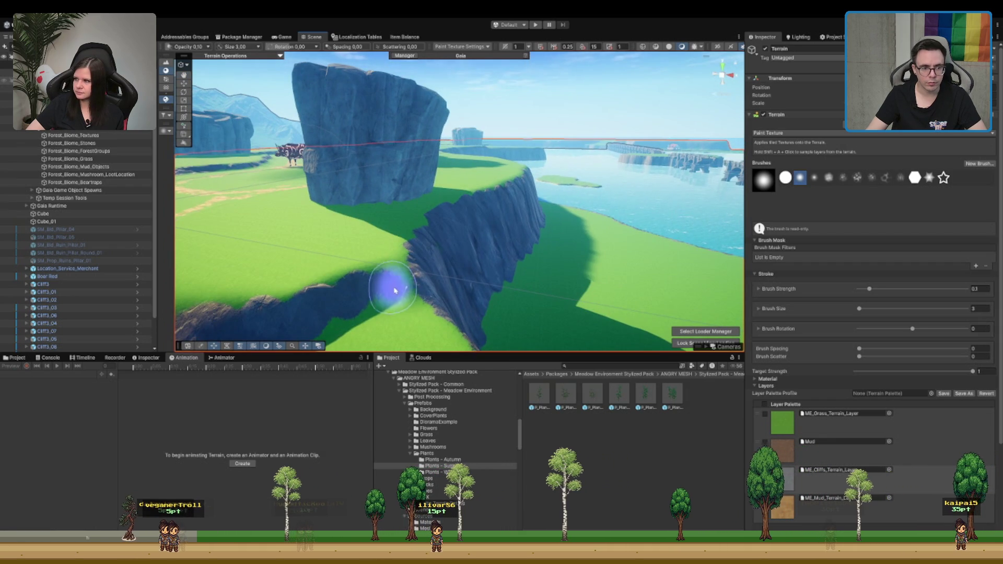
scroll(334, 306, down, 3)
scroll(343, 303, down, 3)
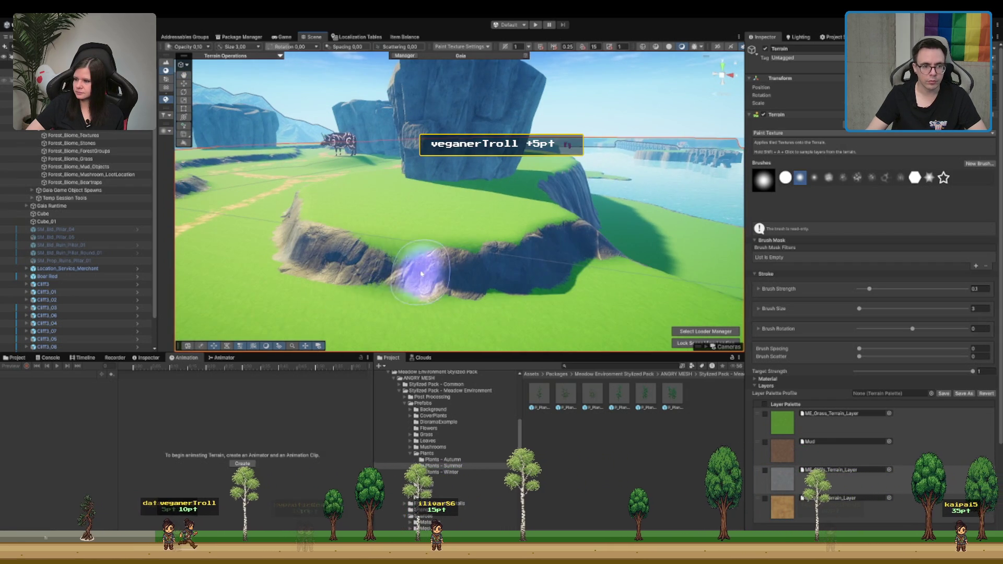
Step: Review the dirt path, then switch the terrain tool to Smooth Height
mouse_move(383, 243)
mouse_down()
mouse_move(487, 226)
mouse_move(461, 193)
mouse_up()
scroll(462, 185, up, 5)
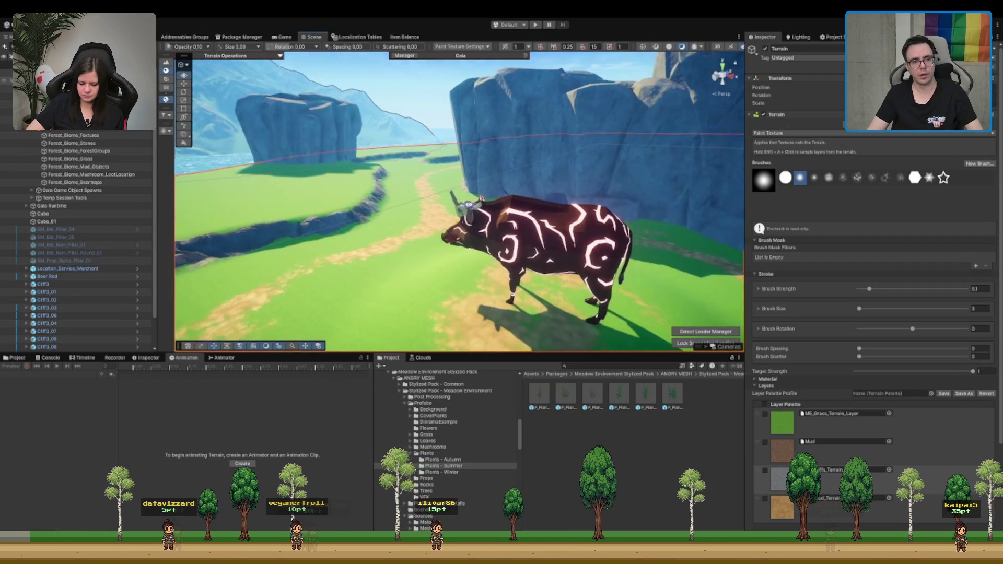
scroll(464, 197, down, 10)
scroll(500, 239, up, 3)
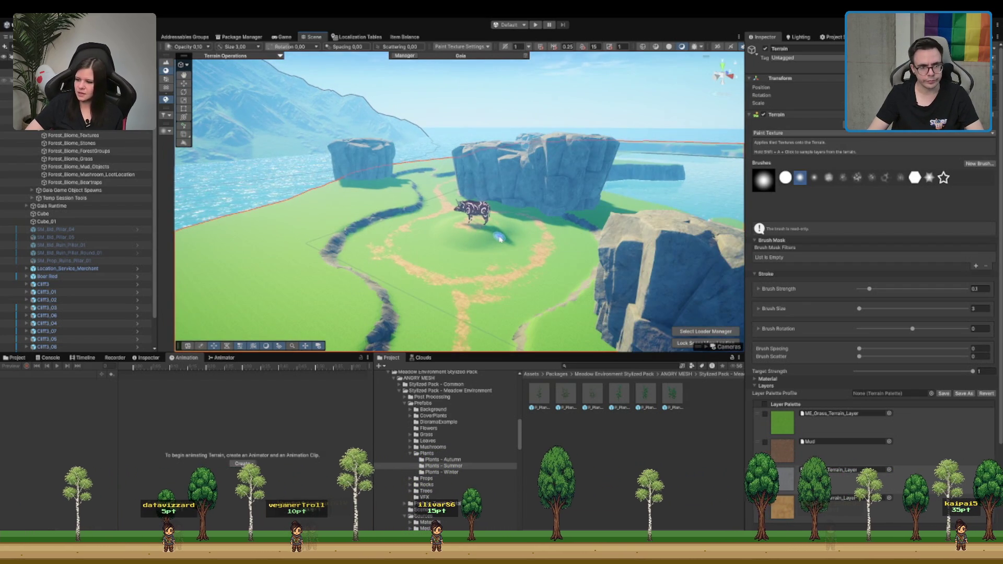
scroll(496, 253, up, 4)
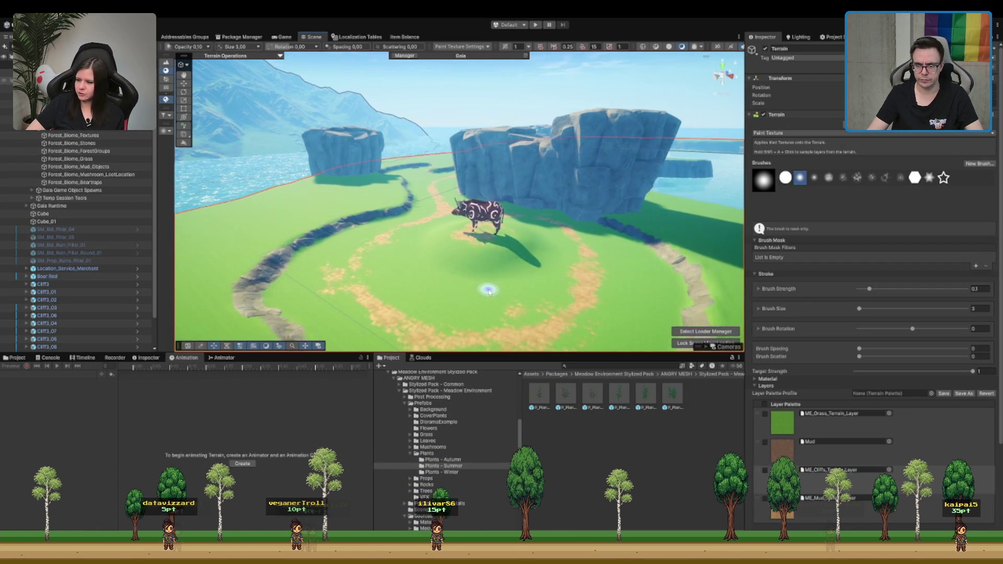
scroll(489, 291, up, 2)
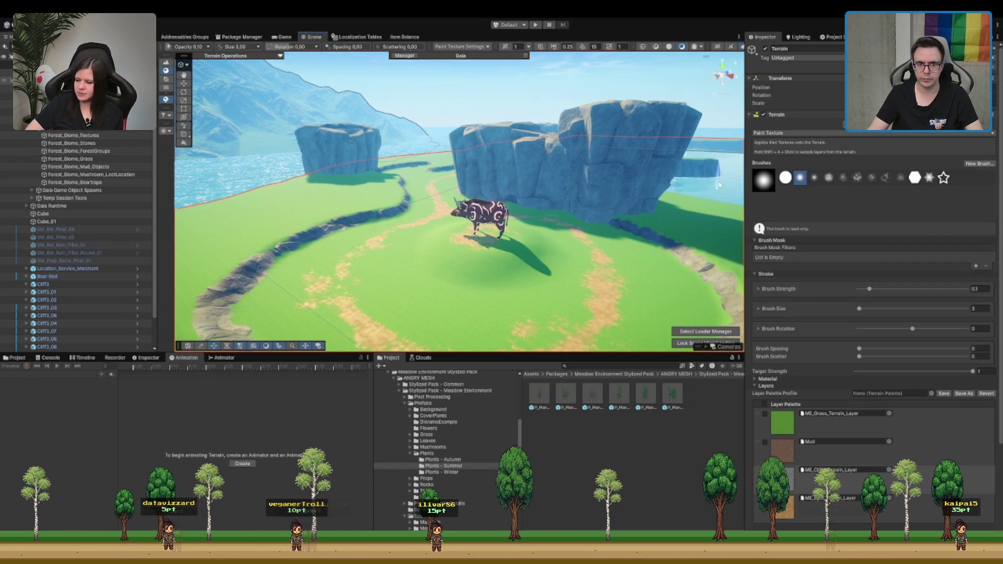
key(F4)
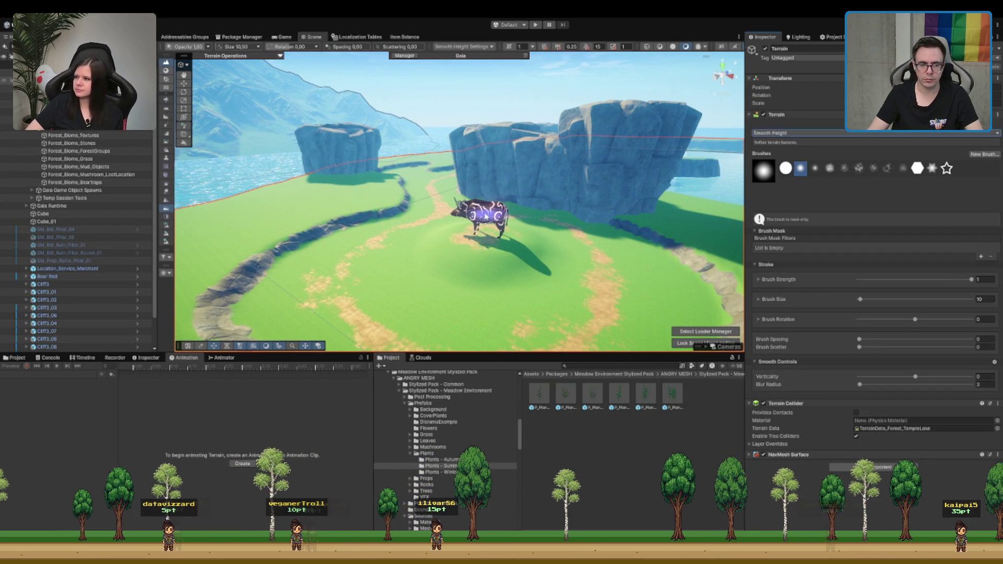
scroll(526, 247, up, 3)
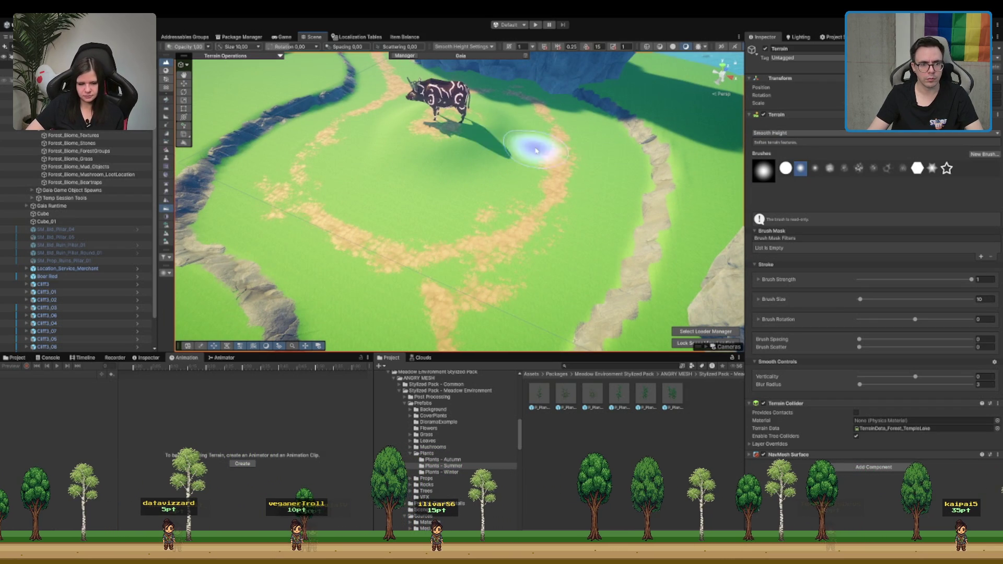
Step: Switch the terrain brush to Paint Trees
mouse_move(538, 98)
mouse_down()
mouse_move(548, 174)
mouse_move(448, 197)
mouse_up()
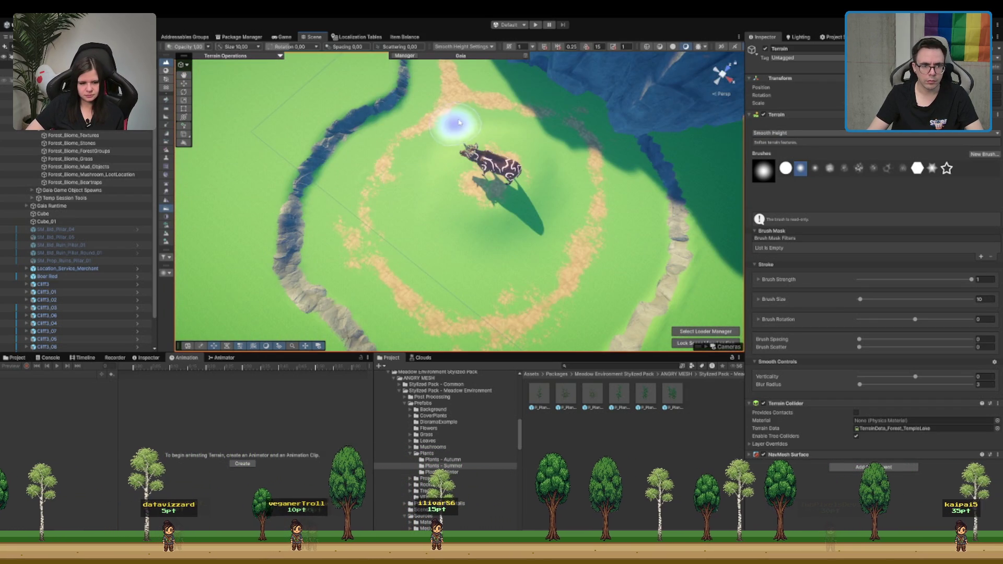
mouse_move(601, 241)
mouse_down()
mouse_move(593, 208)
mouse_move(538, 139)
mouse_move(564, 126)
mouse_move(459, 177)
mouse_up()
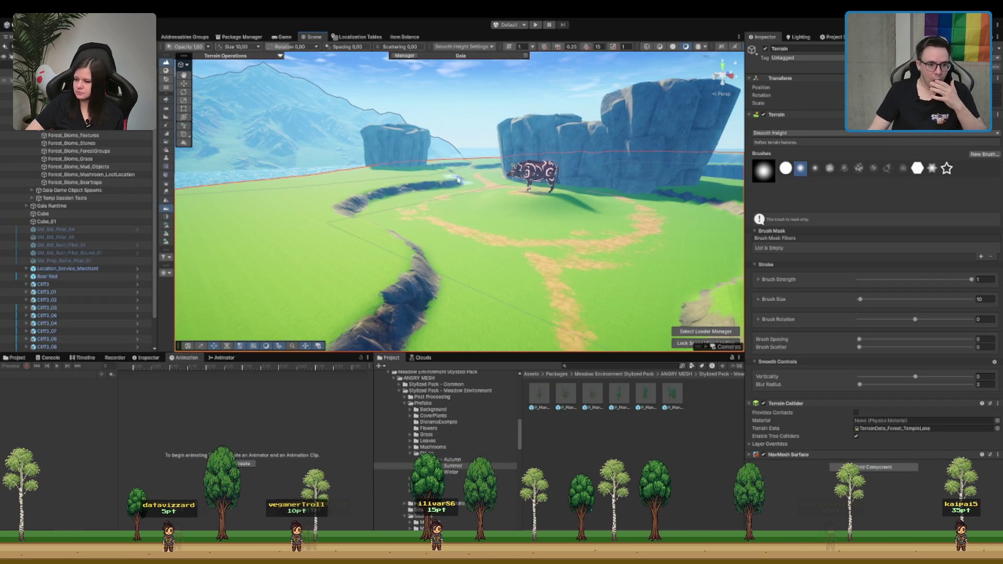
click(166, 79)
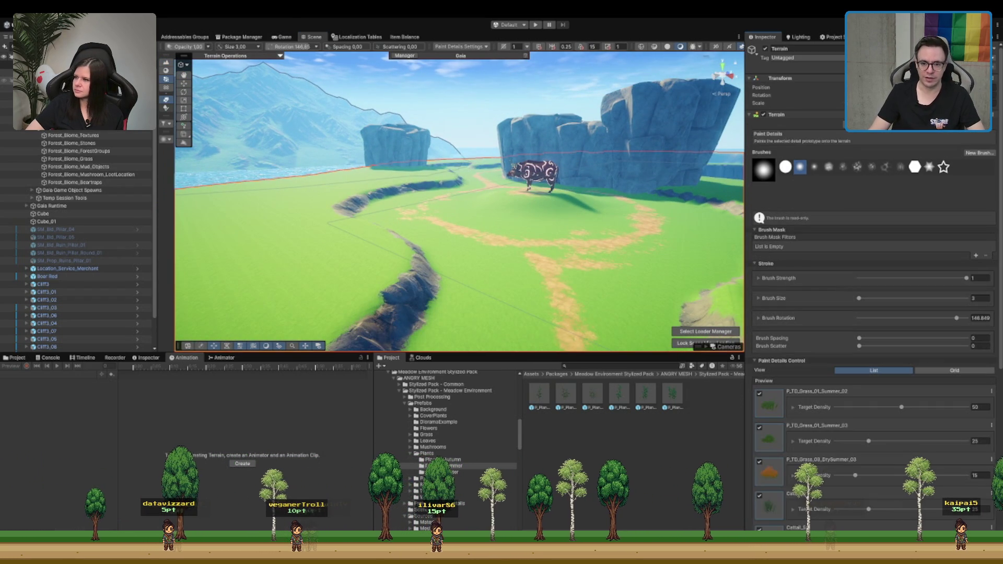
click(167, 107)
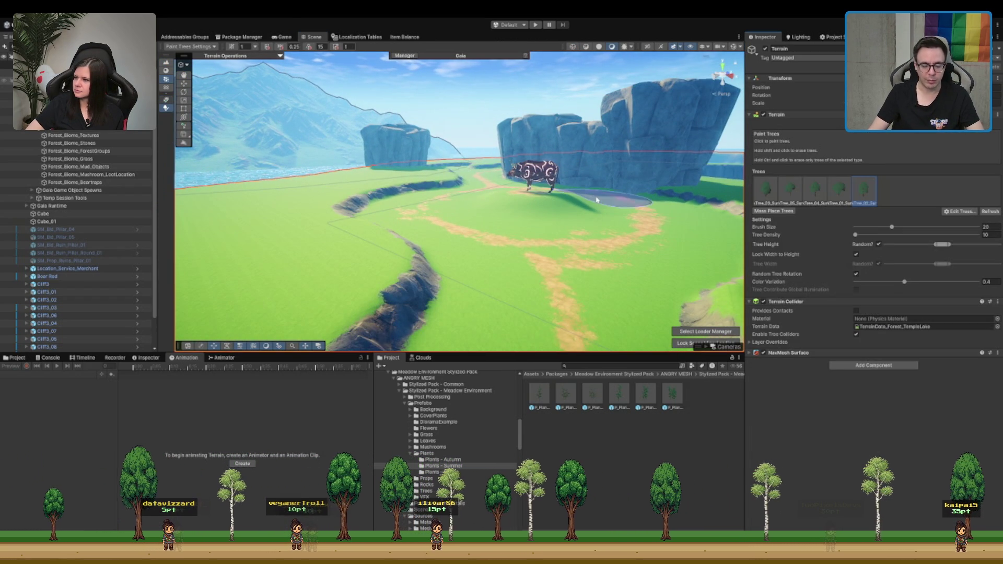
Step: Open the meadow pack's Prefabs > Trees > Trees - Summer folder in the Project window
click(410, 453)
click(426, 459)
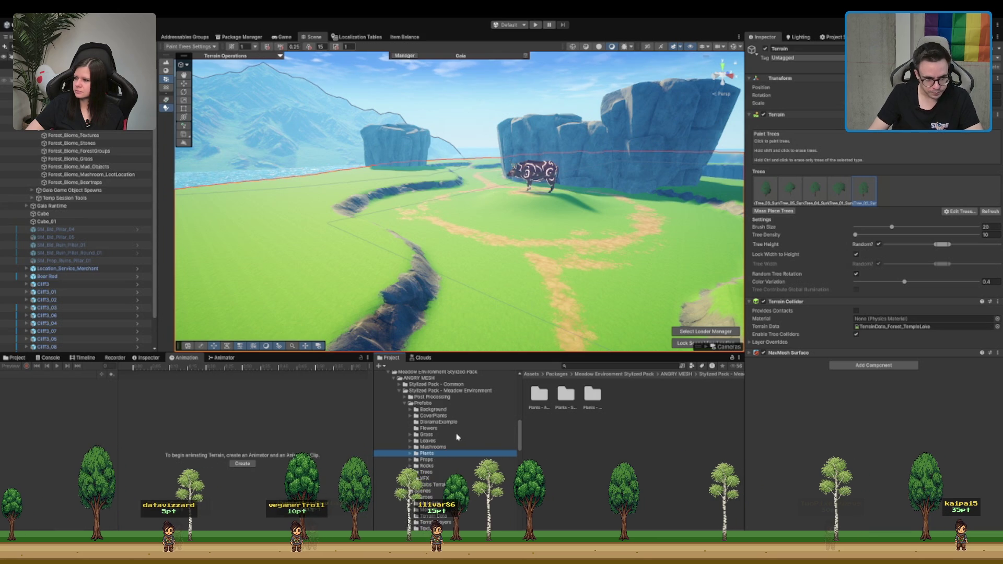
scroll(467, 451, down, 3)
click(426, 425)
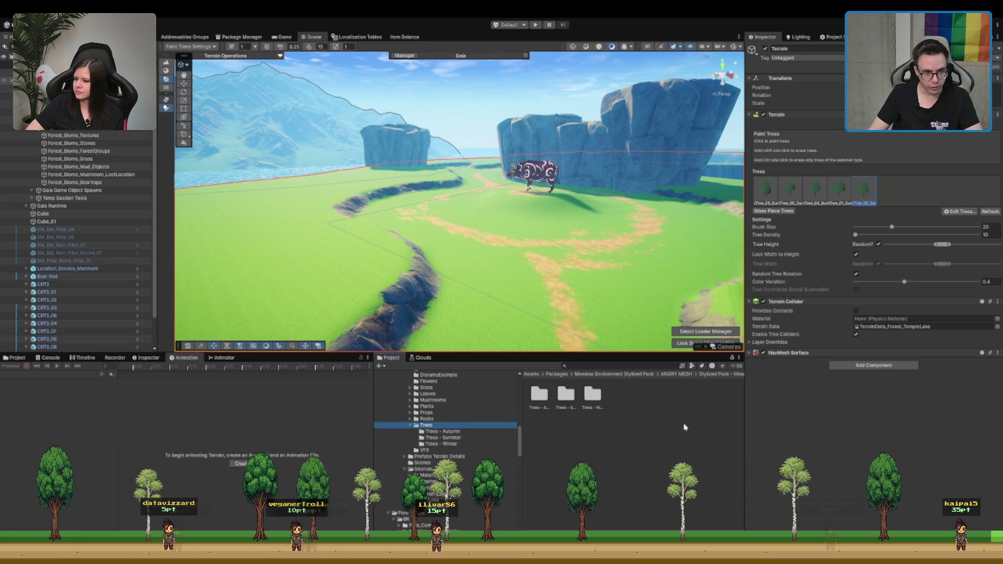
double_click(566, 395)
key(Down)
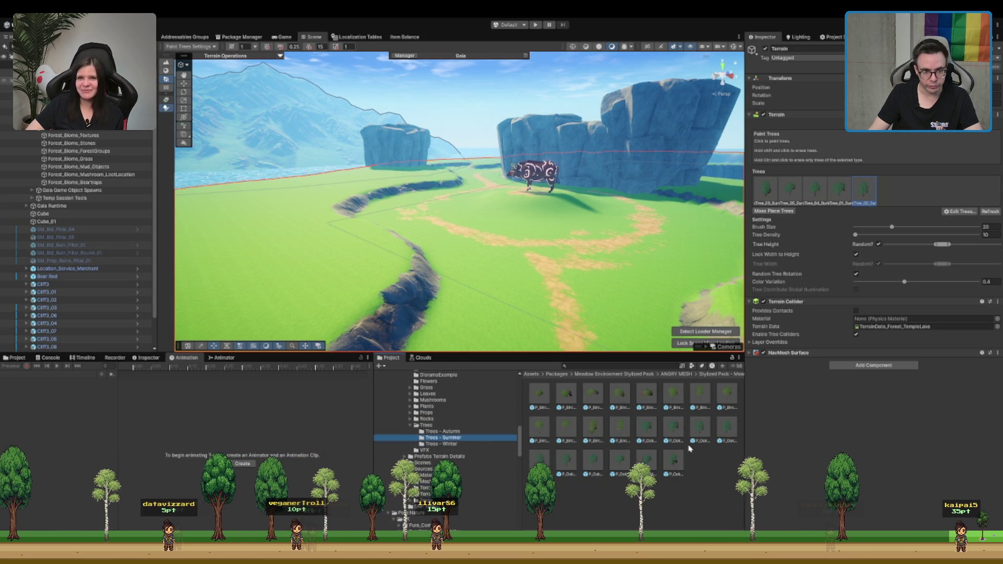
Step: Place a test summer oak tree on the terrain, inspect it, and delete it
mouse_move(674, 466)
mouse_down()
mouse_move(345, 246)
mouse_move(339, 261)
mouse_up()
key(f)
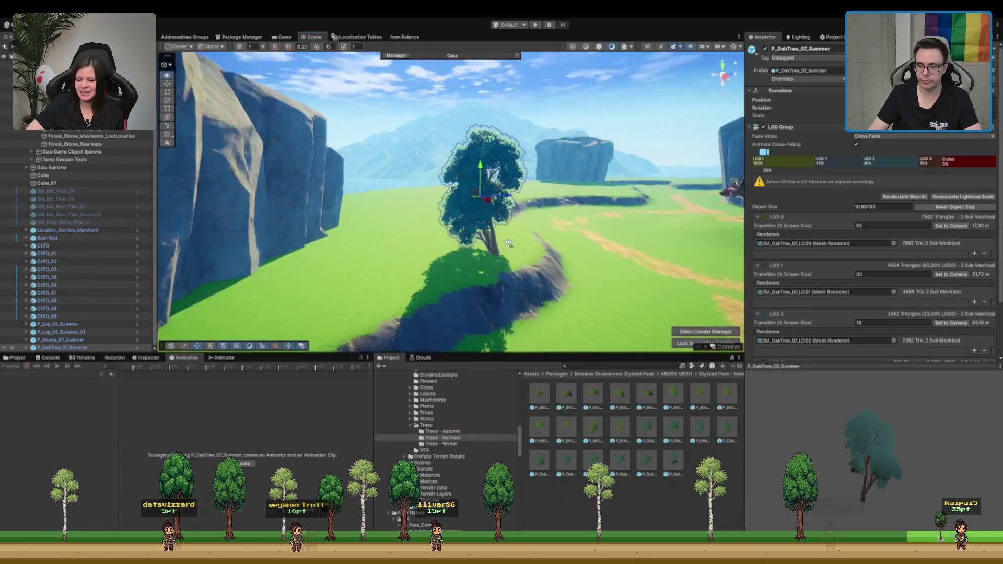
key(e)
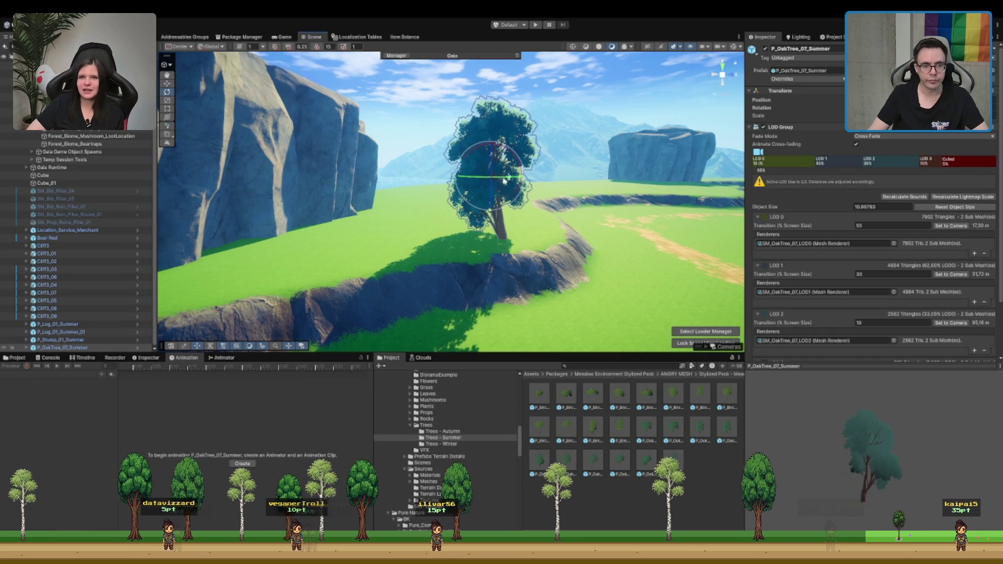
key(Delete)
scroll(345, 275, up, 3)
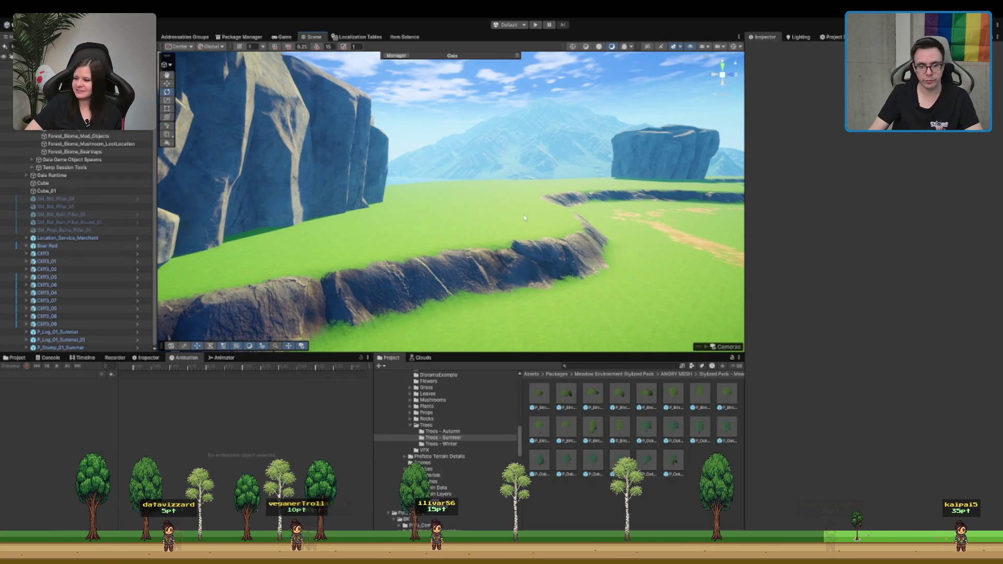
scroll(344, 276, down, 3)
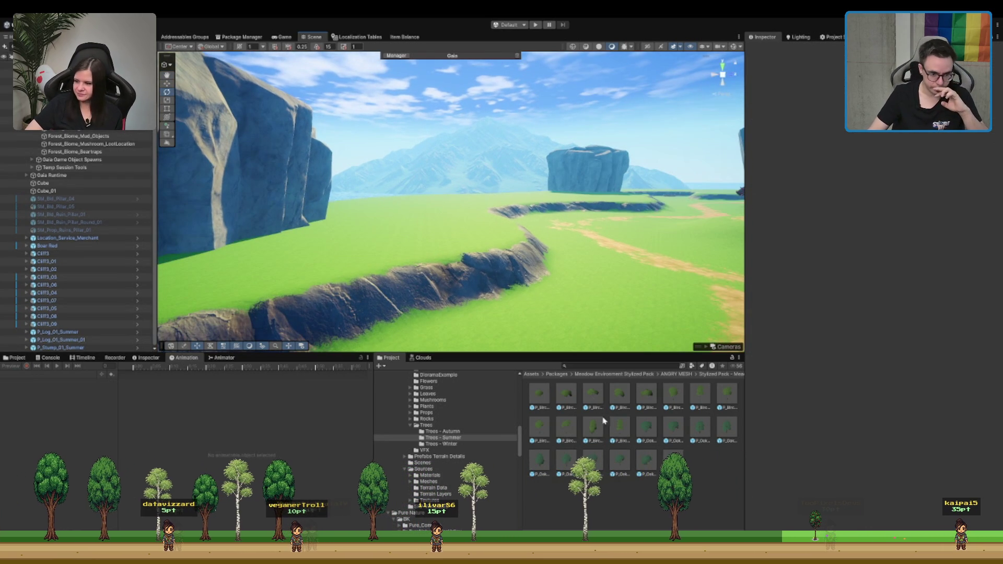
Step: Test a trial tree and a birch bush on the cliff ridge, deleting both
drag(571, 396, 403, 251)
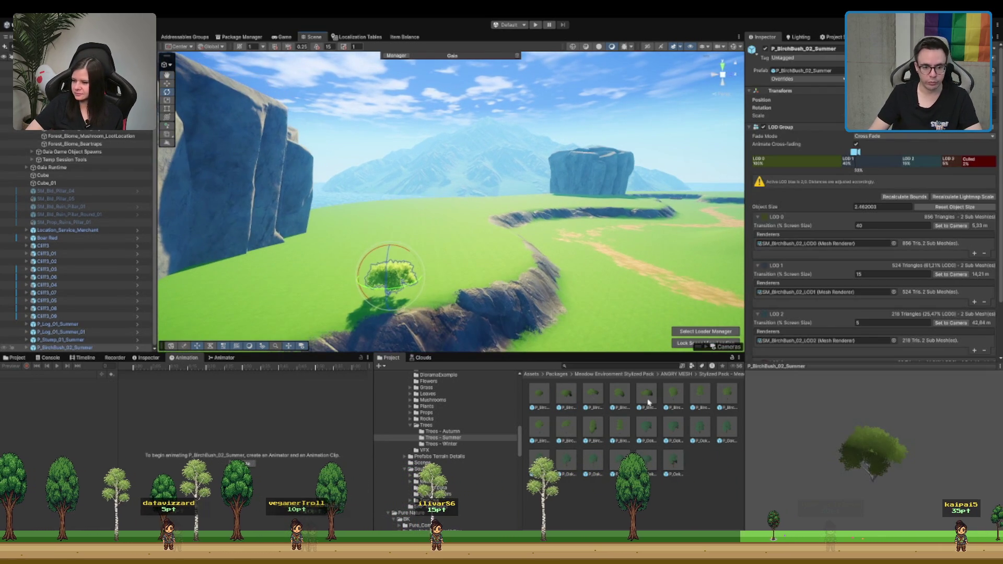
key(Delete)
mouse_move(641, 398)
mouse_down()
mouse_move(448, 264)
mouse_move(459, 295)
mouse_up()
key(f)
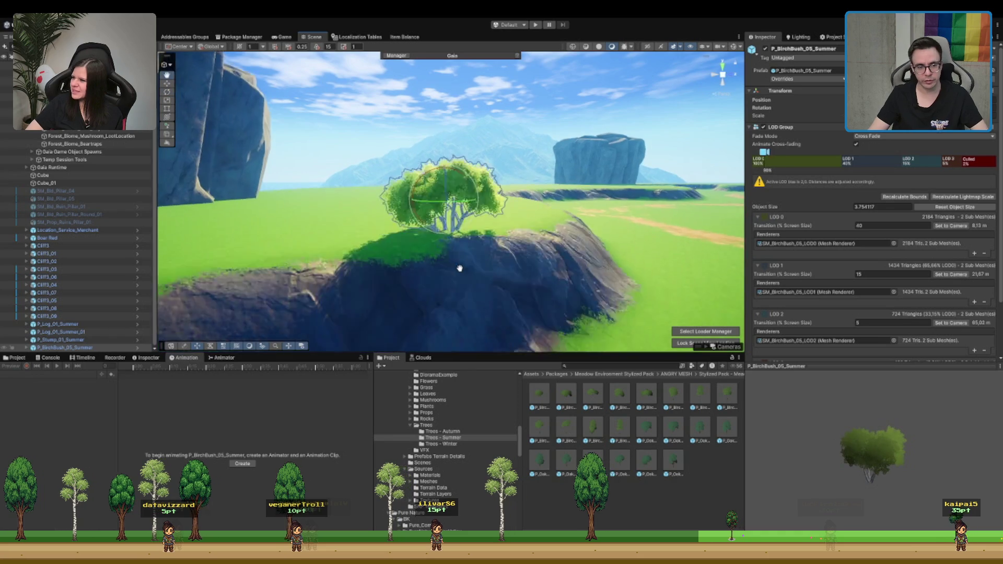
drag(456, 217, 471, 227)
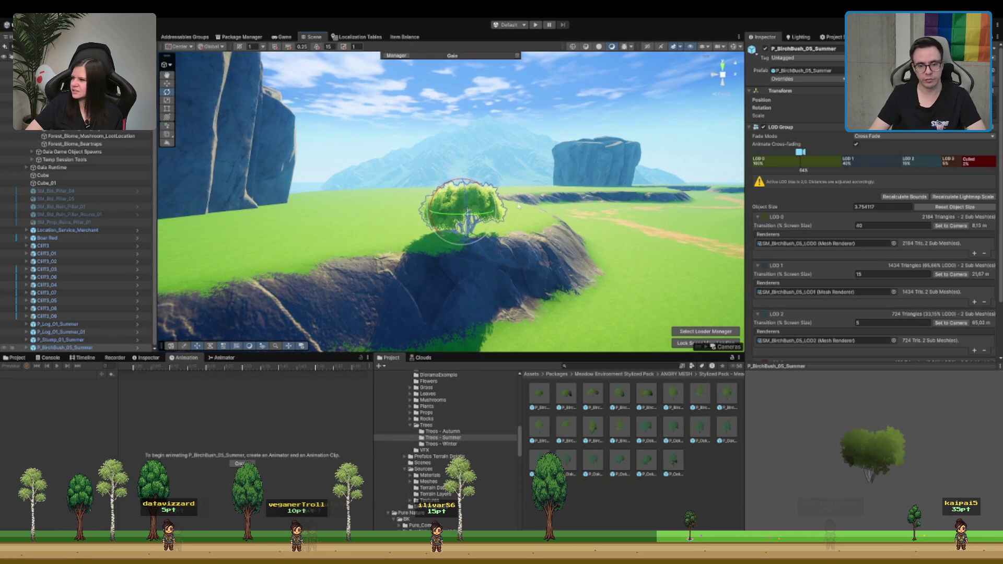
key(Delete)
scroll(476, 433, up, 3)
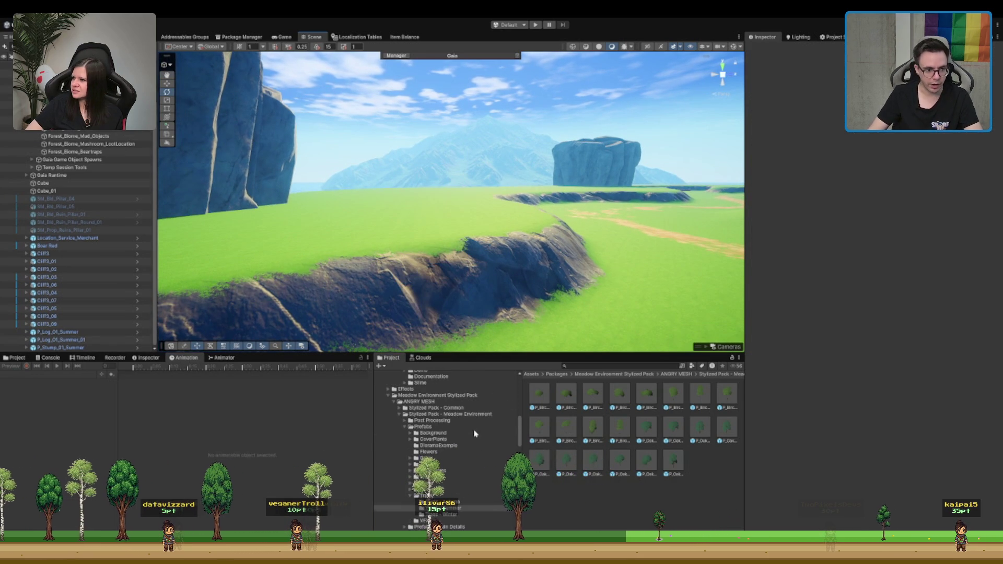
Step: Open Pure Nature > BK > PureNature_Mountains > Prefabs > Plants in the Project window
click(447, 408)
click(399, 402)
click(413, 408)
click(388, 408)
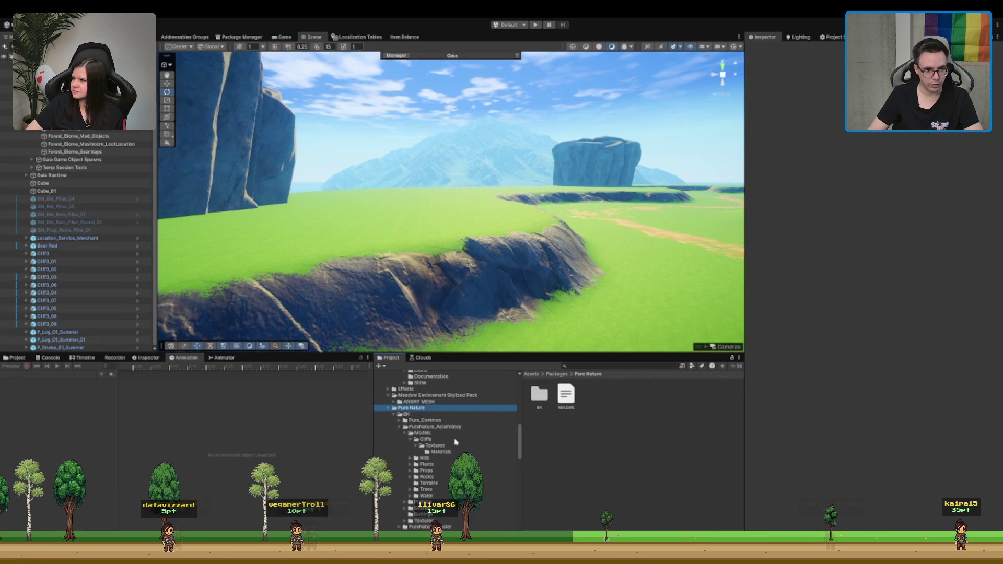
click(460, 426)
key(Left)
click(484, 433)
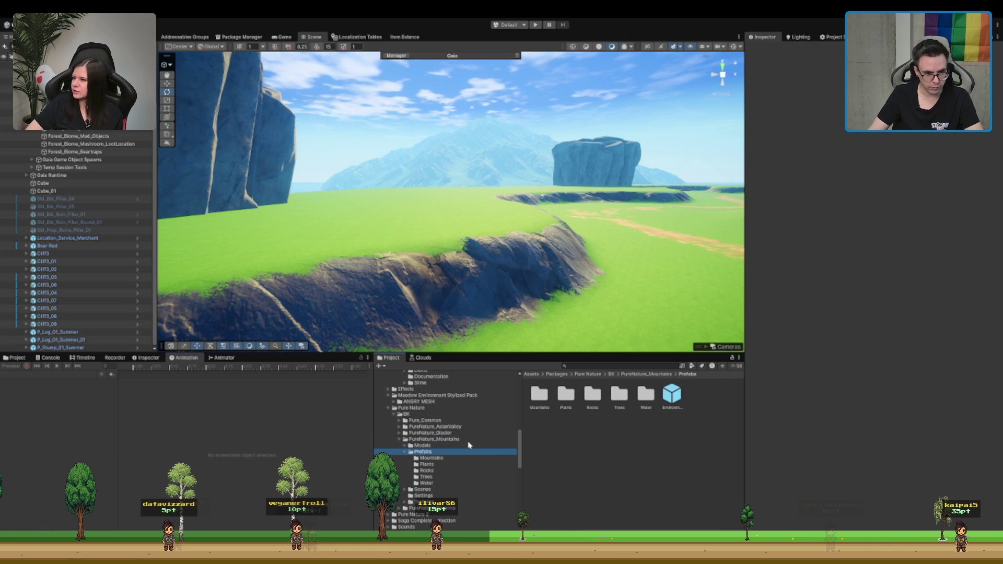
key(Down)
key(Down)
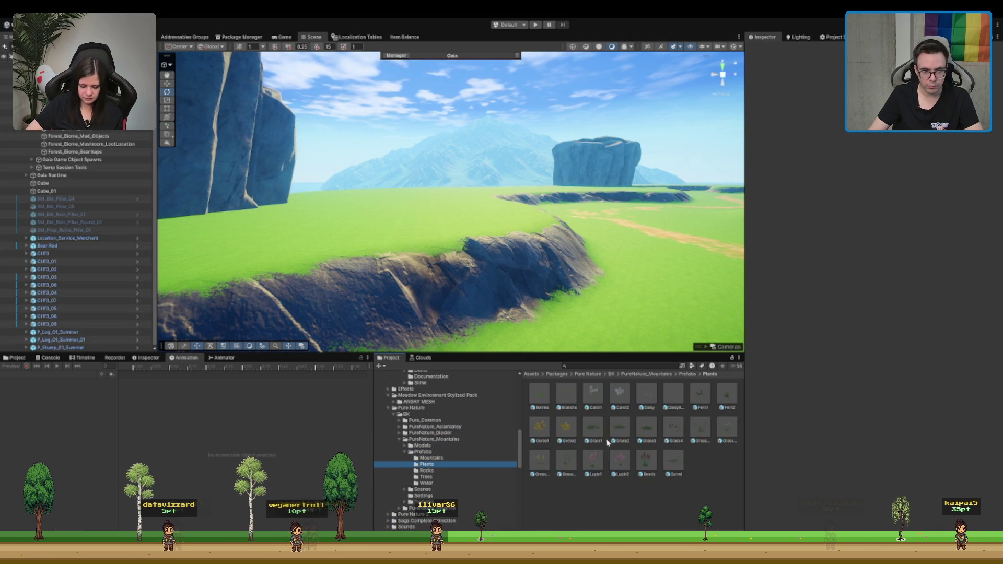
Step: Test a grass and a fern near the riverbank, remove them, and preview Fern2
drag(576, 349, 471, 224)
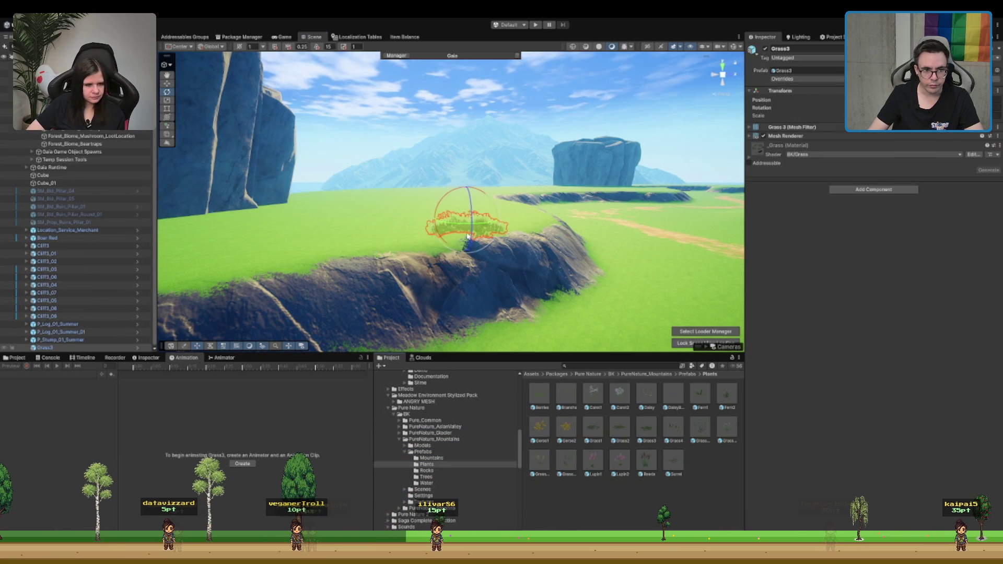
key(ctrl+z)
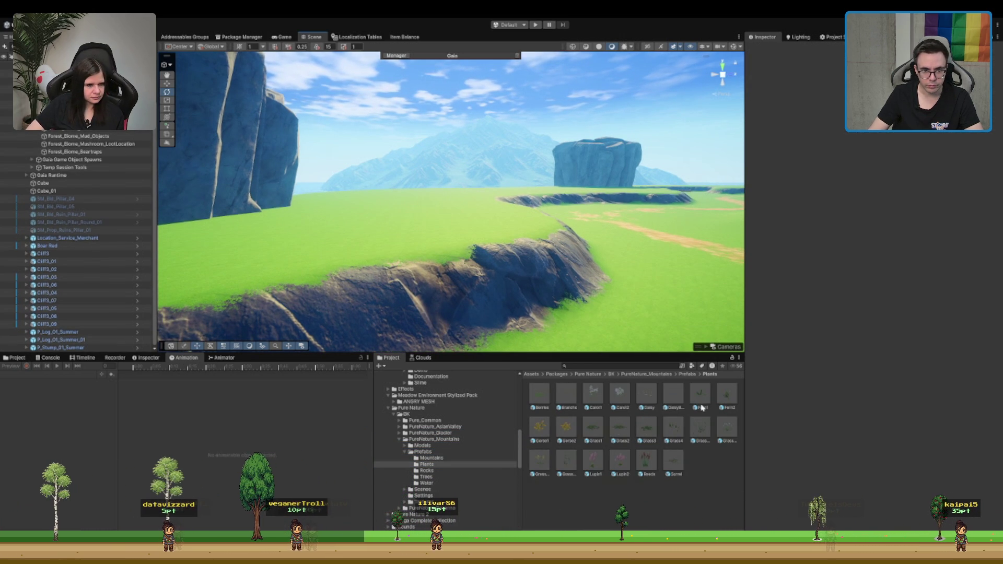
mouse_move(582, 337)
mouse_down()
mouse_move(434, 240)
mouse_move(450, 230)
mouse_move(422, 204)
mouse_up()
key(f)
key(w)
scroll(417, 206, down, 3)
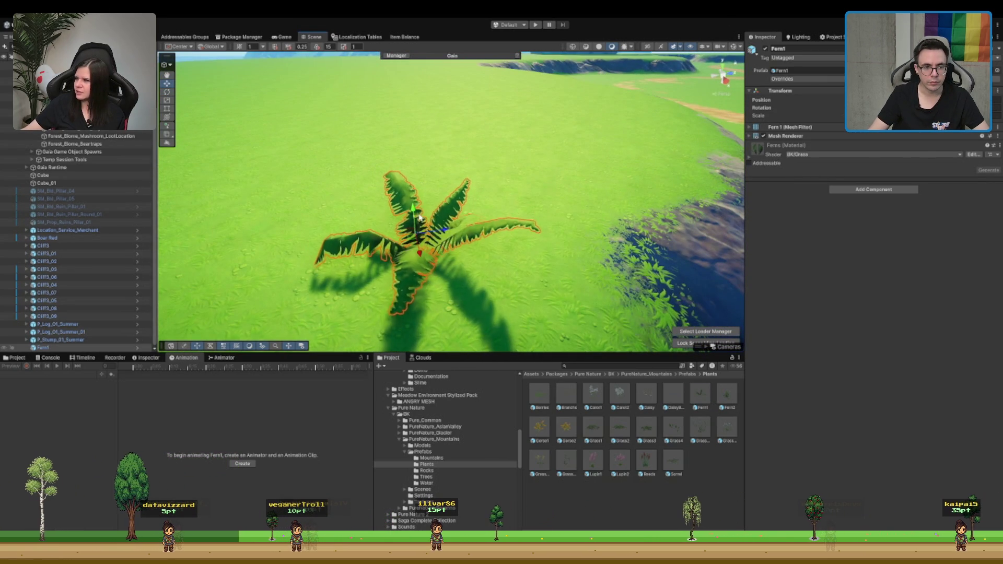
scroll(409, 211, down, 2)
mouse_move(410, 212)
mouse_down()
mouse_move(486, 212)
mouse_move(496, 246)
mouse_up()
key(Delete)
scroll(496, 247, down, 3)
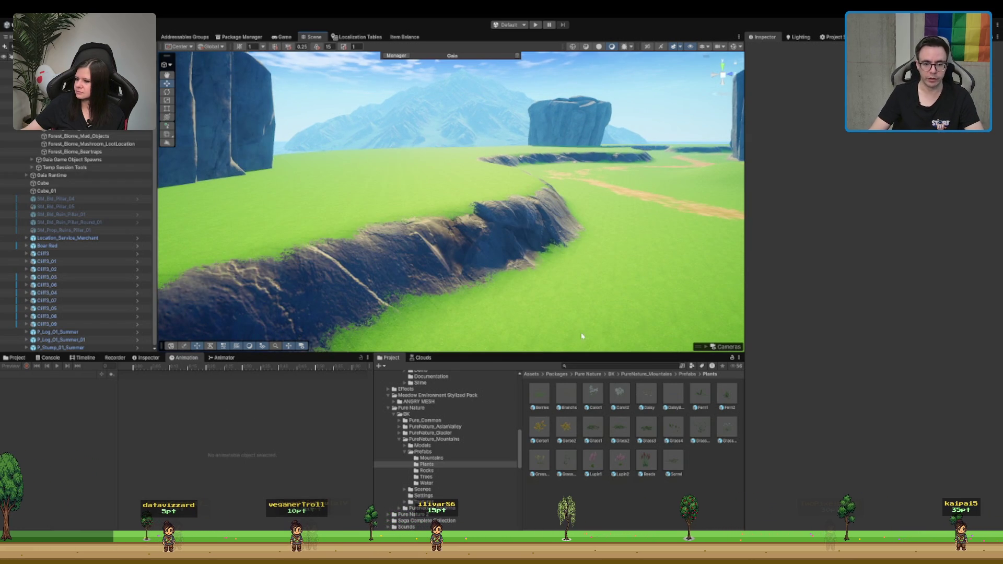
click(727, 395)
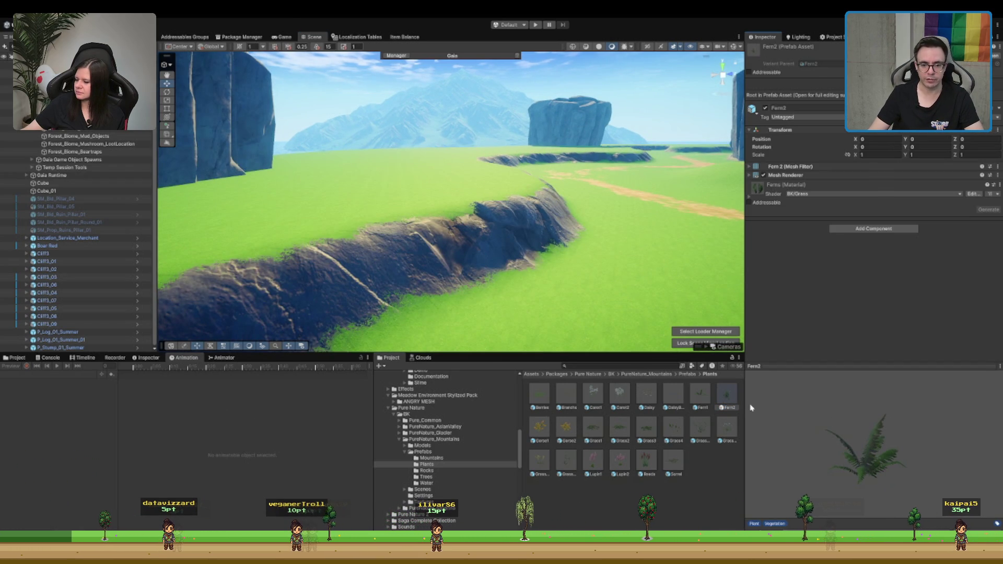
Step: Drop a Fern2 onto the cliff ridge and inspect it up close
drag(619, 329, 436, 211)
key(f)
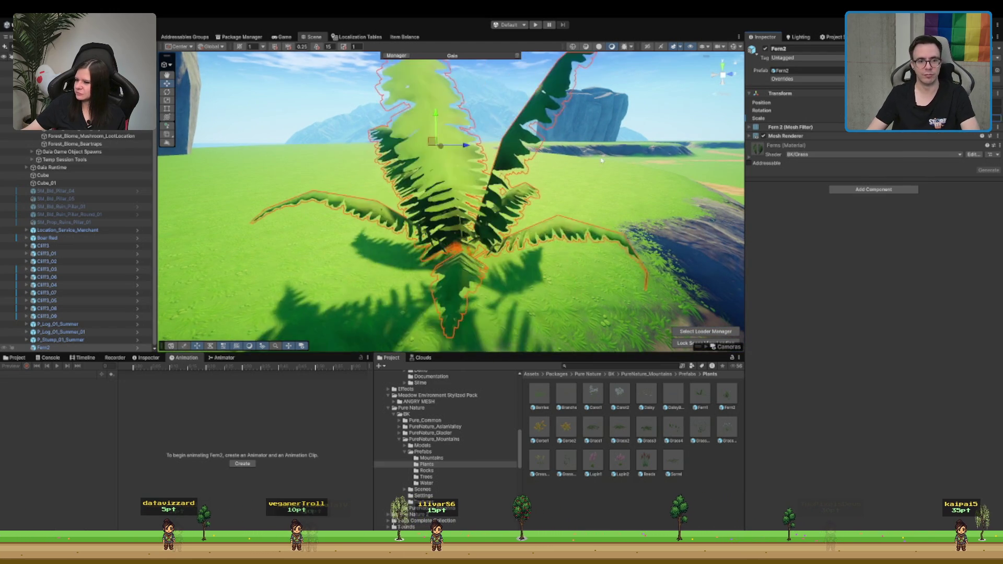
scroll(537, 148, down, 3)
scroll(537, 148, down, 3)
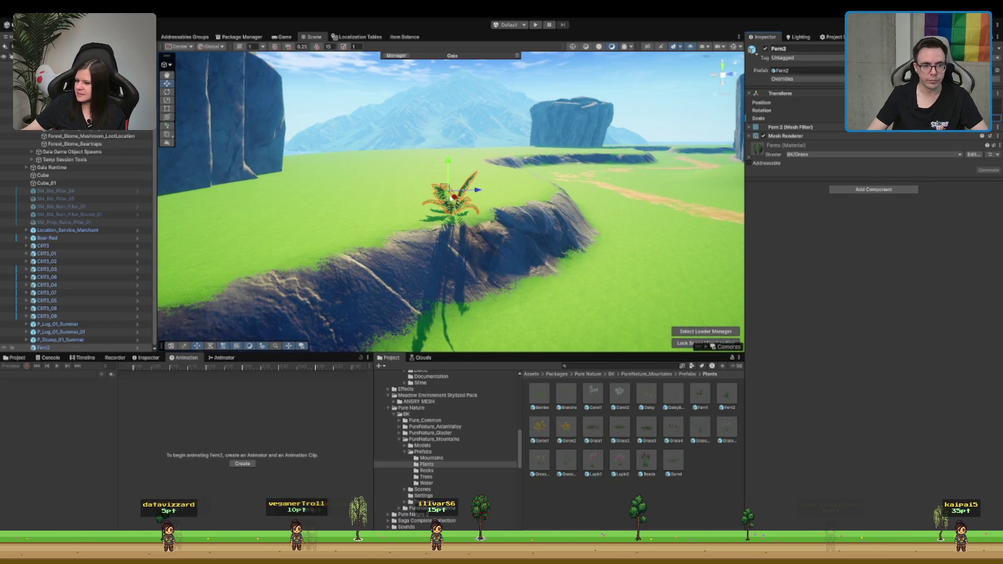
scroll(450, 198, down, 2)
mouse_move(451, 211)
mouse_down()
mouse_move(542, 241)
mouse_move(485, 210)
mouse_up()
mouse_move(568, 455)
mouse_down()
mouse_move(426, 246)
mouse_move(370, 246)
mouse_move(449, 484)
mouse_up()
Step: Open the Mountains Rocks prefabs, test a rock beside the path, and undo it
click(454, 477)
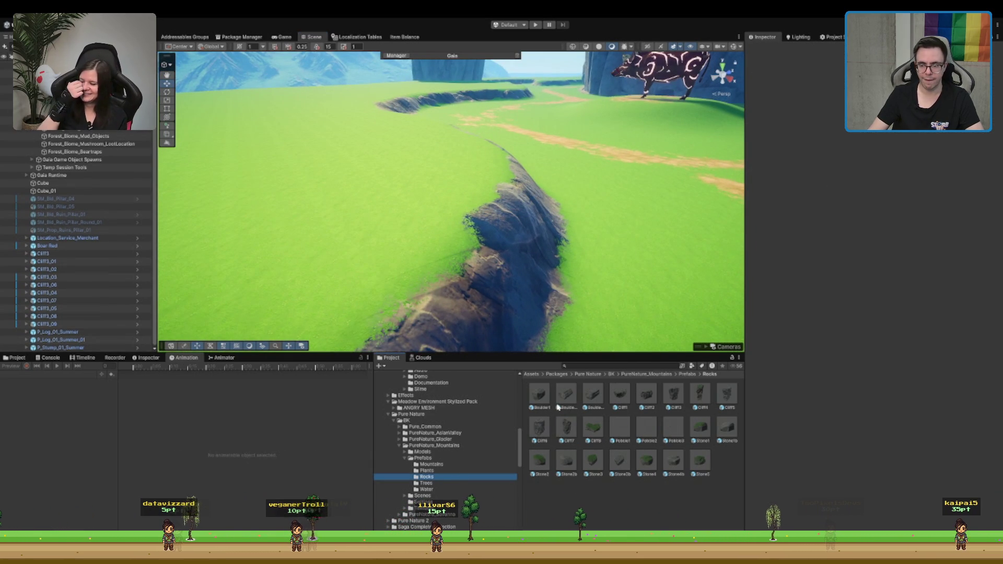
mouse_move(591, 299)
mouse_down()
mouse_move(562, 284)
mouse_move(670, 366)
mouse_up()
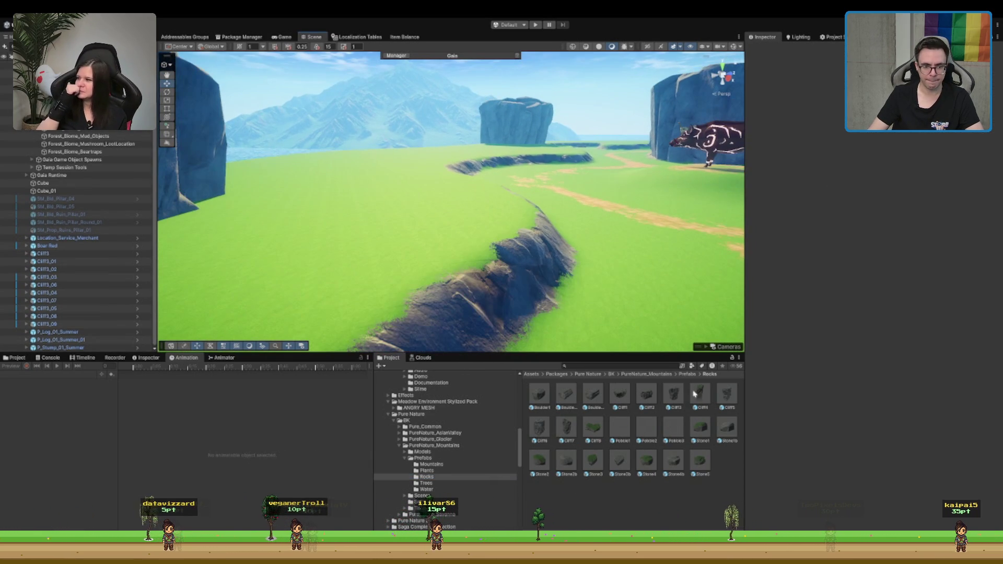
drag(593, 401, 444, 277)
key(ctrl+z)
drag(577, 270, 271, 203)
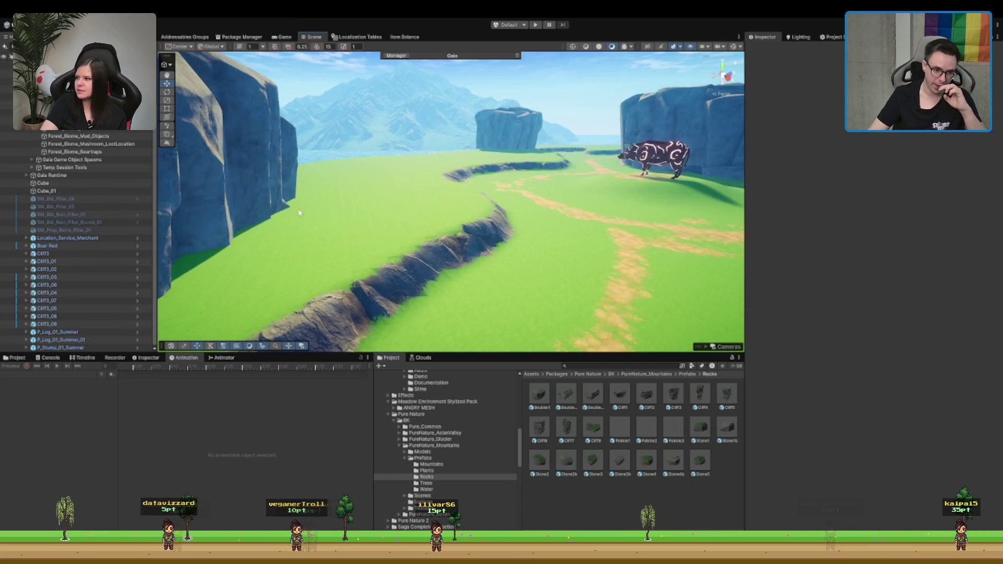
drag(445, 262, 630, 296)
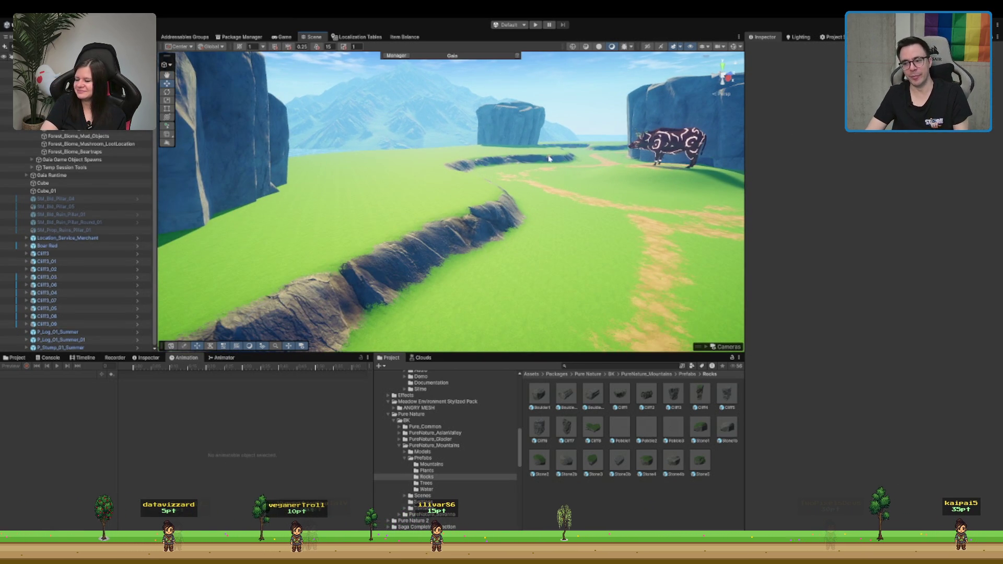
drag(556, 172, 617, 154)
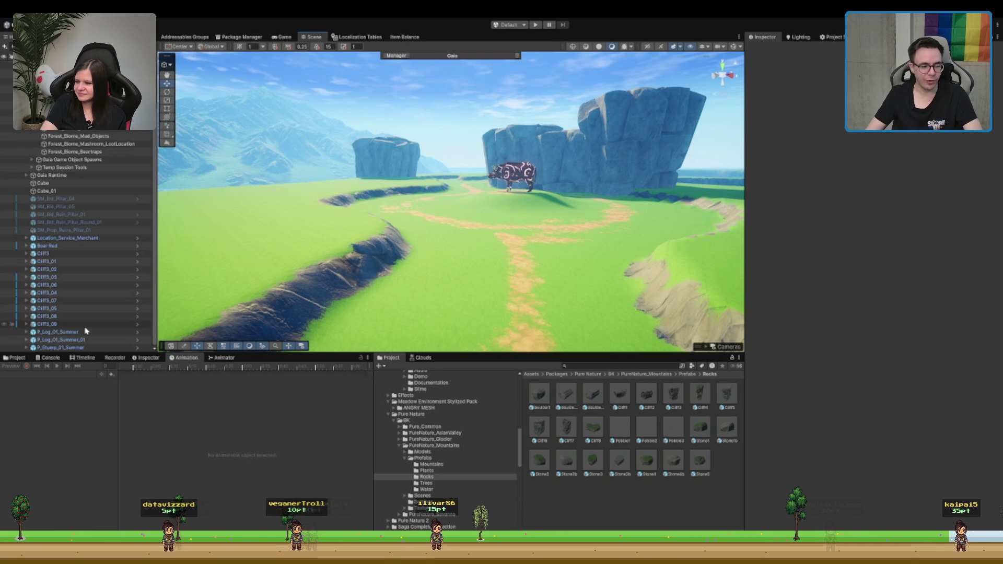
Step: Open a second project browser showing the PureNature Mountains tree prefabs
click(24, 359)
scroll(454, 456, down, 2)
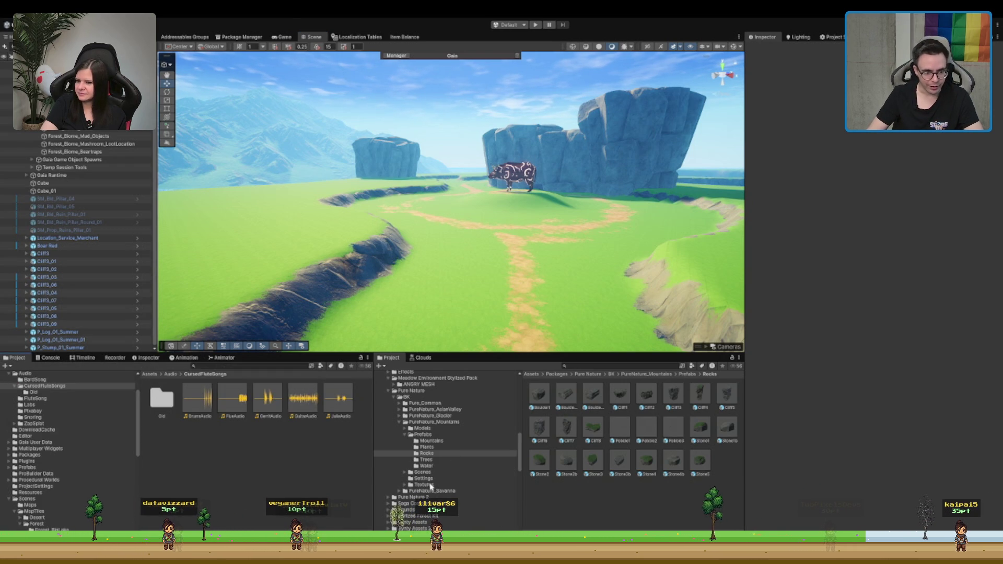
click(448, 441)
click(451, 447)
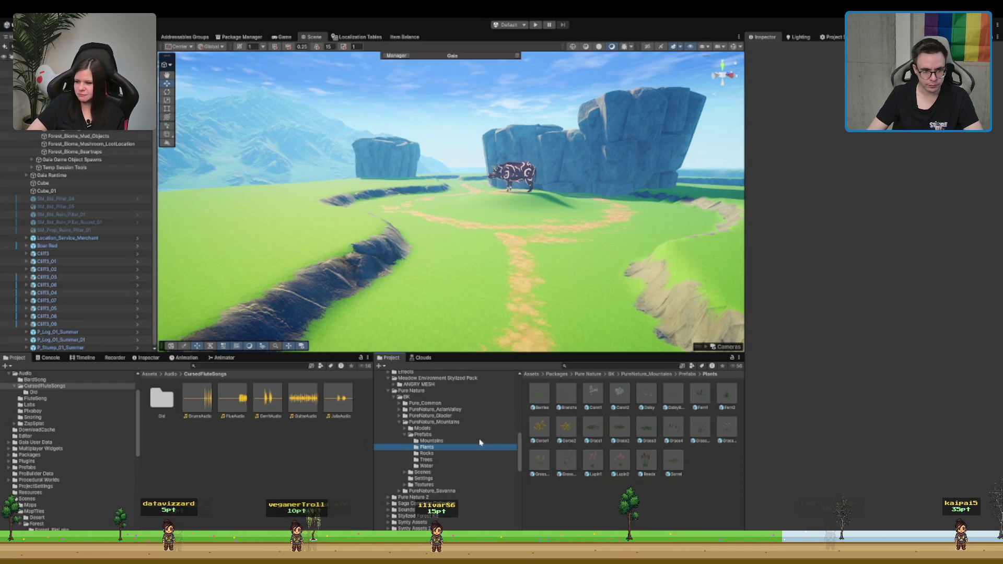
click(472, 459)
Step: Place Bush3, Bush2 and Bush1 bushes along the cliff edge beside the trench
mouse_move(600, 408)
mouse_down()
mouse_move(478, 306)
mouse_move(315, 222)
mouse_up()
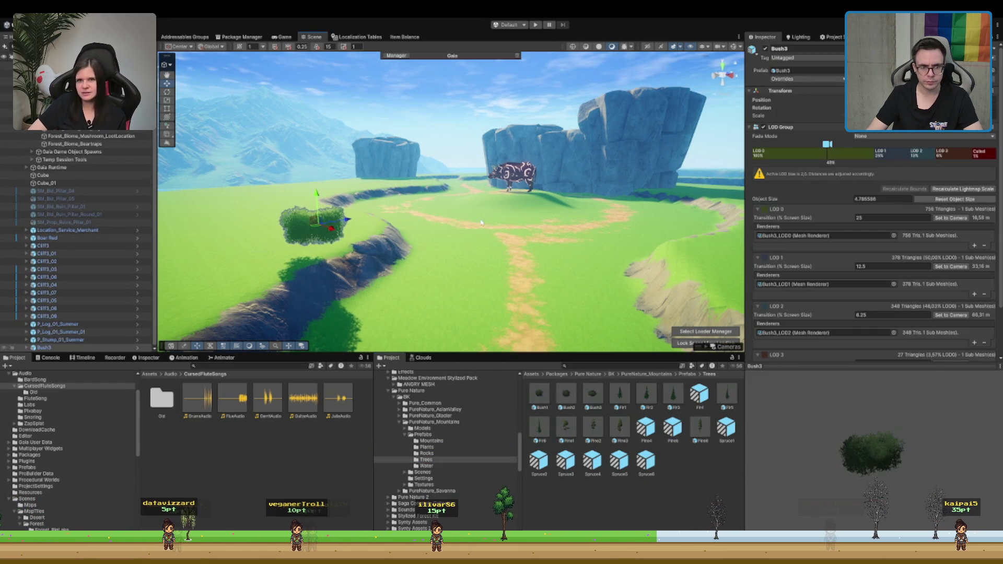
key(f)
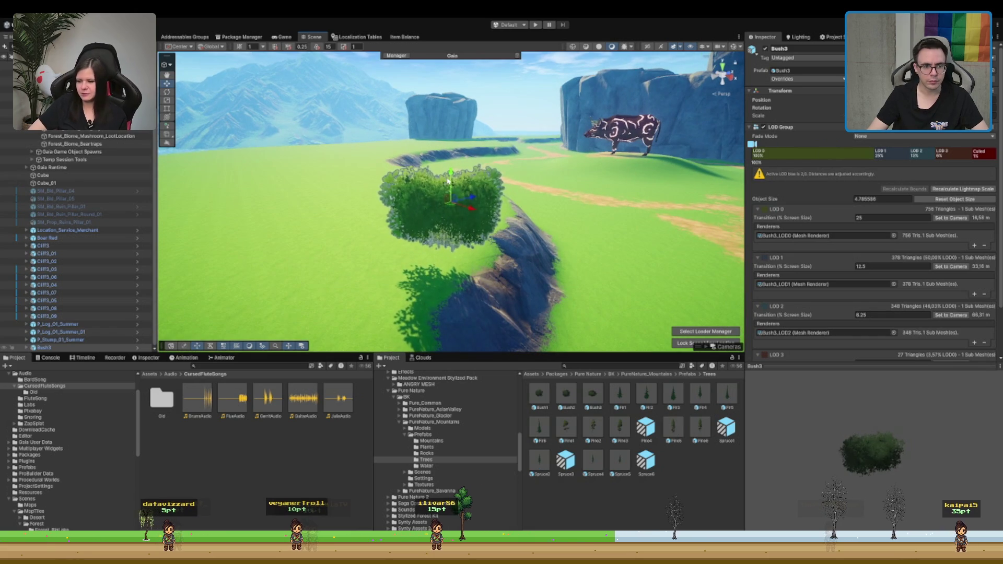
mouse_move(449, 180)
mouse_down()
mouse_move(418, 230)
mouse_move(348, 273)
mouse_up()
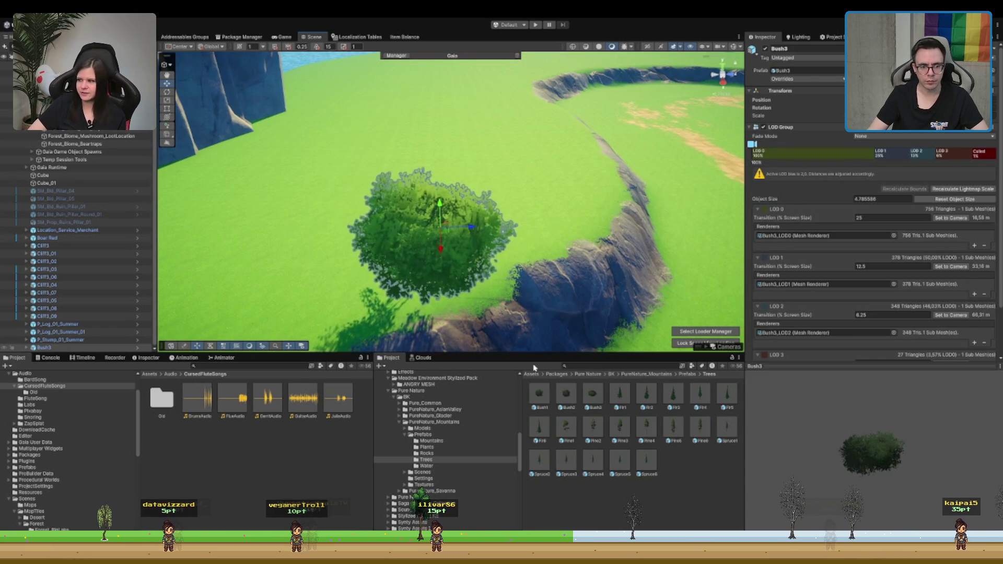
drag(562, 398, 549, 168)
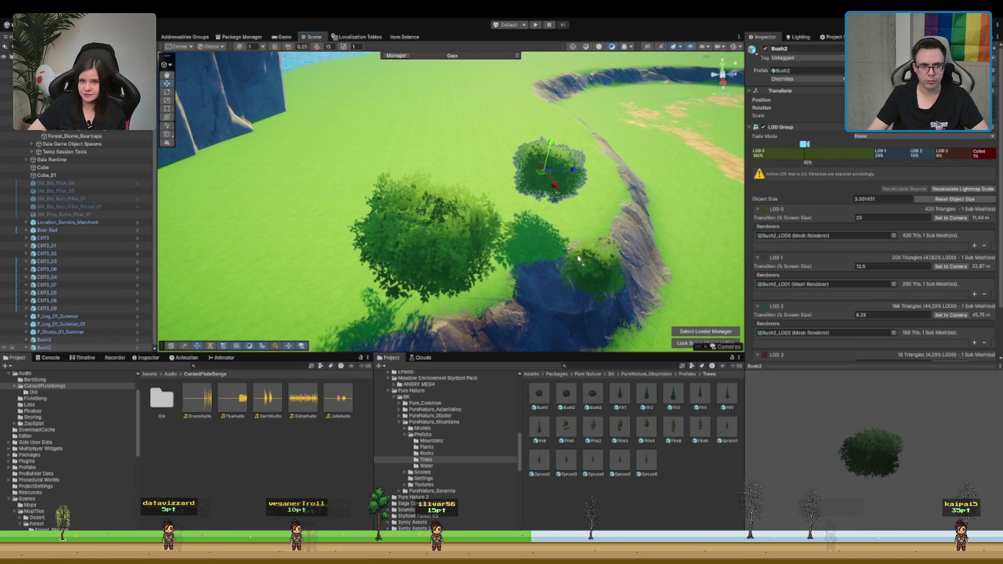
mouse_move(539, 395)
mouse_down()
mouse_move(510, 181)
mouse_move(544, 175)
mouse_move(532, 204)
mouse_move(550, 184)
mouse_move(546, 215)
mouse_up()
Step: Lower Bush2 onto the ground and bring up the Forest_Biome_Textures spawner settings
click(544, 171)
click(546, 170)
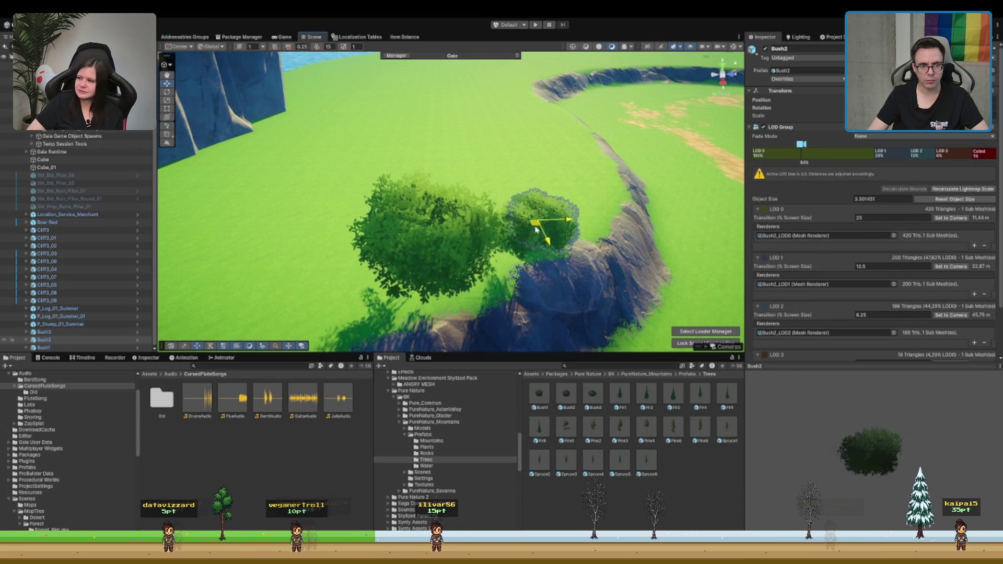
click(437, 219)
scroll(437, 220, down, 5)
mouse_move(438, 258)
alt+mouse_down()
mouse_move(460, 251)
mouse_move(474, 264)
mouse_move(313, 230)
mouse_move(473, 262)
mouse_move(315, 272)
alt+mouse_up()
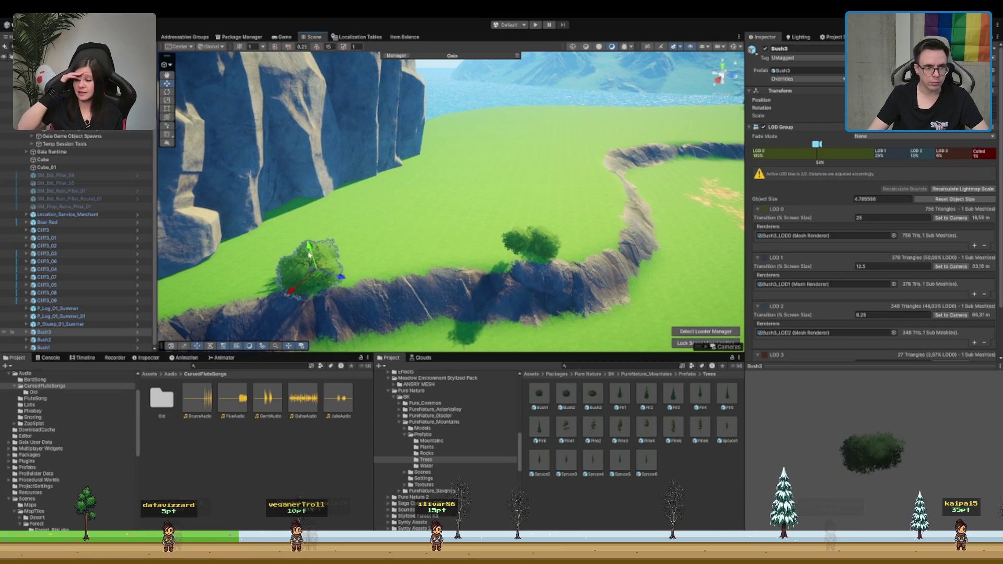
key(f)
scroll(503, 171, down, 8)
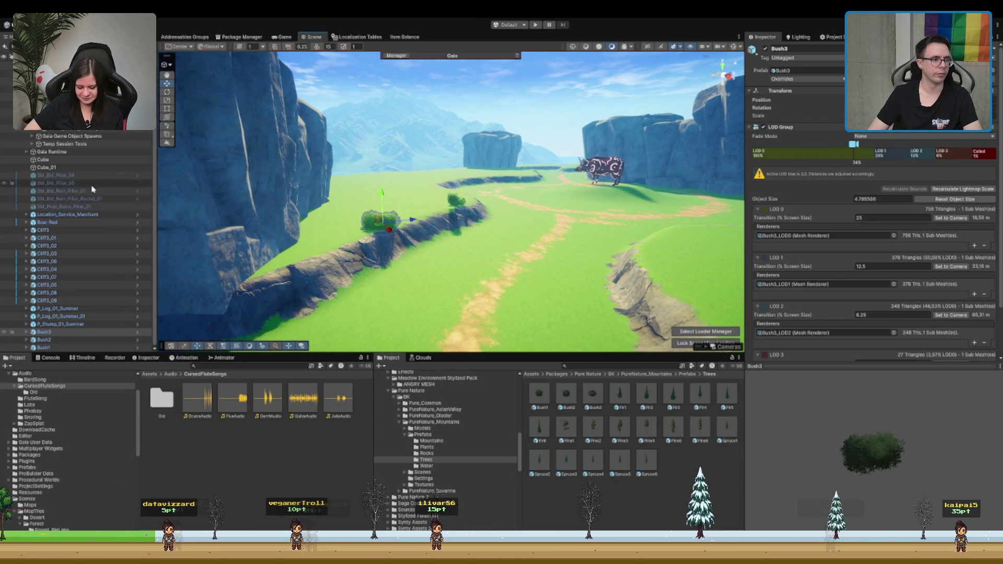
scroll(95, 193, up, 3)
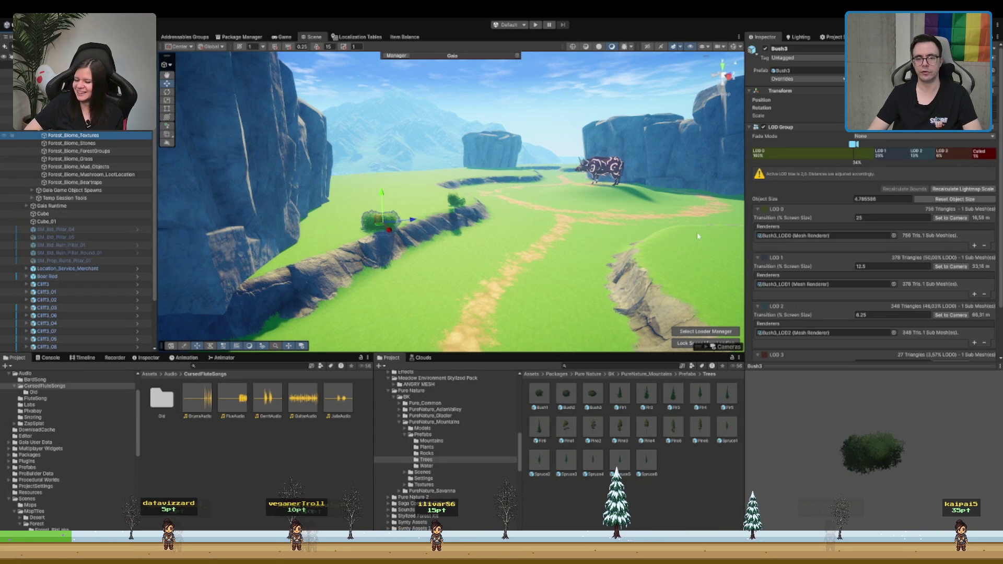
key(ctrl+z)
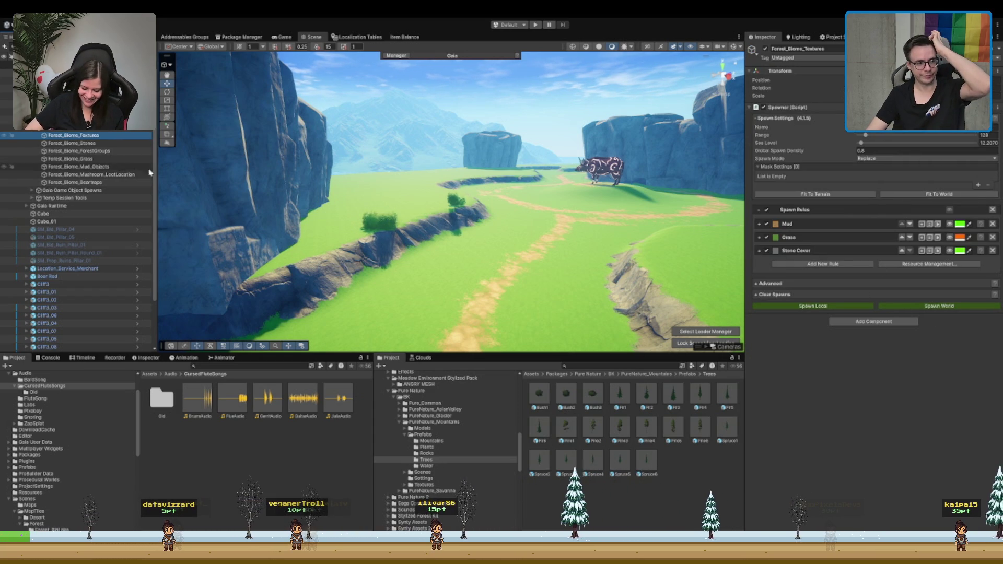
Step: Spawn the Forest_Biome_Biome across the whole world, then select Bush3 in the clearing
key(ctrl+z)
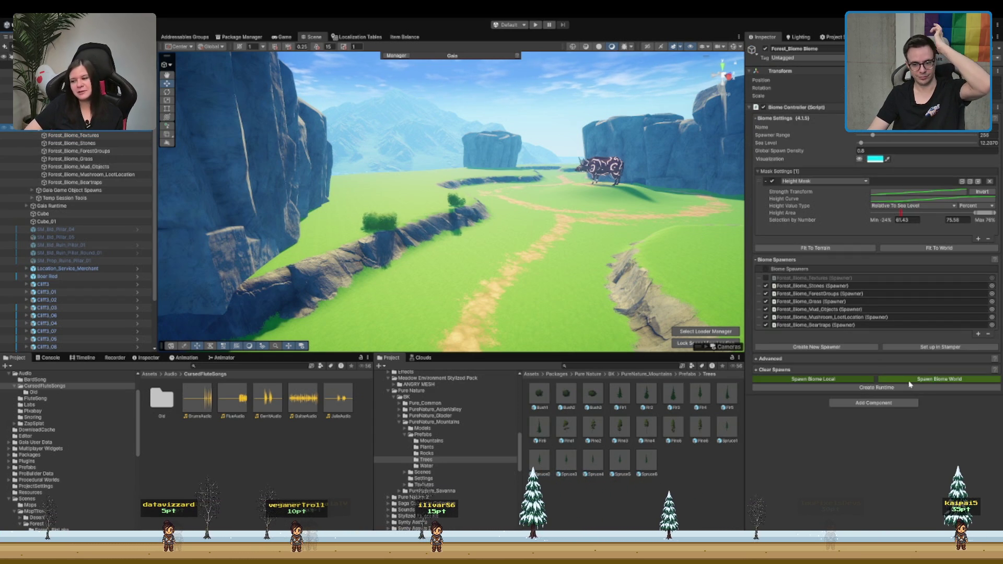
click(910, 378)
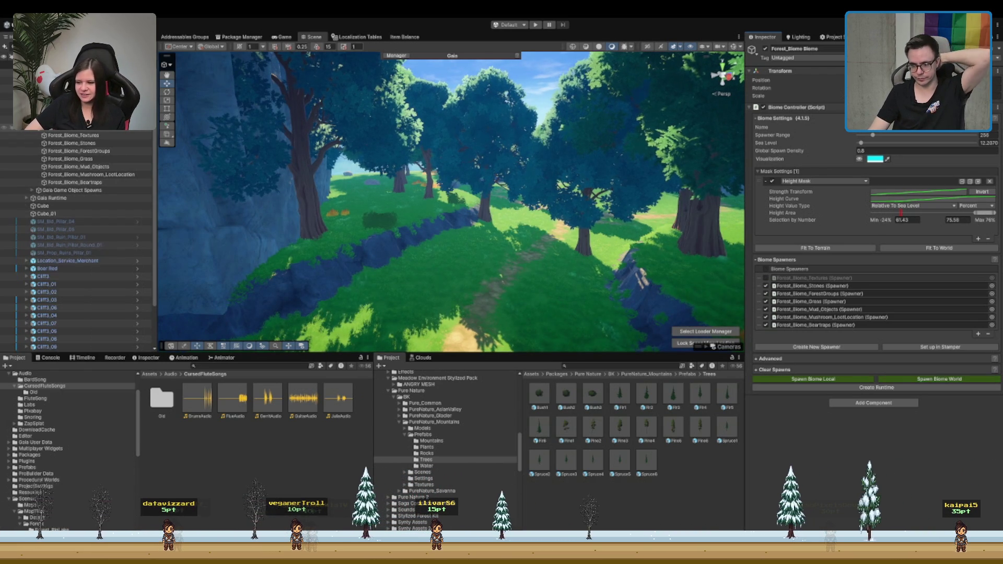
scroll(516, 235, up, 3)
scroll(516, 235, up, 5)
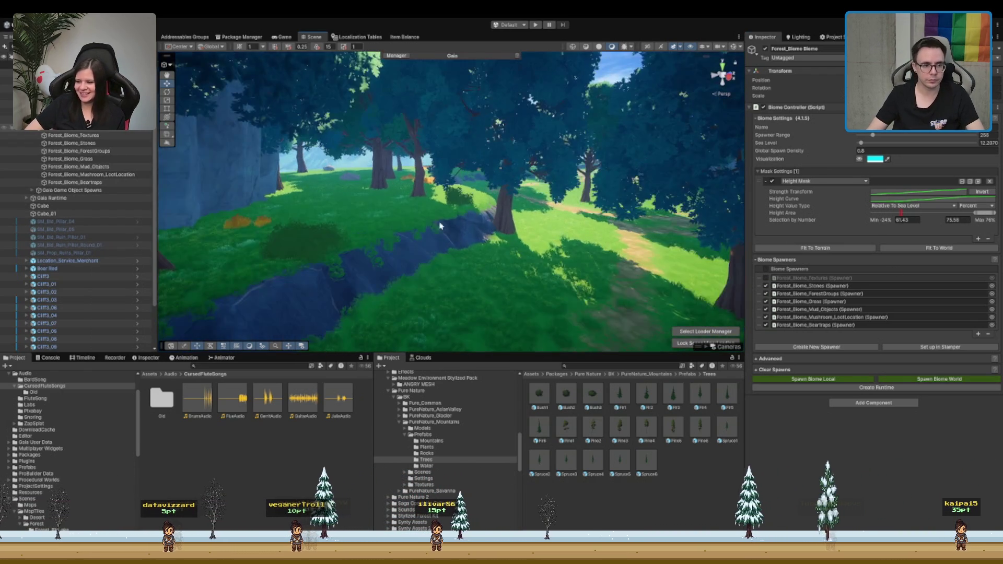
click(416, 213)
Step: Duplicate Bush3 as Bush3_01 and move the copy into the foreground of the clearing
key(f)
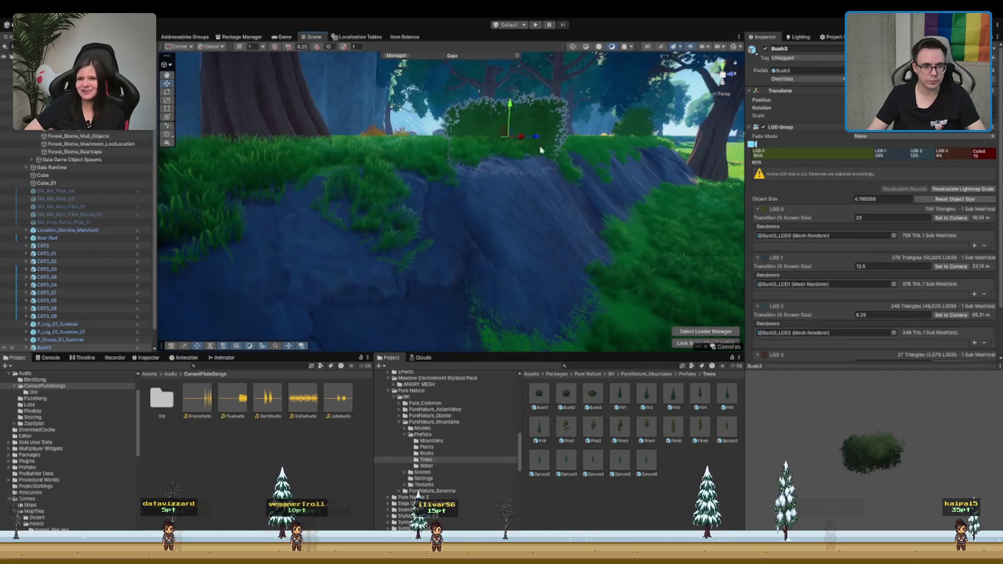
scroll(401, 232, down, 5)
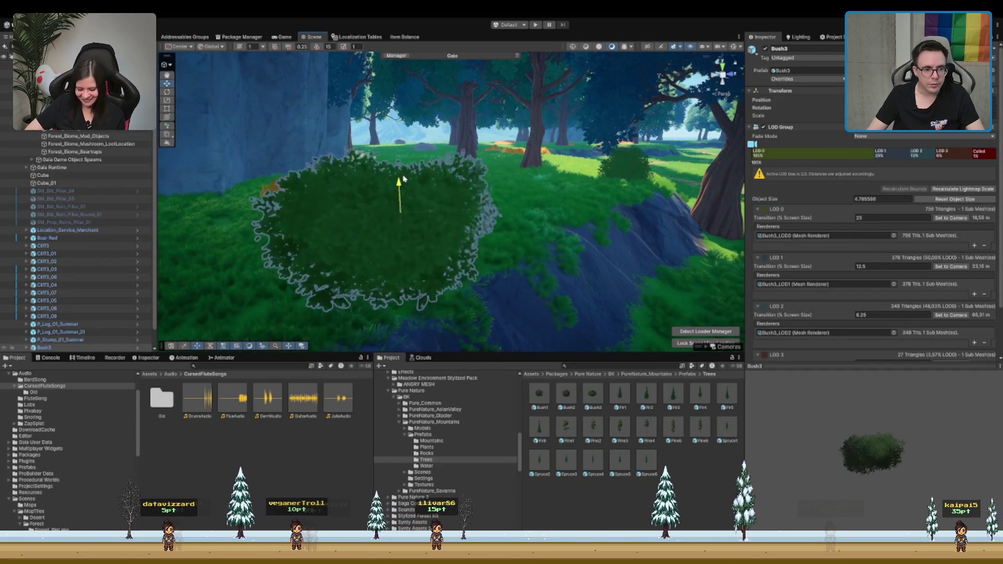
key(ctrl+d)
mouse_move(423, 222)
mouse_down()
mouse_move(536, 187)
mouse_move(317, 253)
mouse_up()
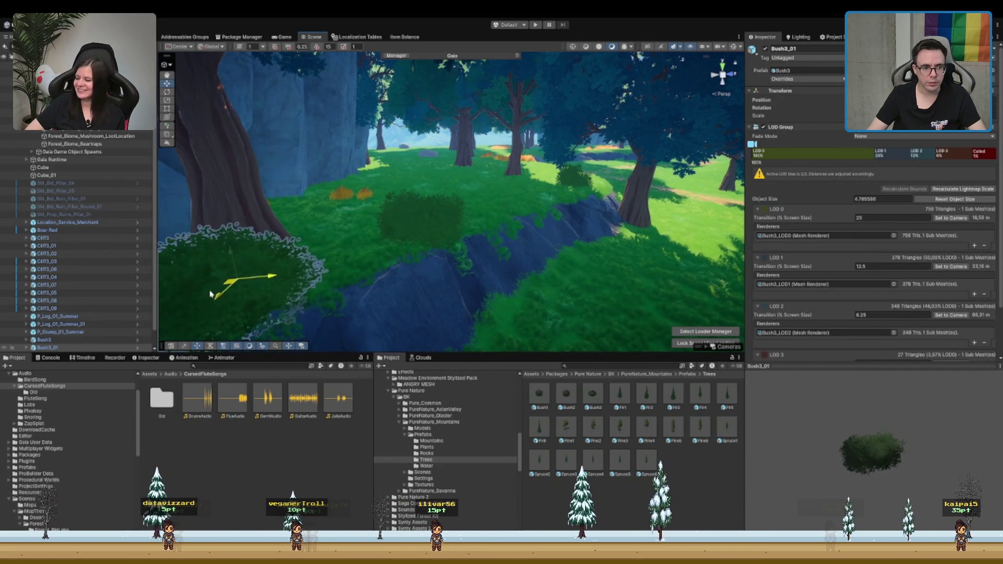
key(f)
mouse_move(607, 188)
mouse_down()
mouse_move(418, 209)
mouse_move(415, 223)
mouse_move(367, 244)
mouse_move(508, 192)
mouse_move(462, 223)
mouse_move(397, 221)
mouse_up()
mouse_move(461, 233)
mouse_down()
mouse_move(420, 238)
mouse_move(572, 86)
mouse_move(346, 221)
mouse_up()
Step: Select the terrain, work along the forest path and rocky slope, then deselect it
click(347, 221)
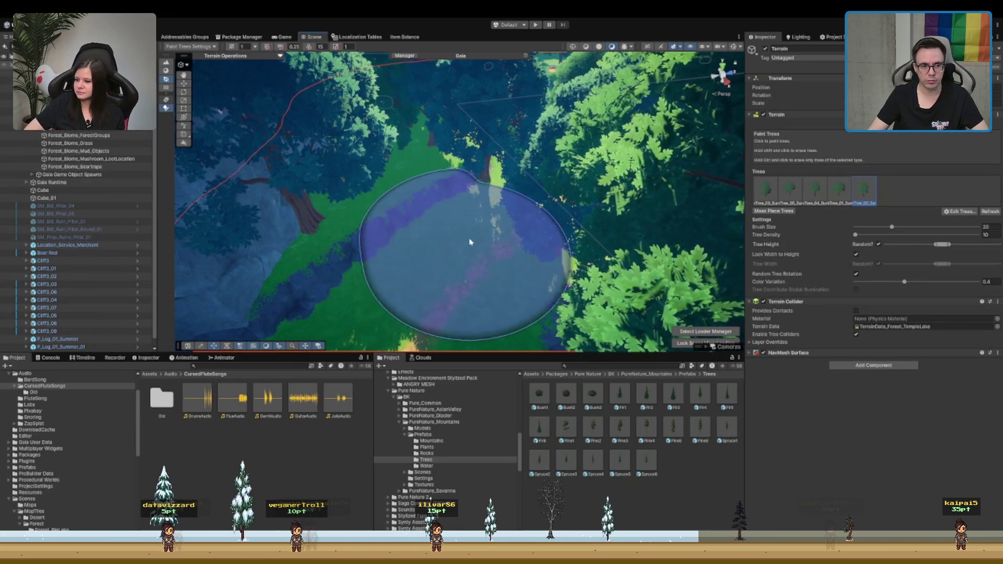
mouse_move(470, 217)
mouse_down()
mouse_move(397, 224)
mouse_move(306, 205)
mouse_move(298, 217)
mouse_move(369, 224)
mouse_move(372, 202)
mouse_move(299, 205)
mouse_up()
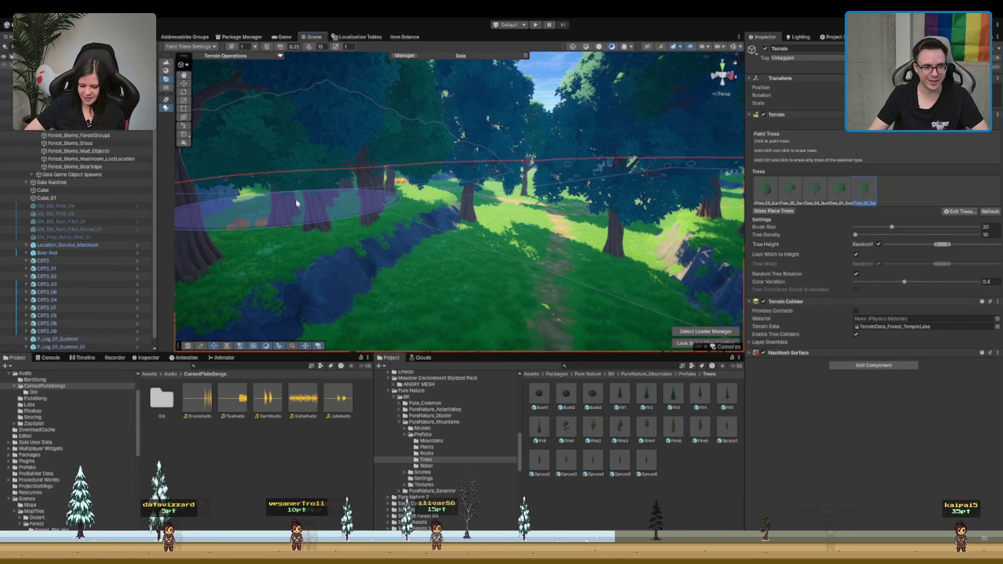
scroll(299, 205, up, 5)
scroll(283, 204, up, 8)
mouse_move(459, 187)
mouse_down()
mouse_move(590, 176)
mouse_move(558, 152)
mouse_up()
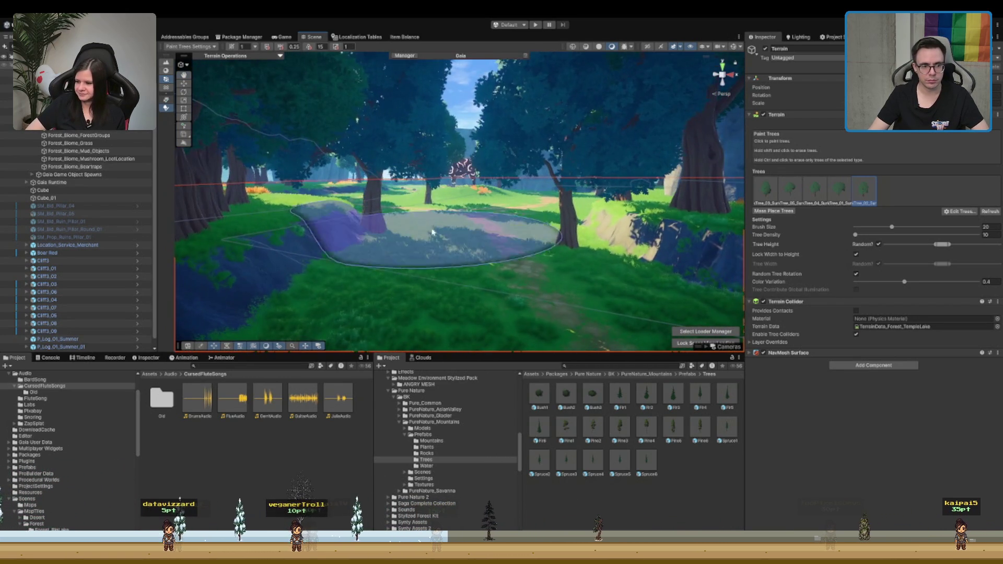
mouse_move(501, 232)
mouse_down()
mouse_move(437, 242)
mouse_move(361, 220)
mouse_up()
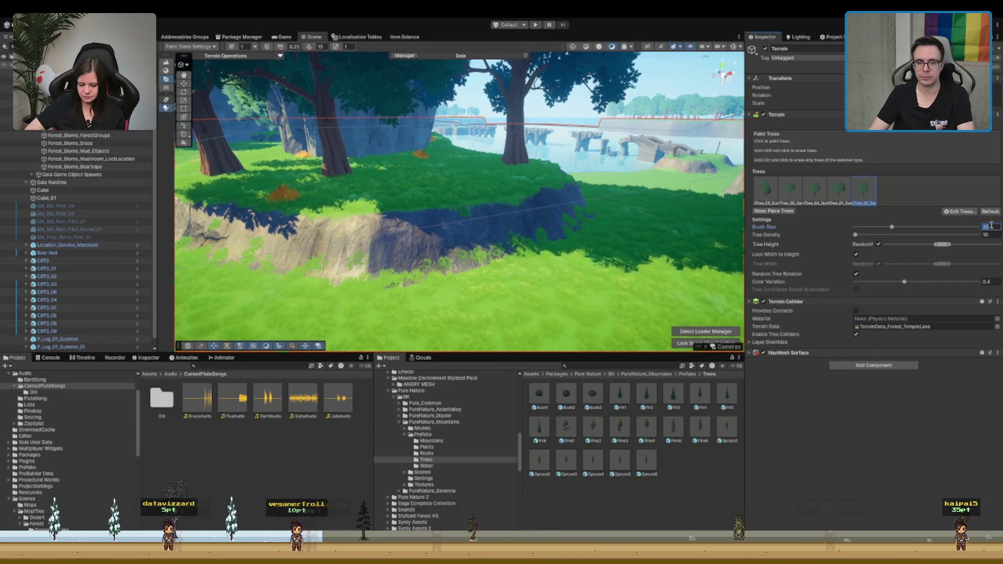
drag(436, 190, 297, 199)
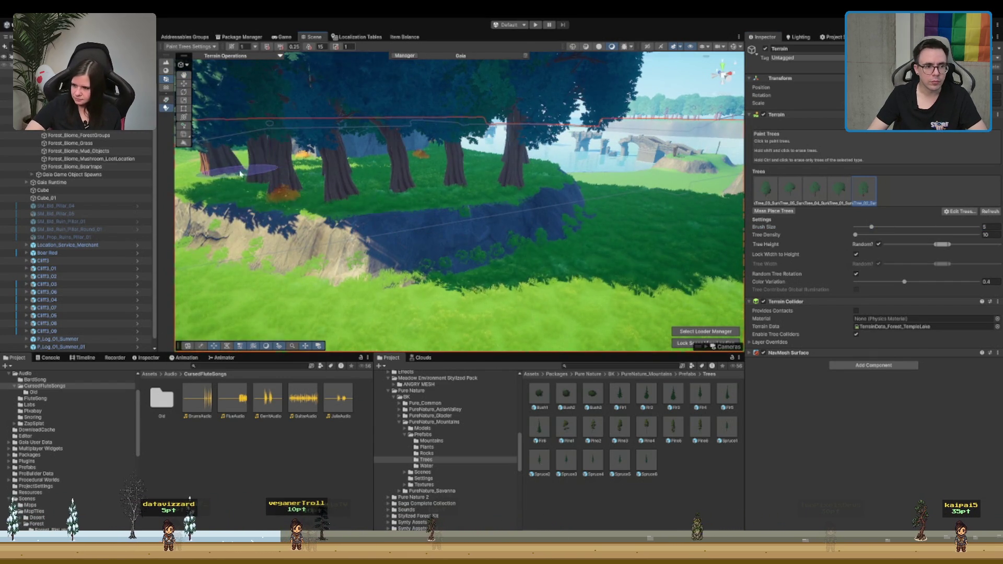
mouse_move(368, 190)
mouse_down()
mouse_move(391, 199)
mouse_move(361, 306)
mouse_move(517, 226)
mouse_move(498, 183)
mouse_move(584, 182)
mouse_up()
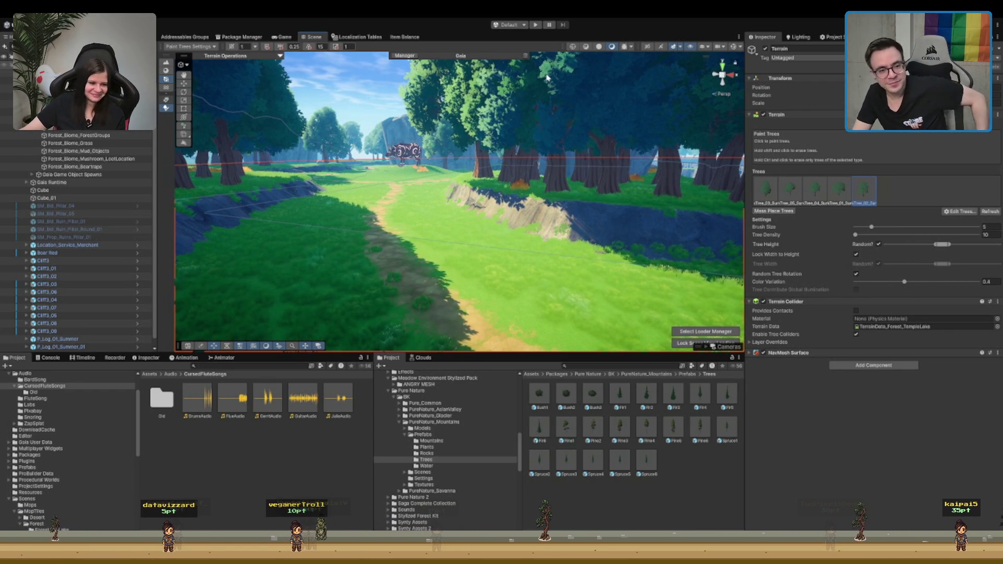
mouse_move(510, 283)
mouse_down()
mouse_move(492, 150)
mouse_move(507, 166)
mouse_move(405, 157)
mouse_up()
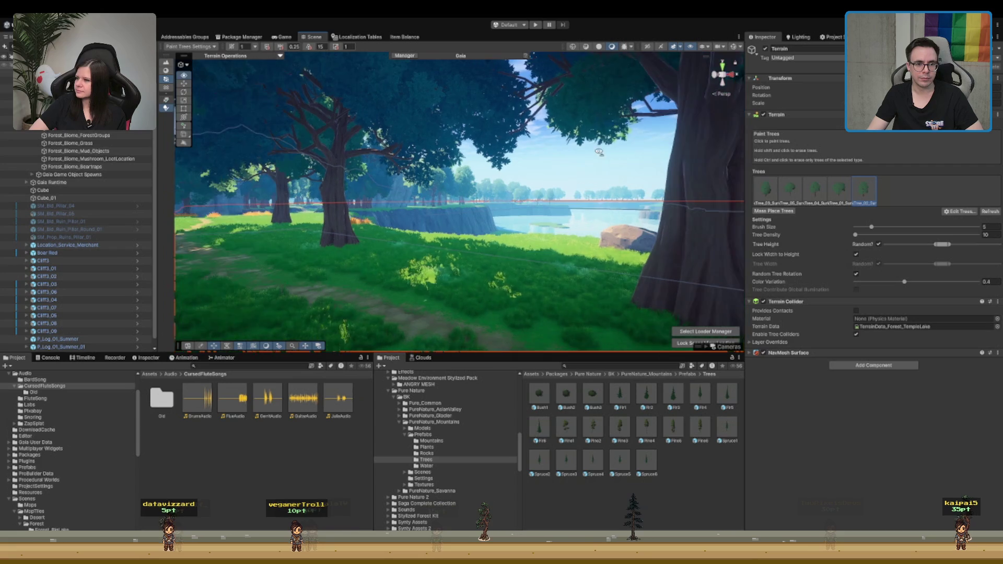
click(599, 150)
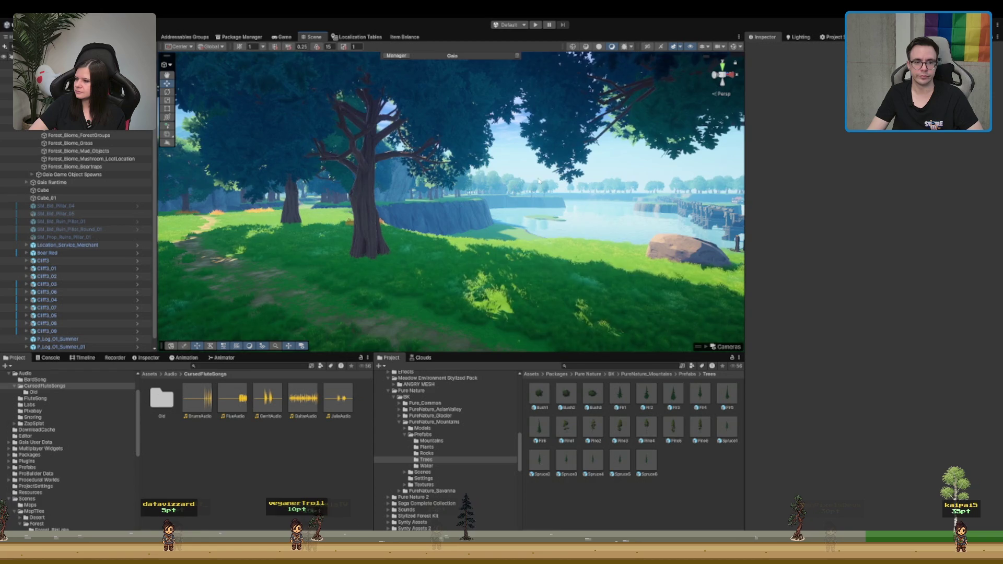
key(w)
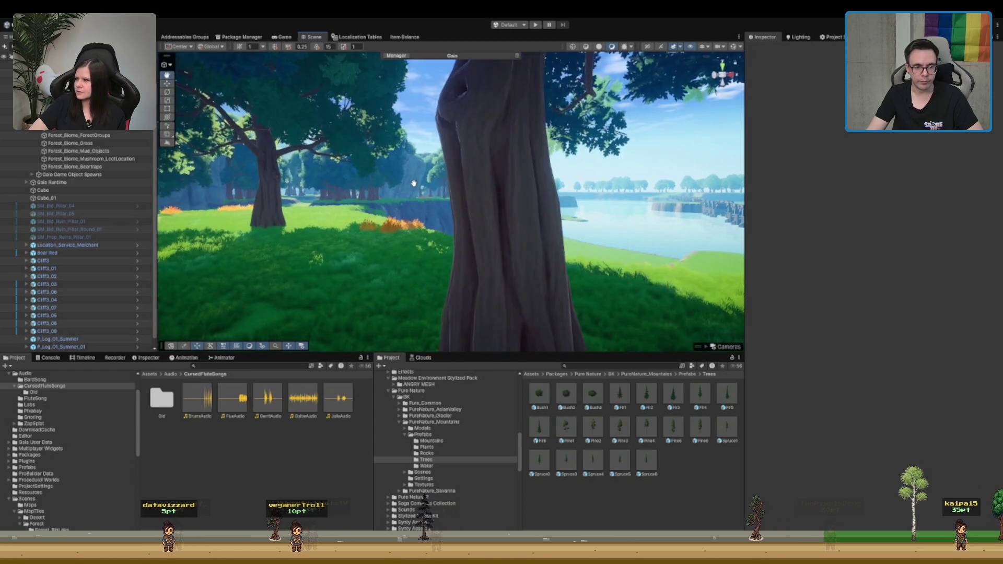
key(w)
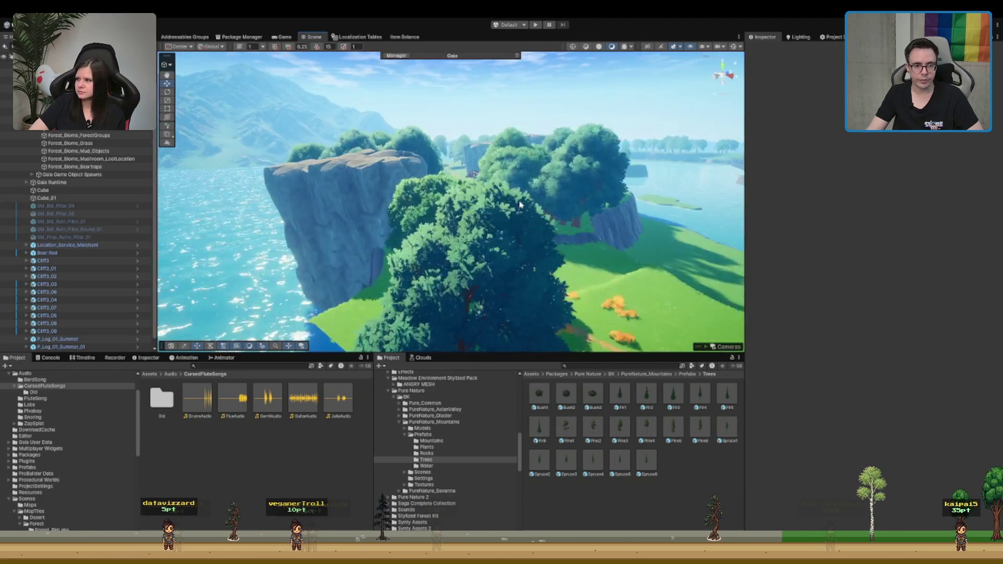
key(w)
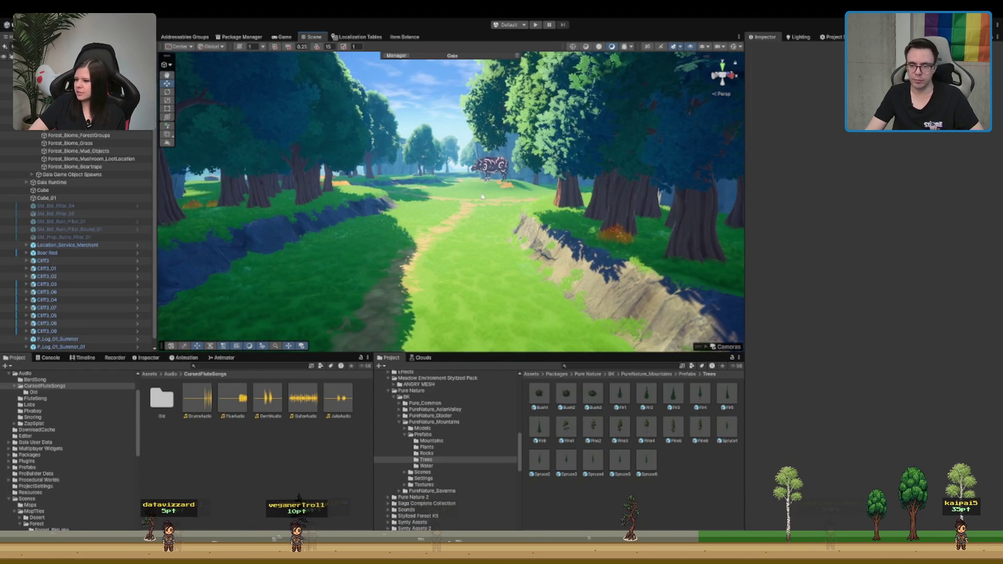
key(w)
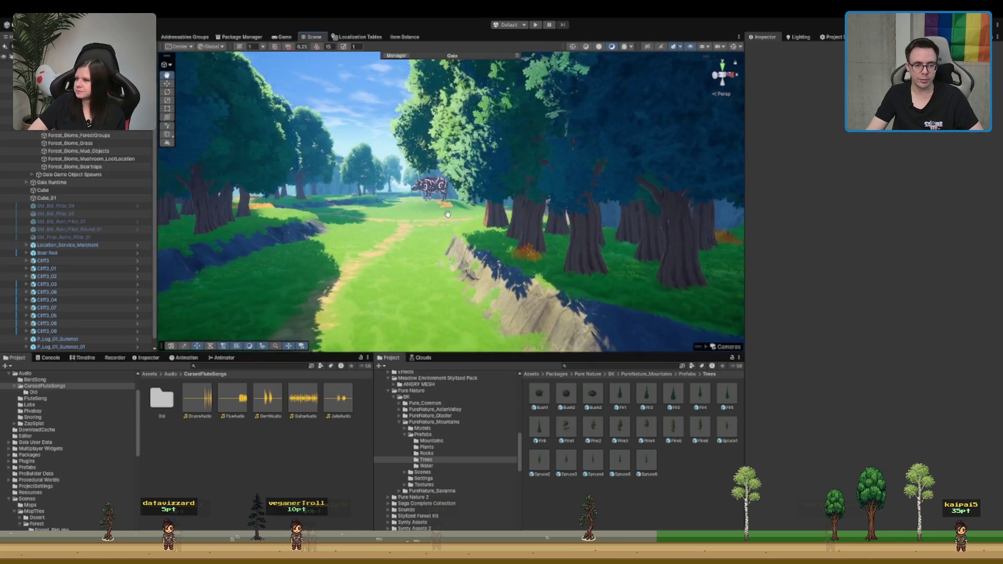
key(w)
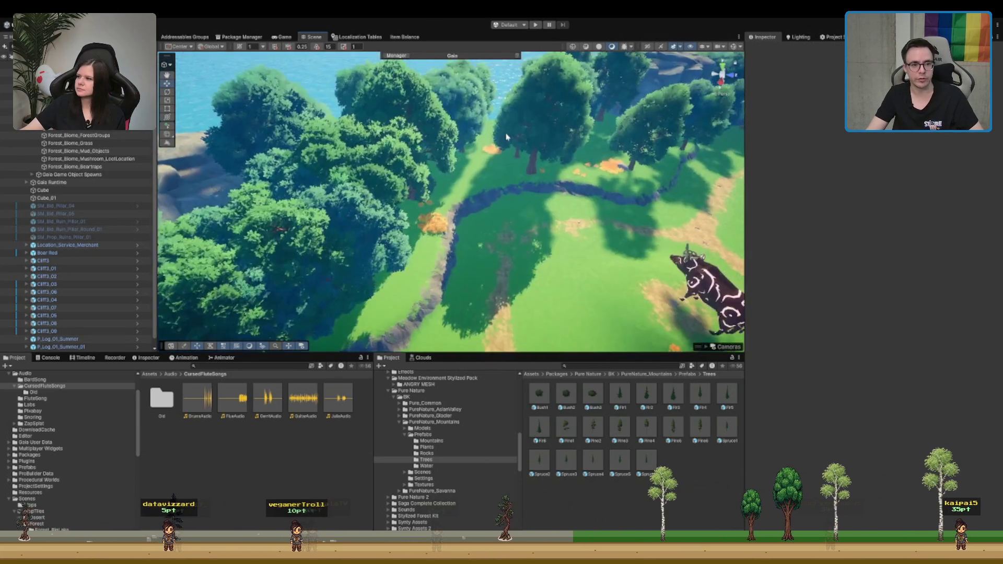
scroll(384, 195, down, 2)
key(w)
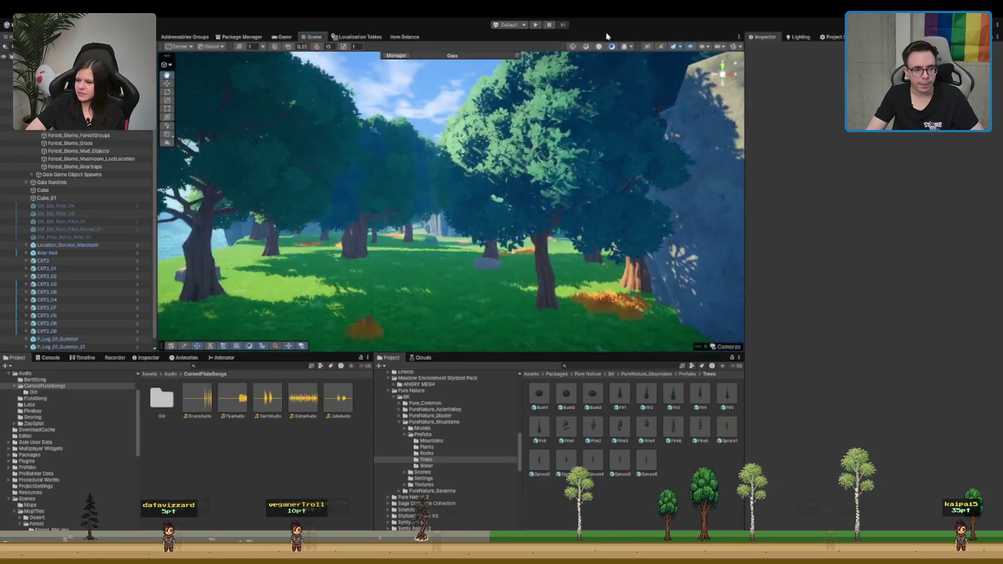
click(689, 209)
key(f)
key(f)
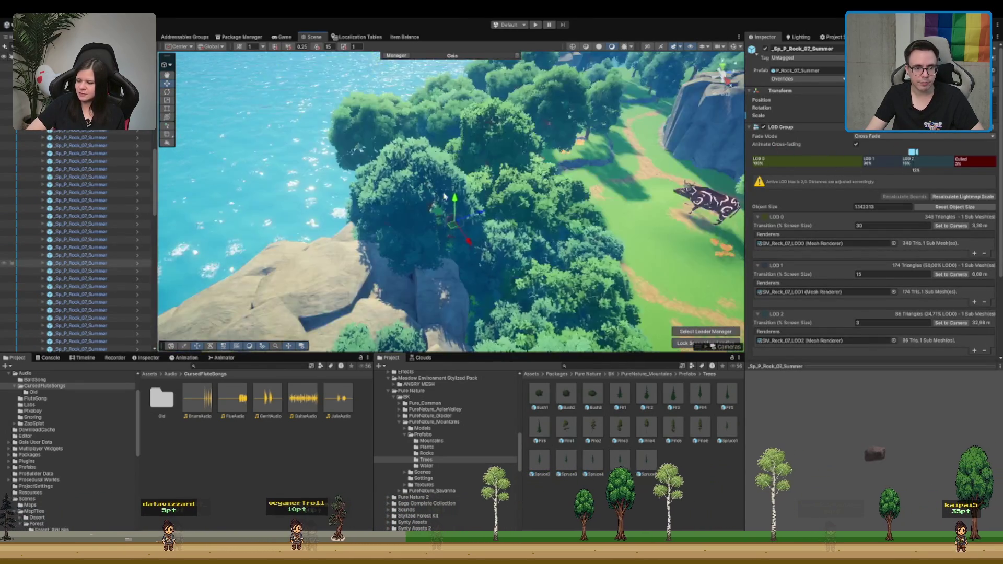
Step: Fly to the summer rock by the path, duplicate it, and slide it left along X
key(w)
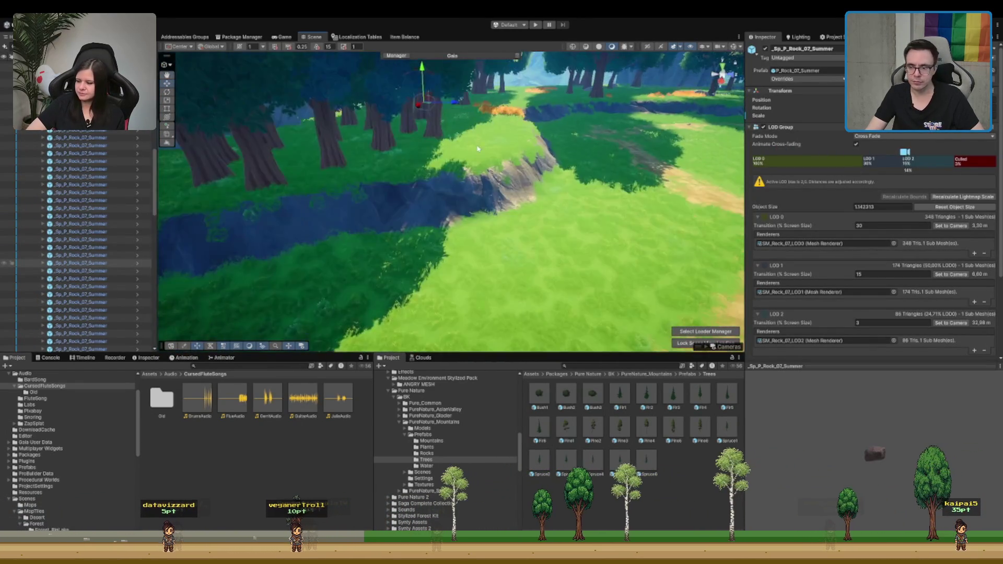
key(w)
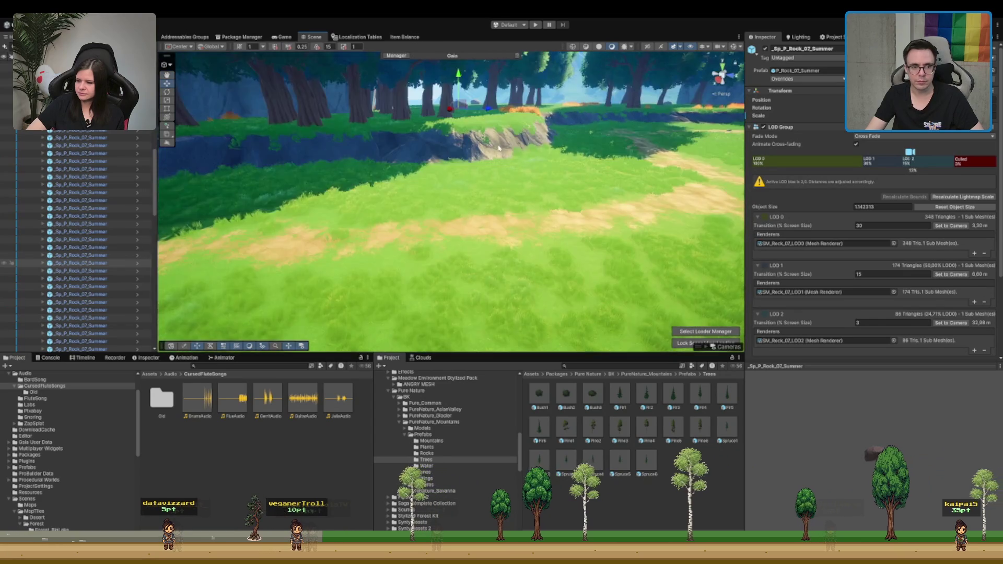
key(ctrl+d)
key(w)
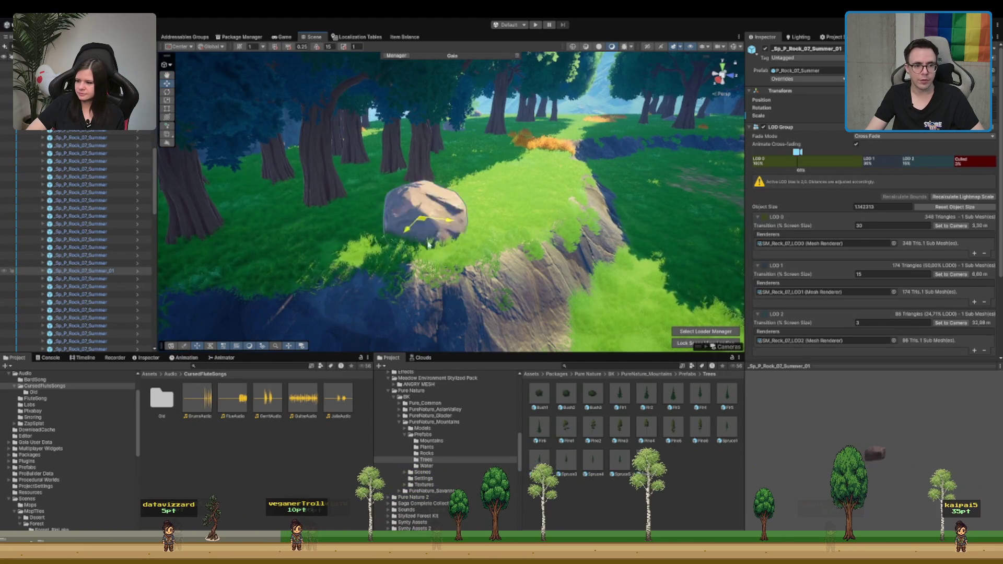
key(s)
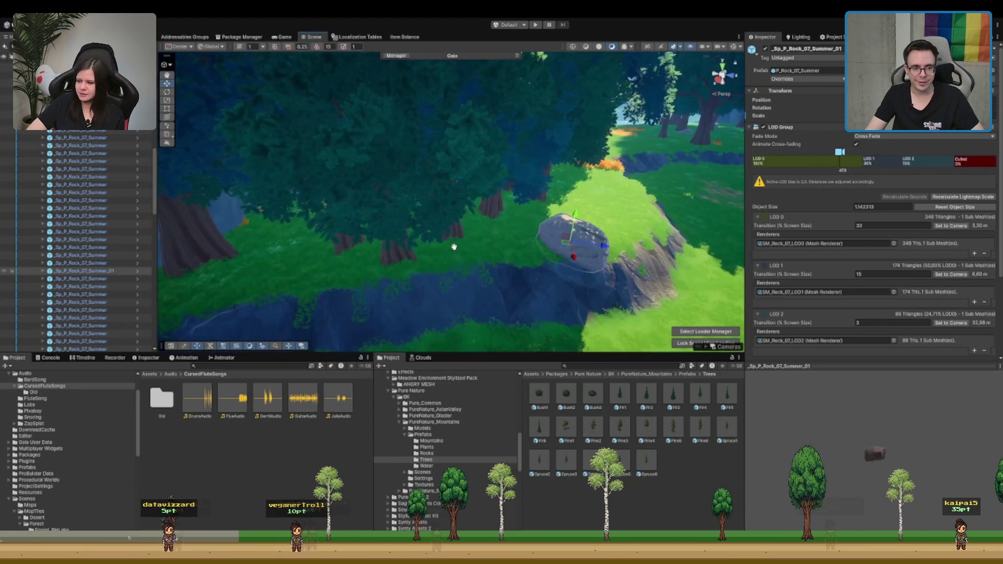
drag(380, 218, 281, 202)
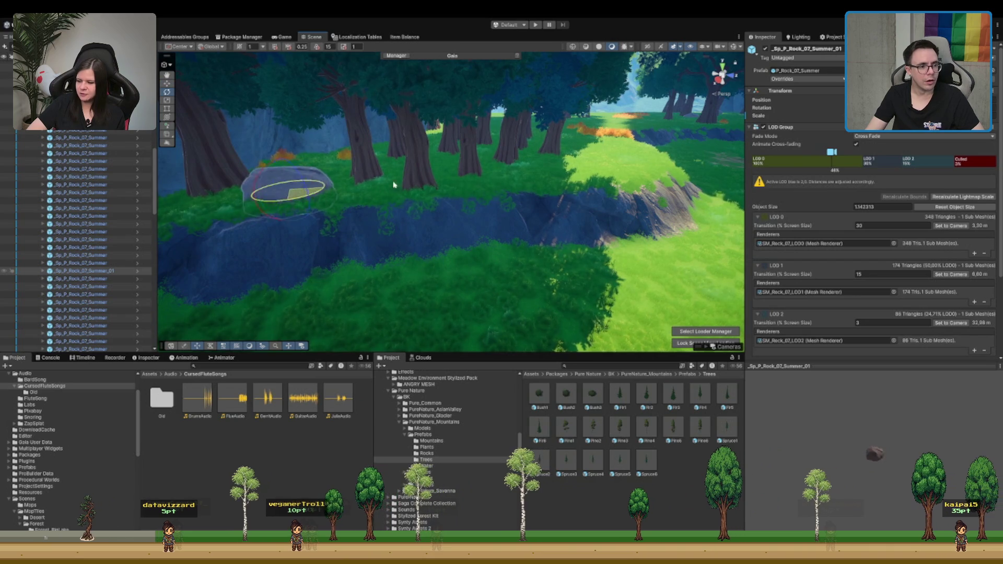
Step: Place two copies, Sp_P_Rock_07_Summer_02 and _03, side by side on the grassy bank
key(ctrl+d)
mouse_move(316, 190)
mouse_down()
mouse_move(628, 172)
mouse_move(624, 165)
mouse_up()
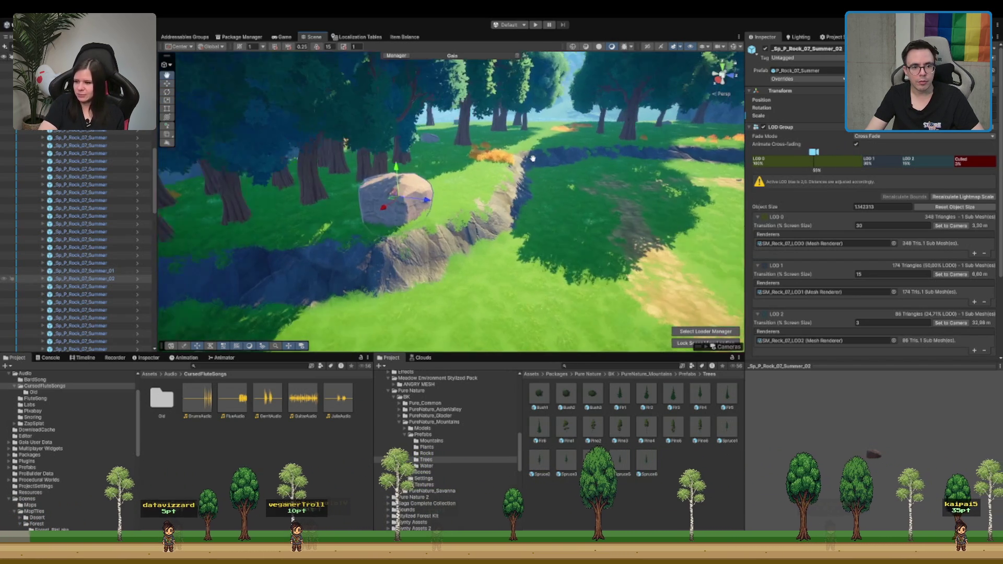
key(ctrl+d)
drag(387, 202, 423, 192)
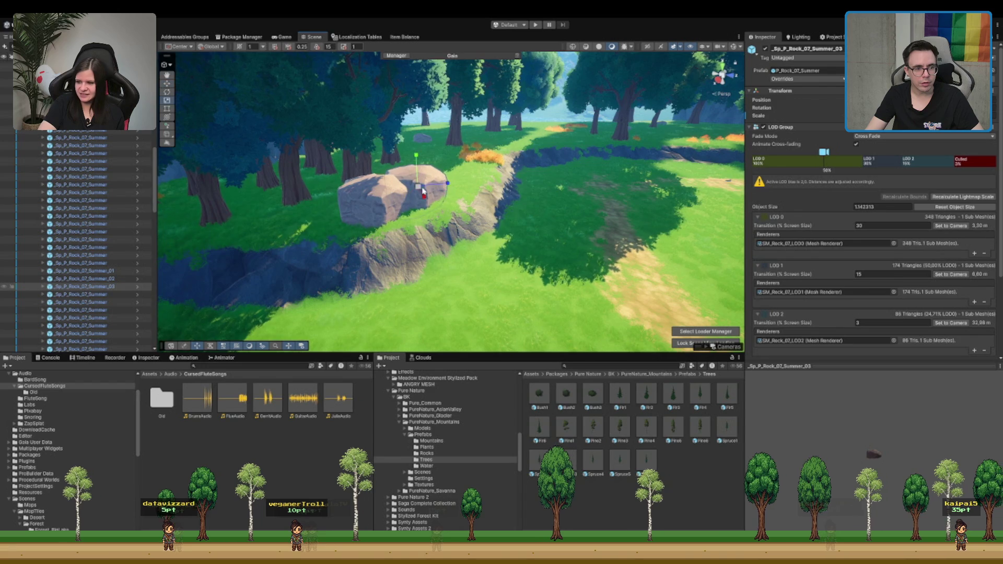
click(423, 189)
click(423, 187)
click(422, 186)
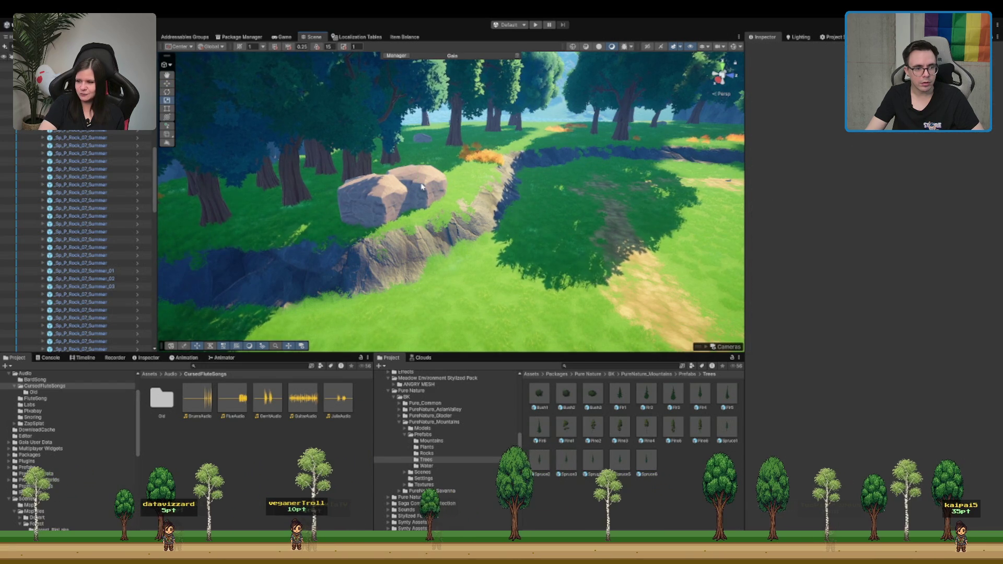
click(422, 186)
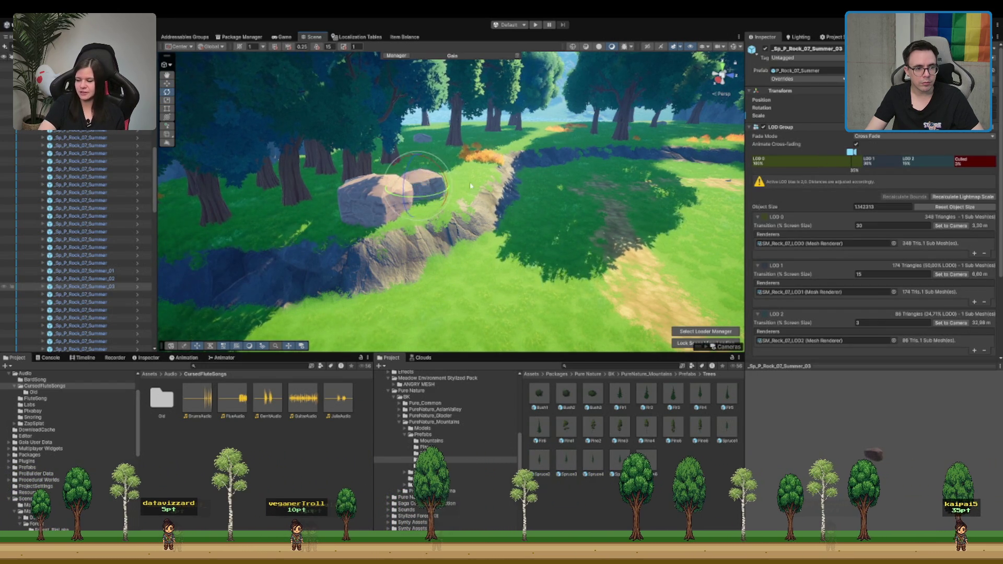
Step: Fly the view back and around the trees to survey the placed rocks
key(s)
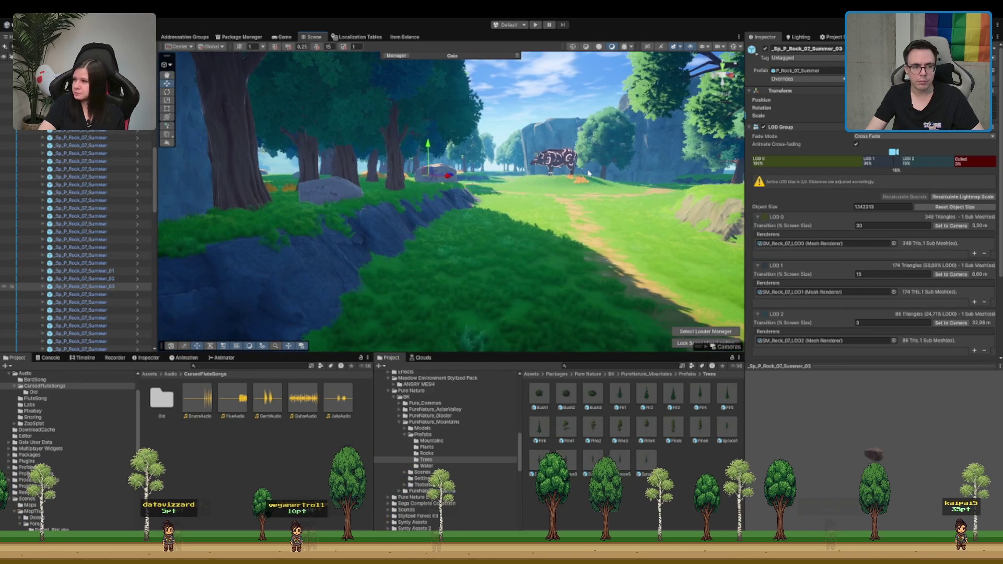
key(s)
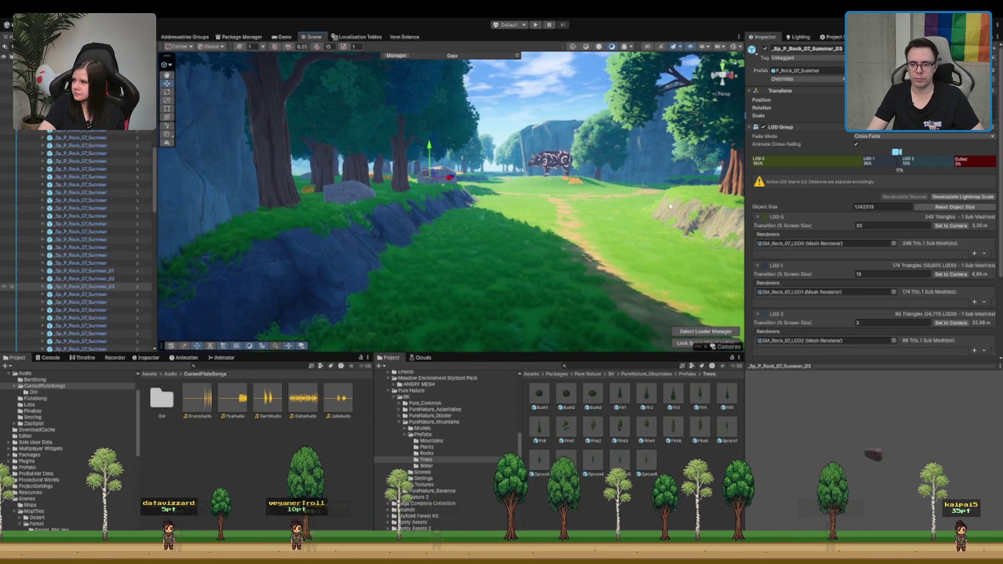
key(a)
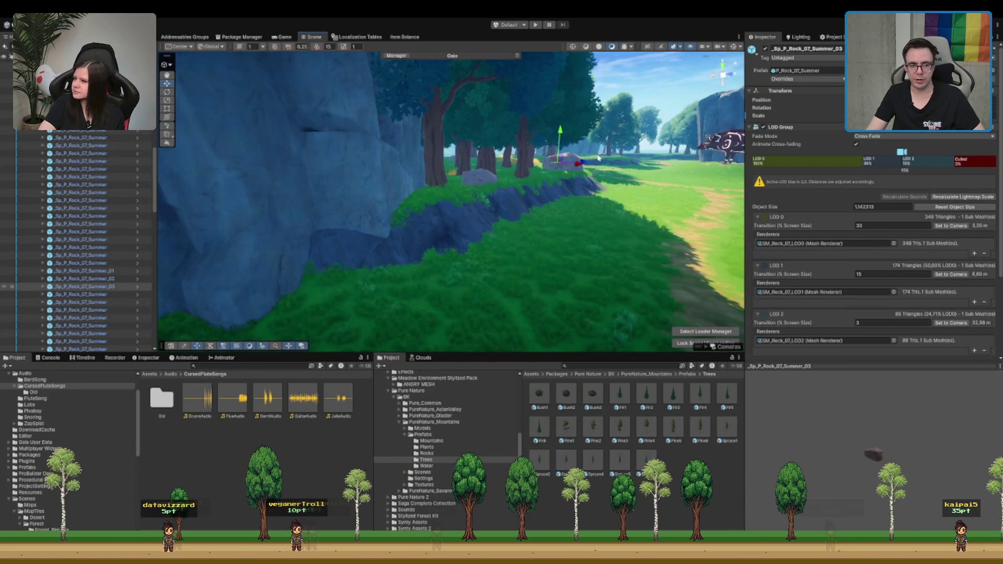
key(d)
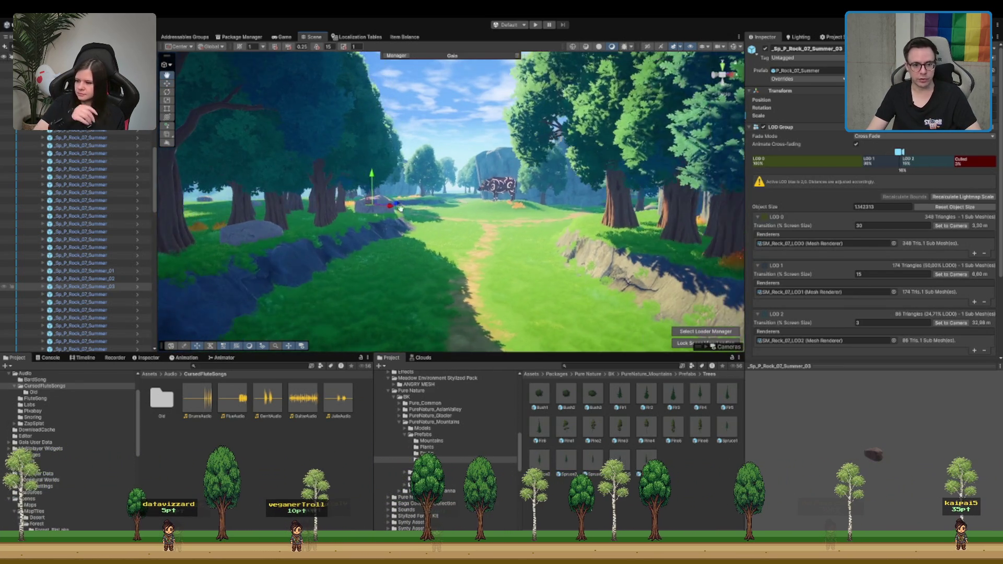
key(w)
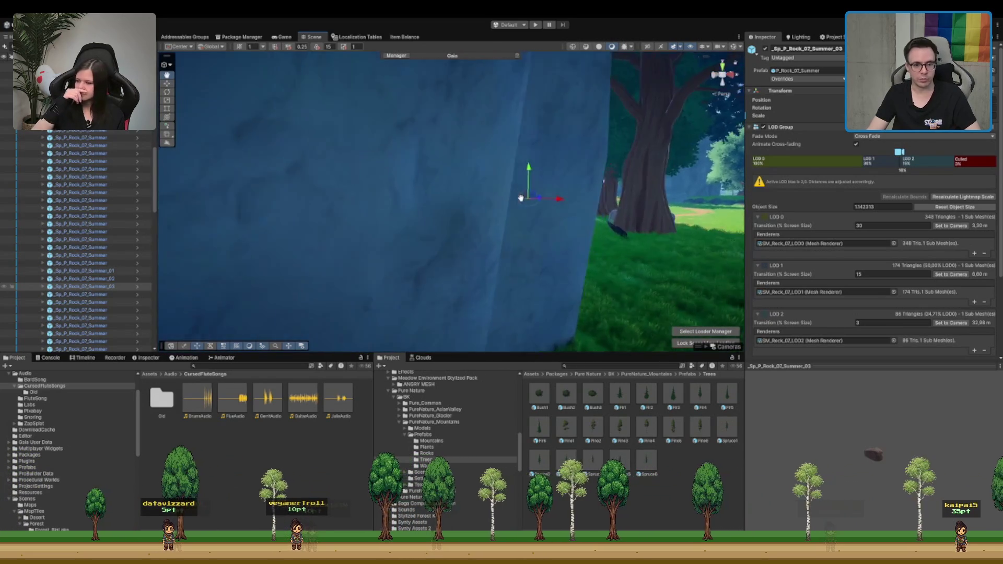
key(w)
click(406, 179)
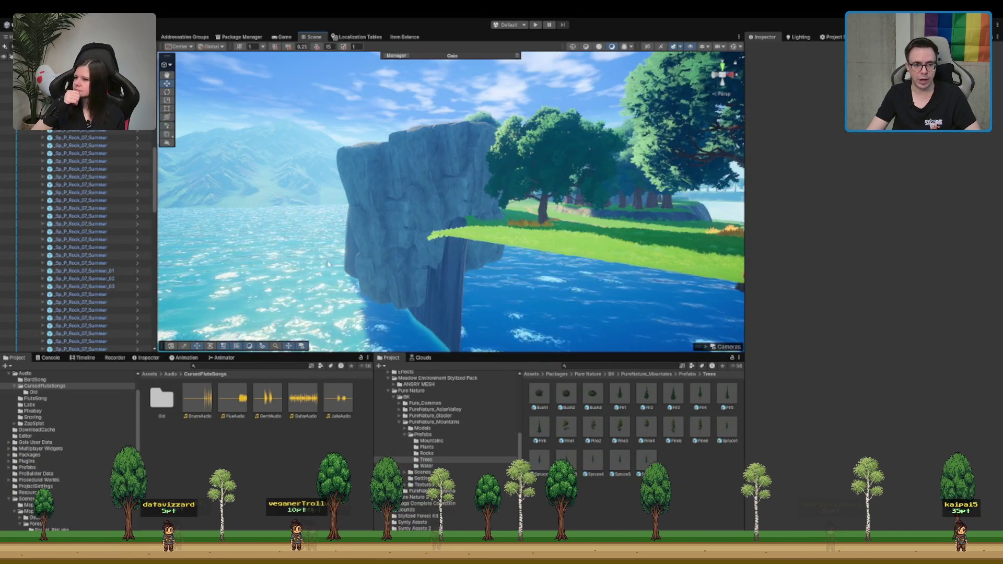
key(w)
click(425, 247)
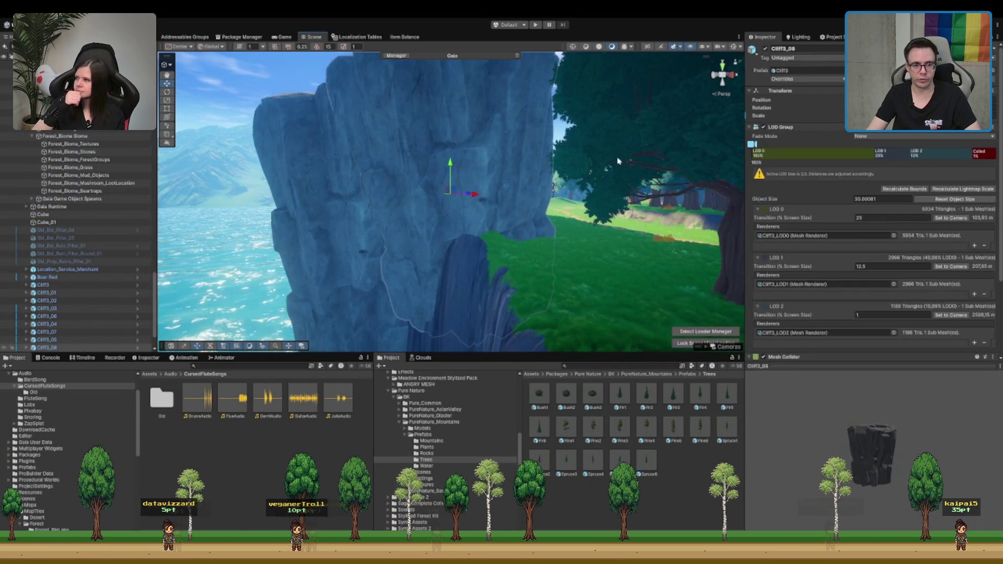
key(w)
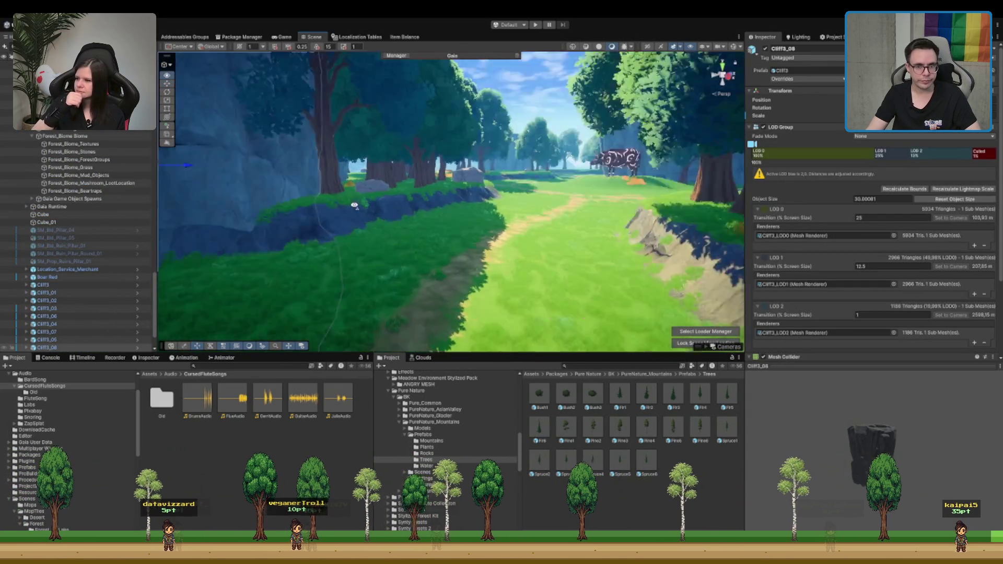
key(w)
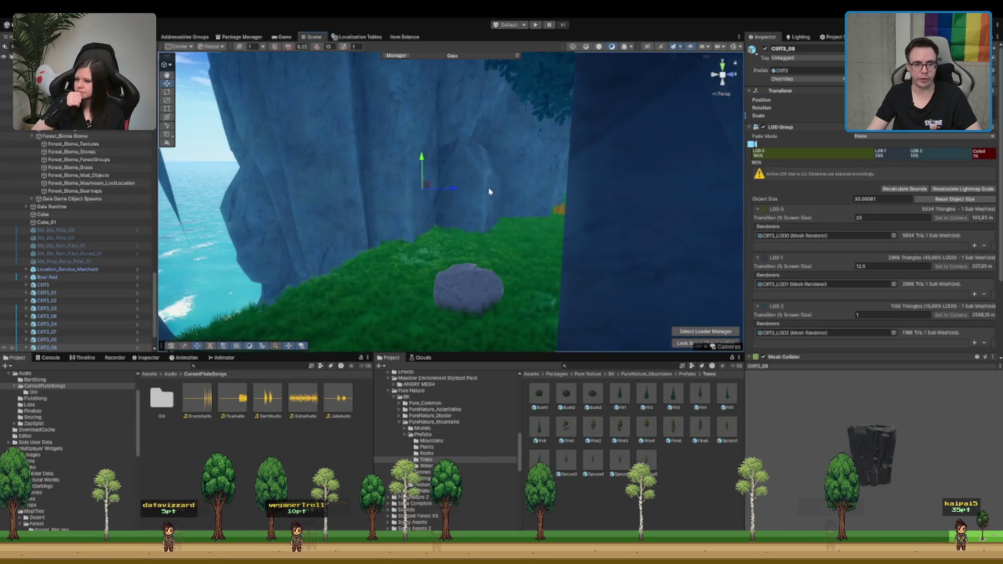
key(w)
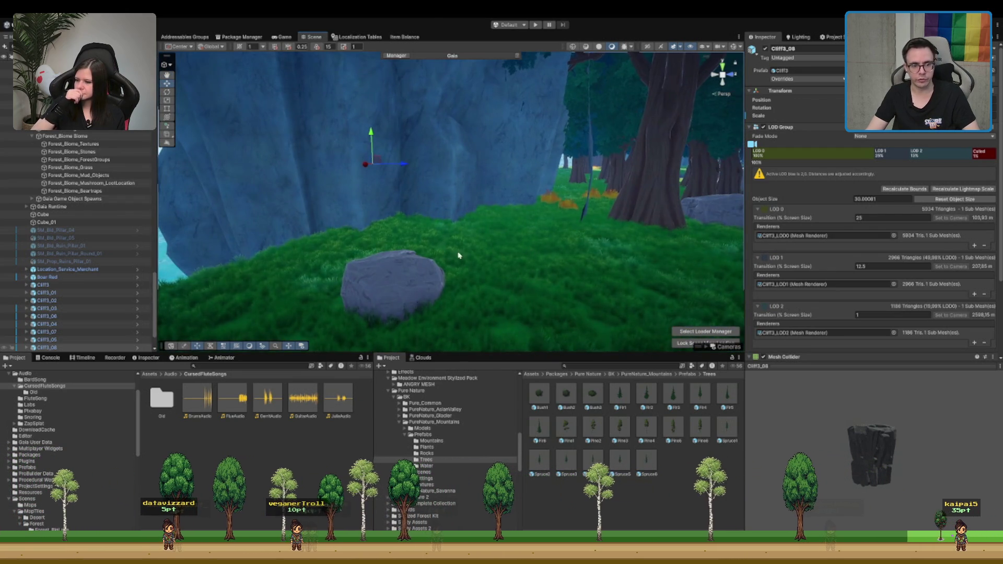
key(s)
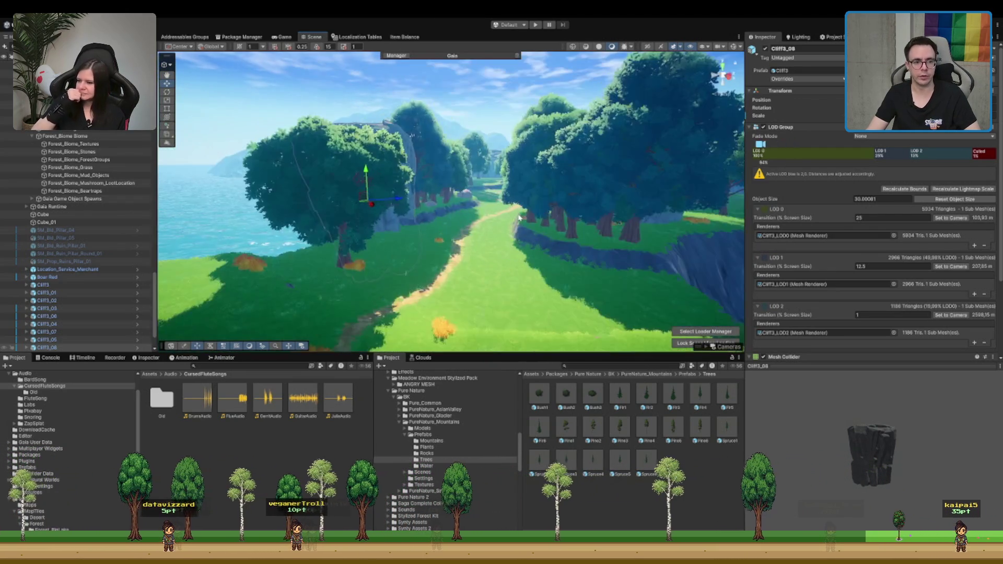
key(w)
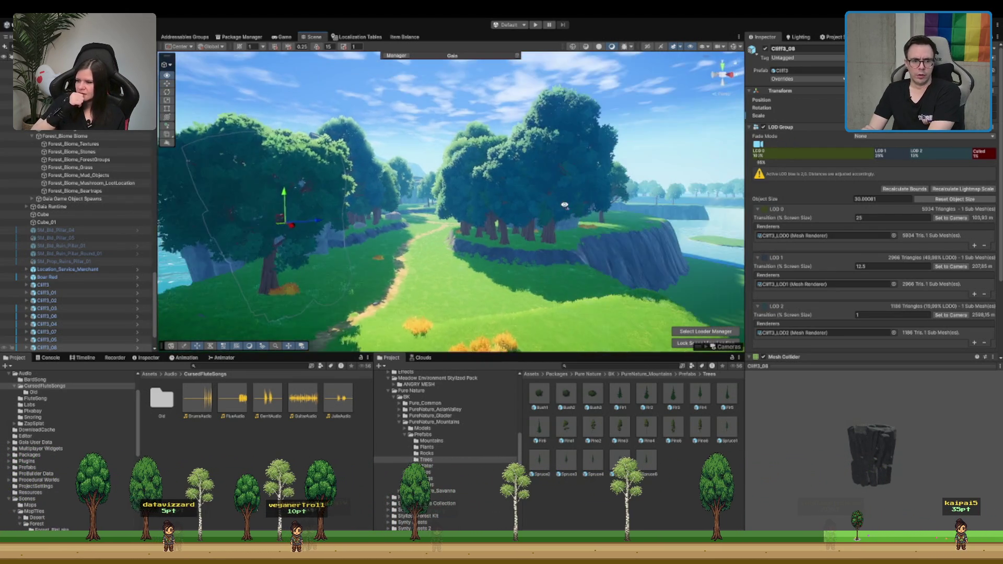
key(w)
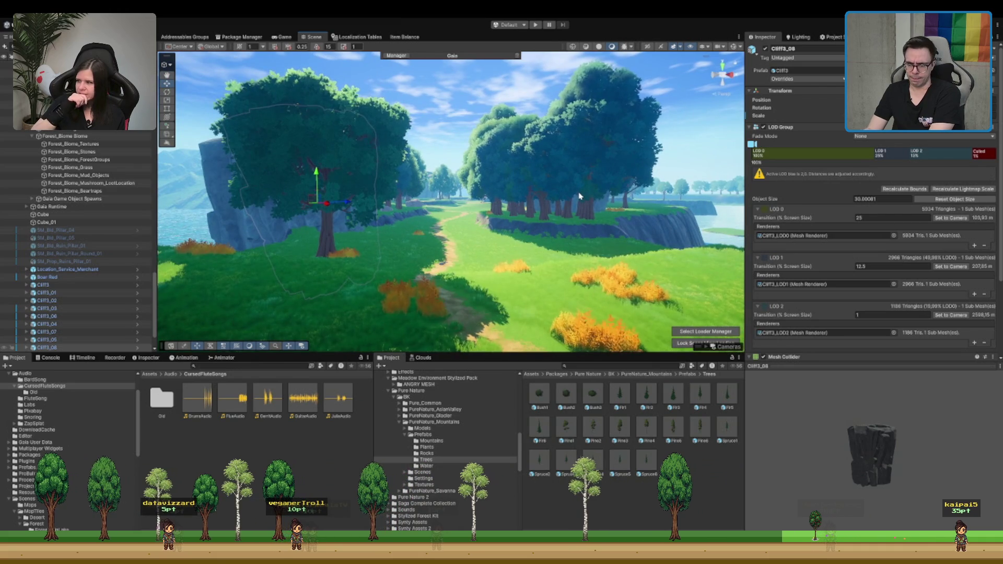
key(w)
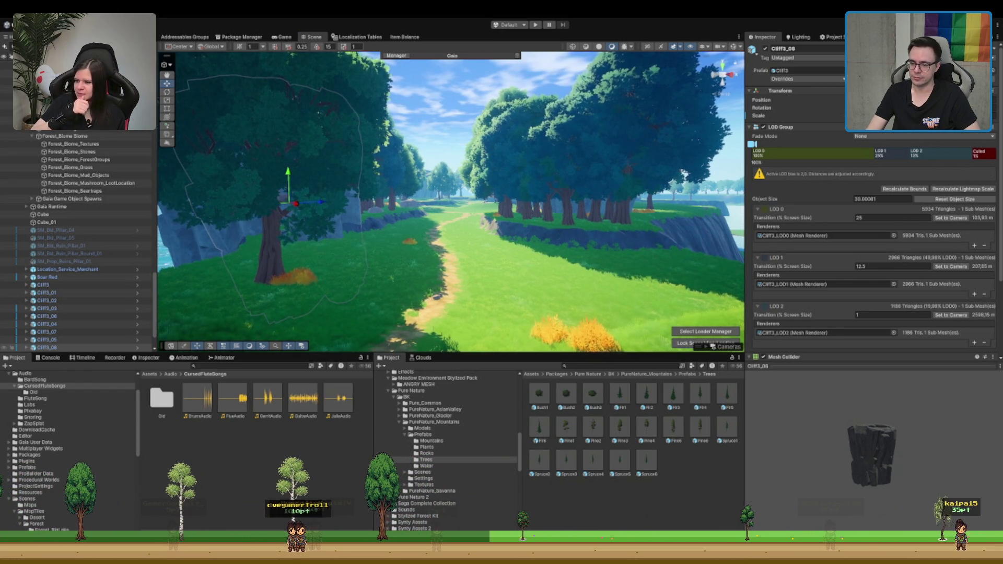
key(w)
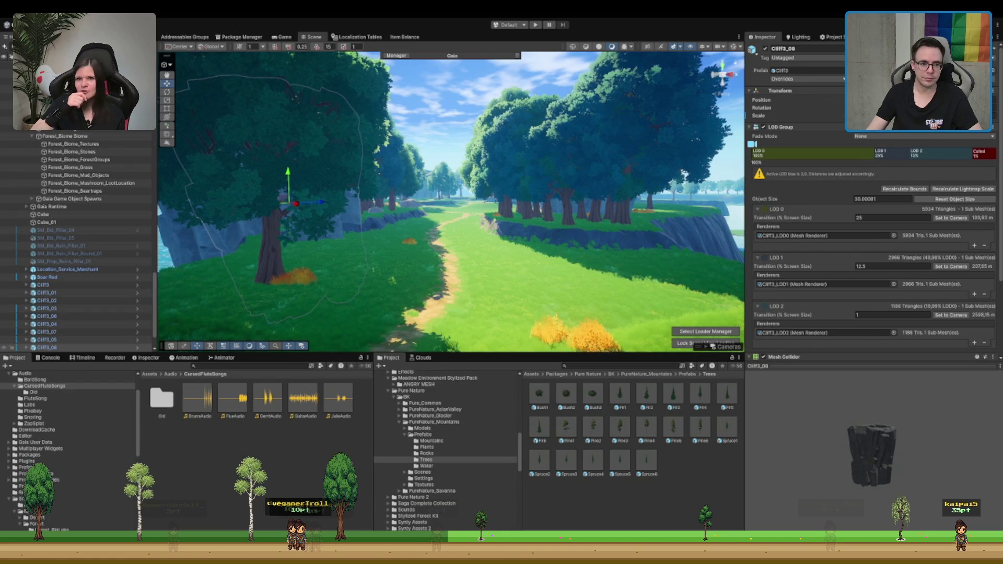
key(w)
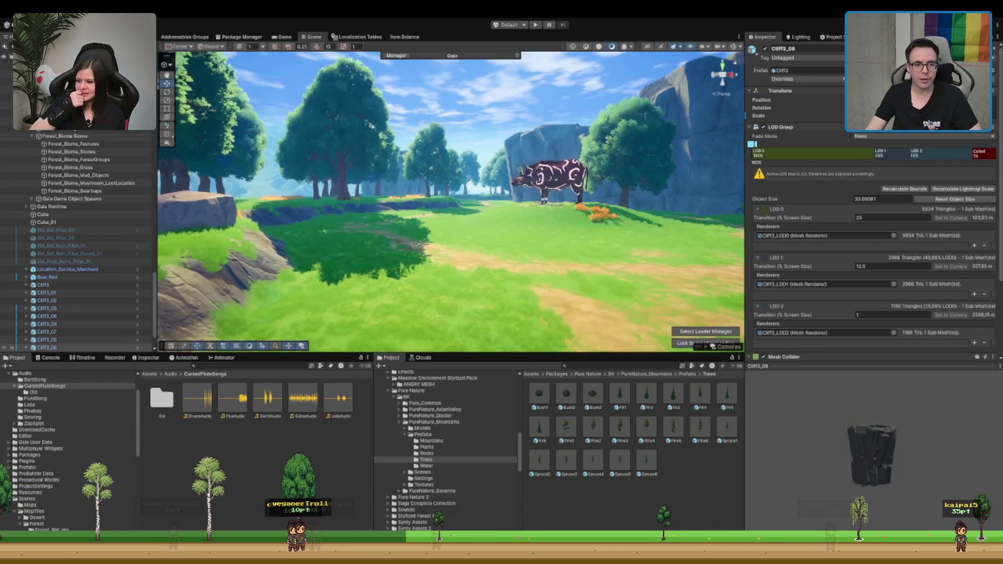